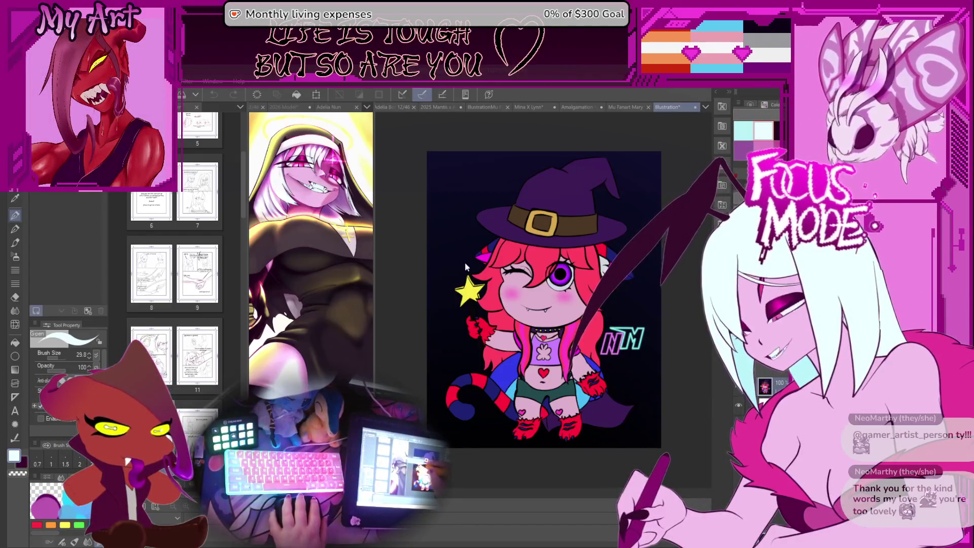
# Step: Look through the blonde character, pink couple and nun artworks, then bring the spider animation scene forward
pyautogui.click(614, 108)
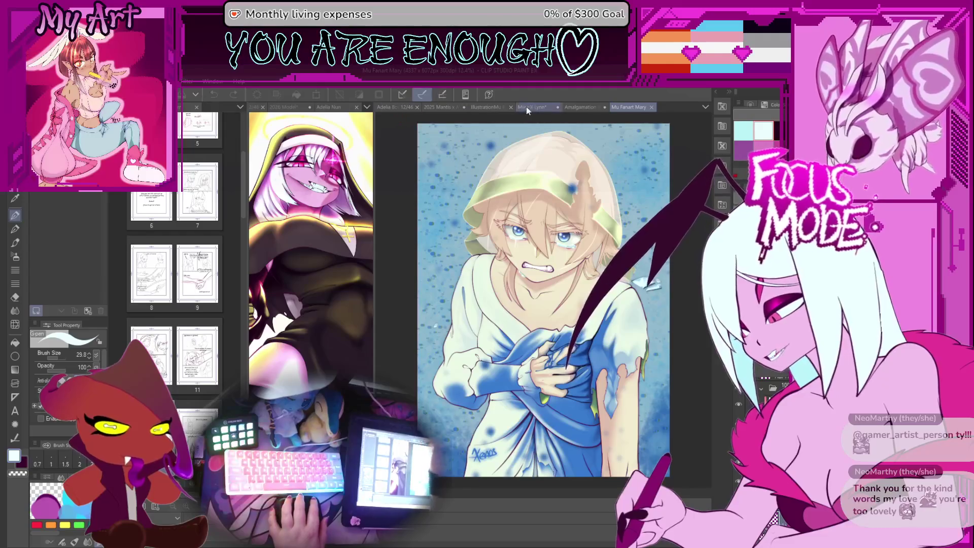
pyautogui.click(479, 110)
pyautogui.hotkey('ctrl', 'shift', 'Tab')
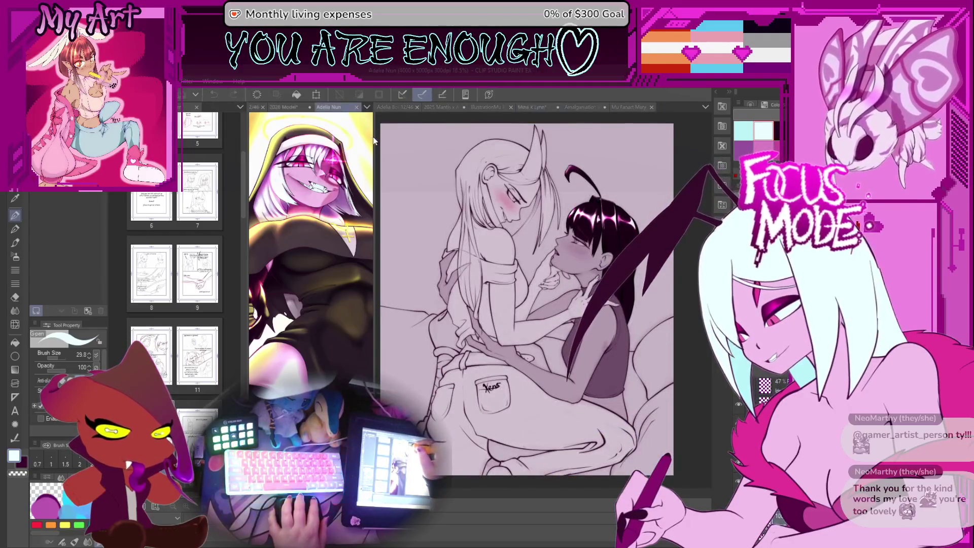
pyautogui.moveTo(375, 137); pyautogui.dragTo(507, 137)
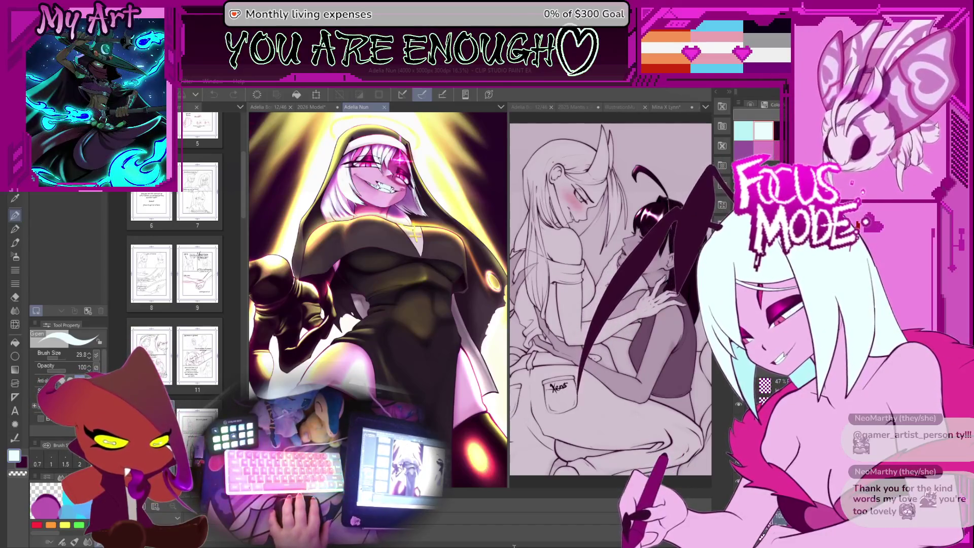
pyautogui.hotkey('alt', 'Tab')
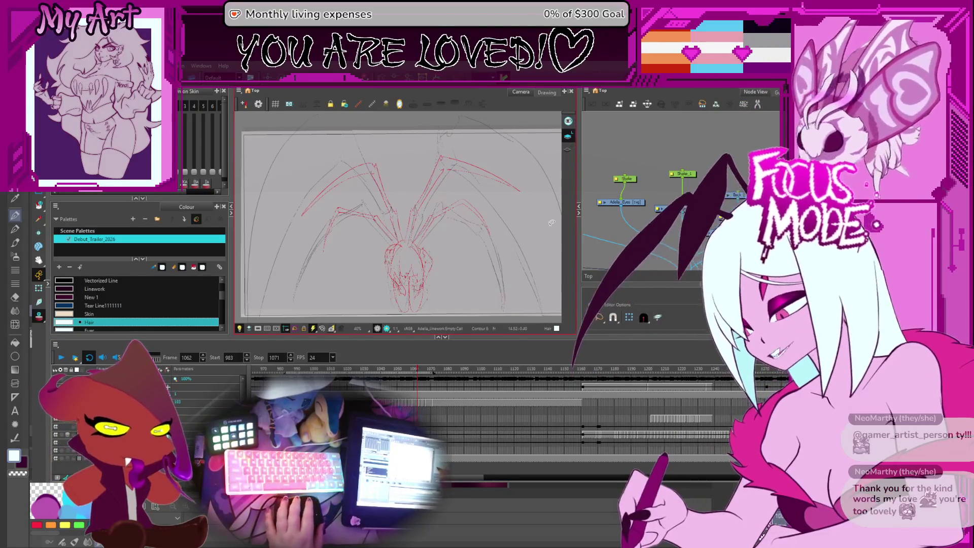
pyautogui.scroll(2, 550, 222)
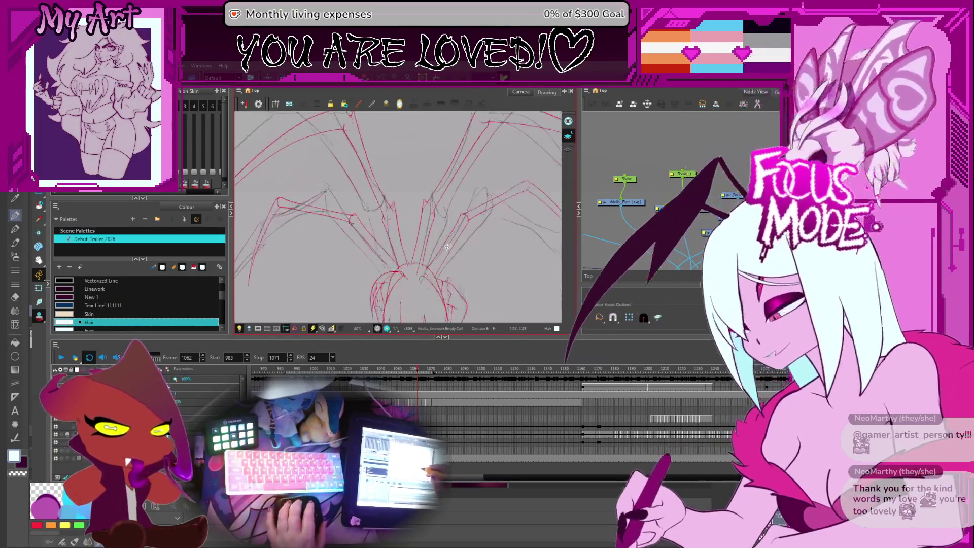
pyautogui.scroll(2, 448, 262)
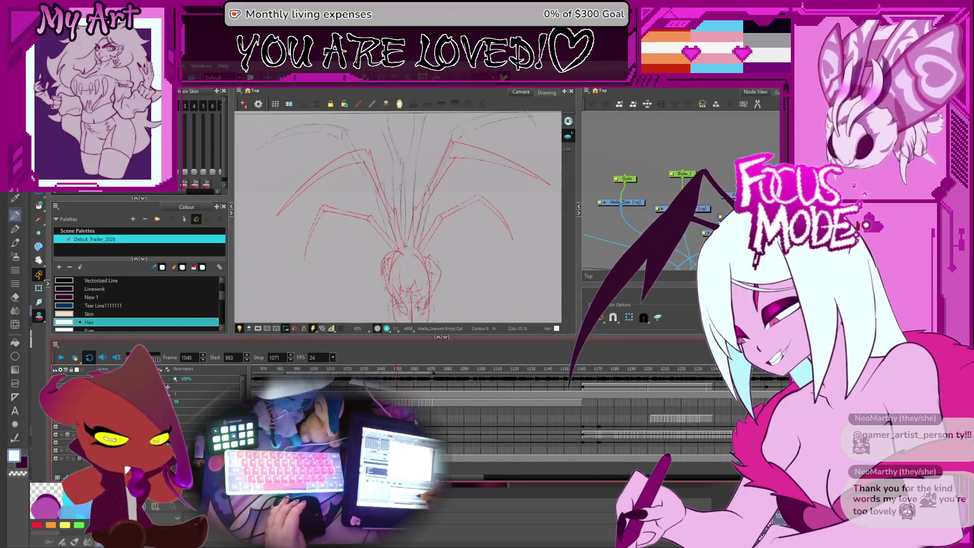
# Step: Scrub the timeline back to frame 1031 and zoom in, rotating the view around the spider legs
pyautogui.moveTo(413, 369); pyautogui.dragTo(364, 369)
pyautogui.press('.')
pyautogui.press('.')
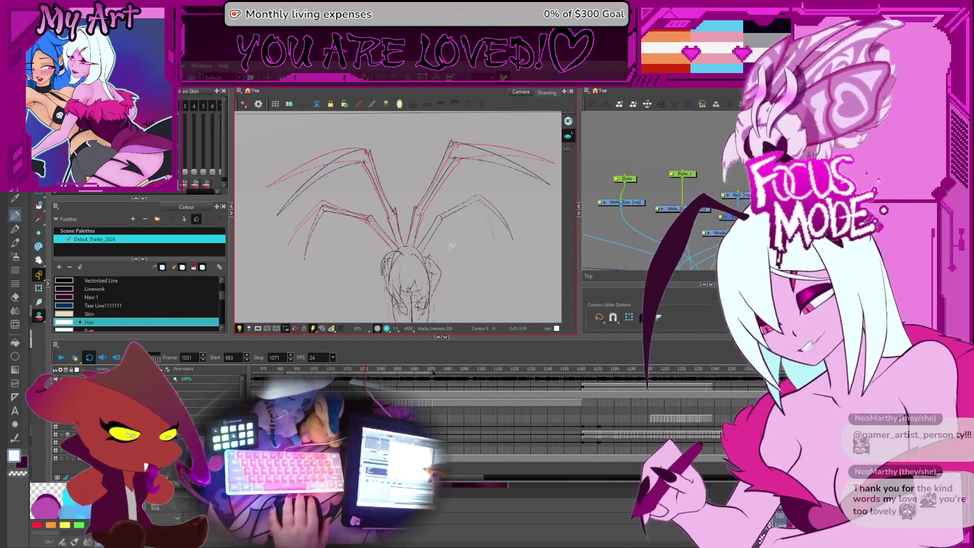
pyautogui.press('2')
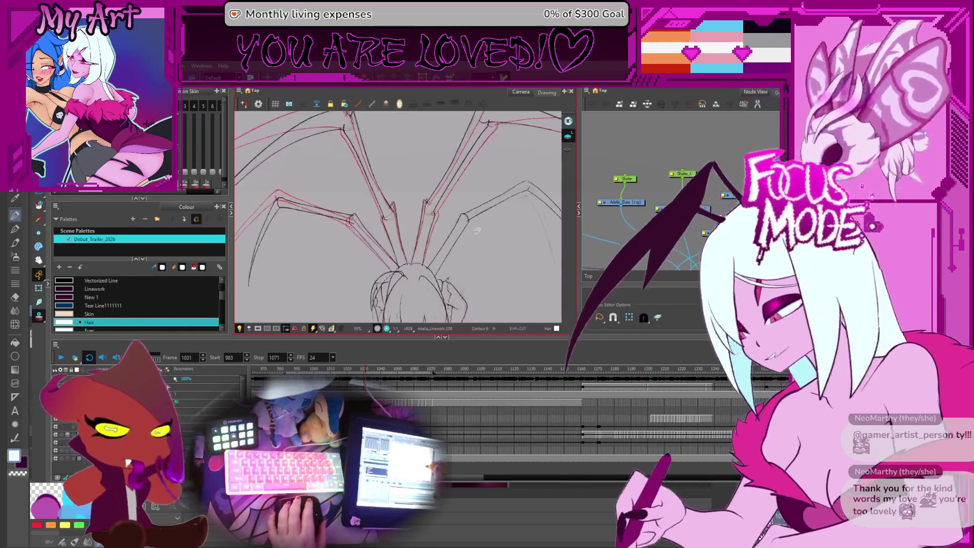
pyautogui.moveTo(496, 241)
pyautogui.mouseDown()
pyautogui.moveTo(490, 212)
pyautogui.moveTo(395, 258)
pyautogui.moveTo(429, 231)
pyautogui.mouseUp()
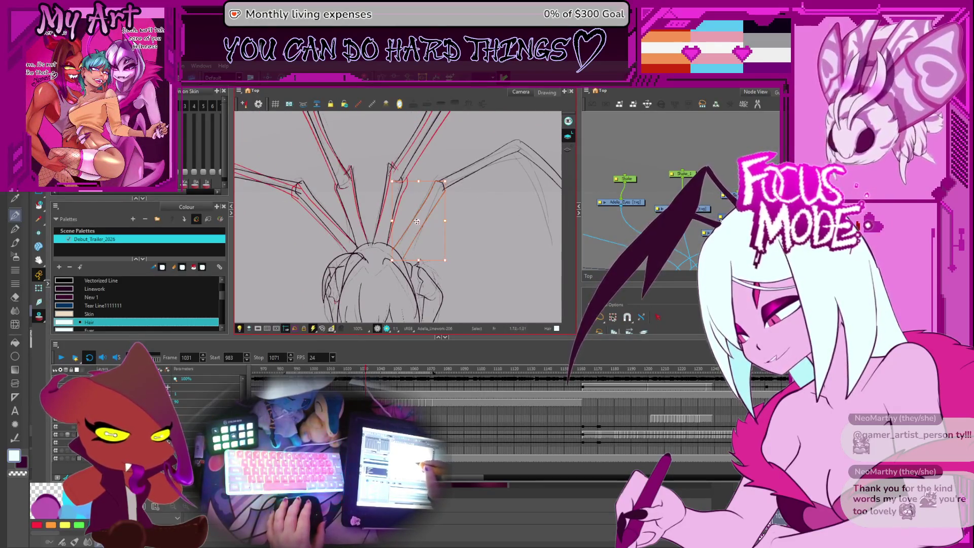
# Step: Select and adjust the inked leg strokes near the joints against the red rough
pyautogui.click(446, 177)
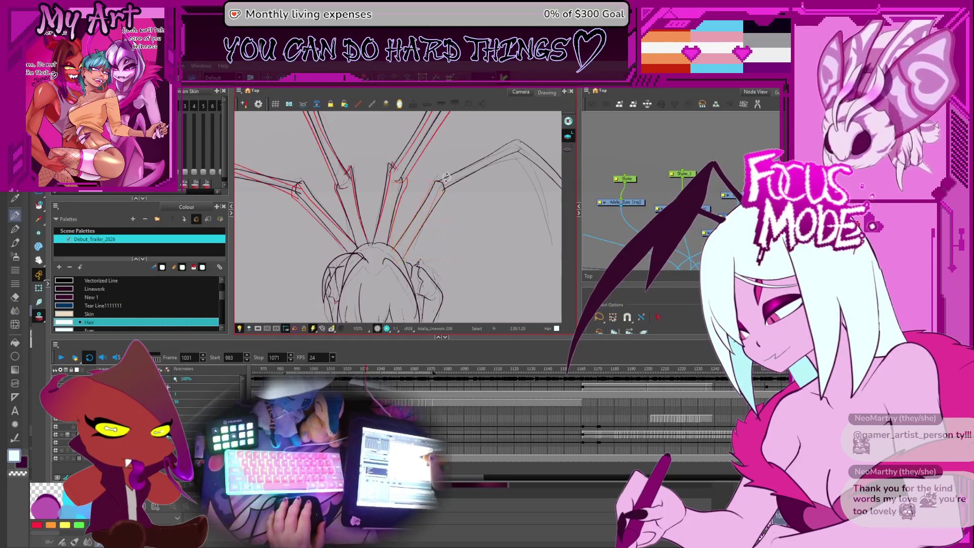
pyautogui.click(445, 180)
pyautogui.moveTo(464, 195); pyautogui.dragTo(447, 240)
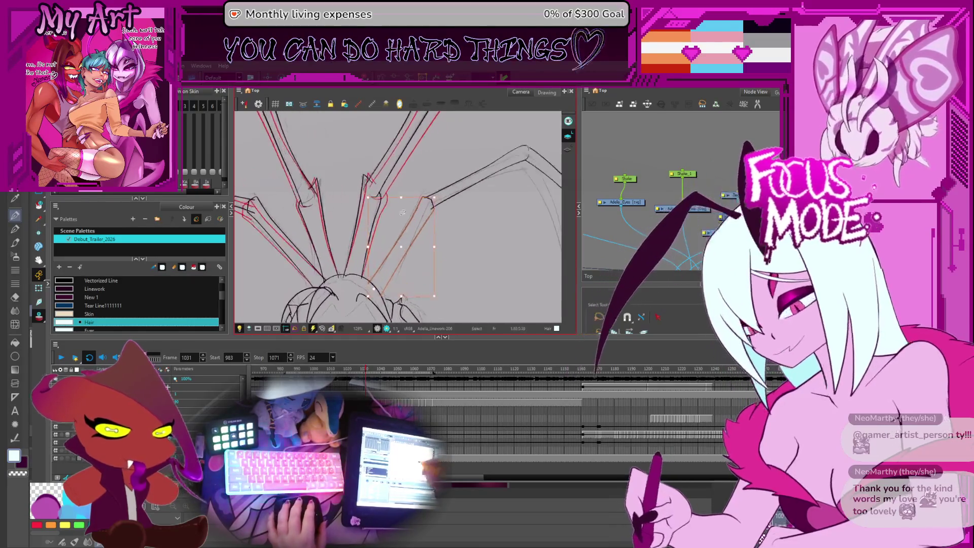
pyautogui.click(448, 239)
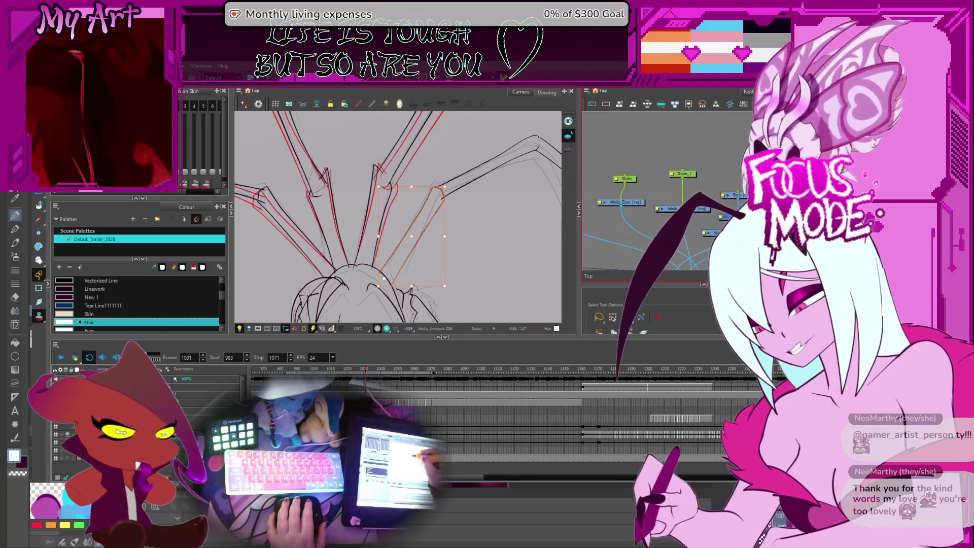
pyautogui.click(447, 183)
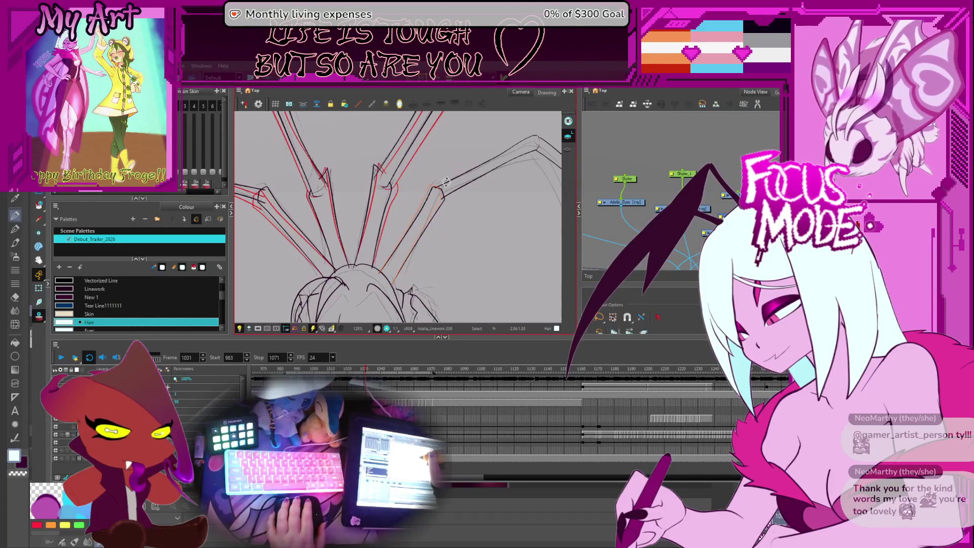
# Step: Pan to the right leg and select its strokes, including the lower one, for reshaping
pyautogui.moveTo(471, 174); pyautogui.dragTo(433, 185)
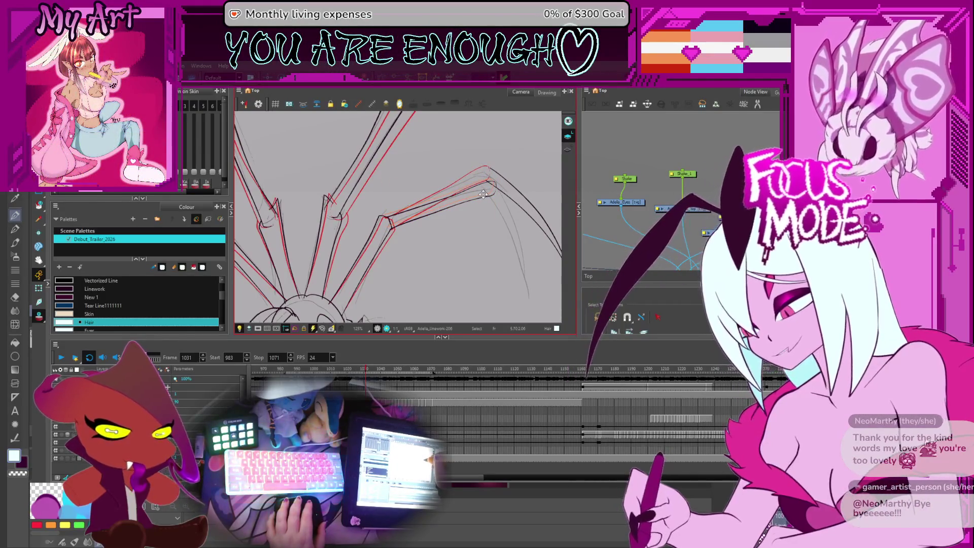
pyautogui.click(482, 193)
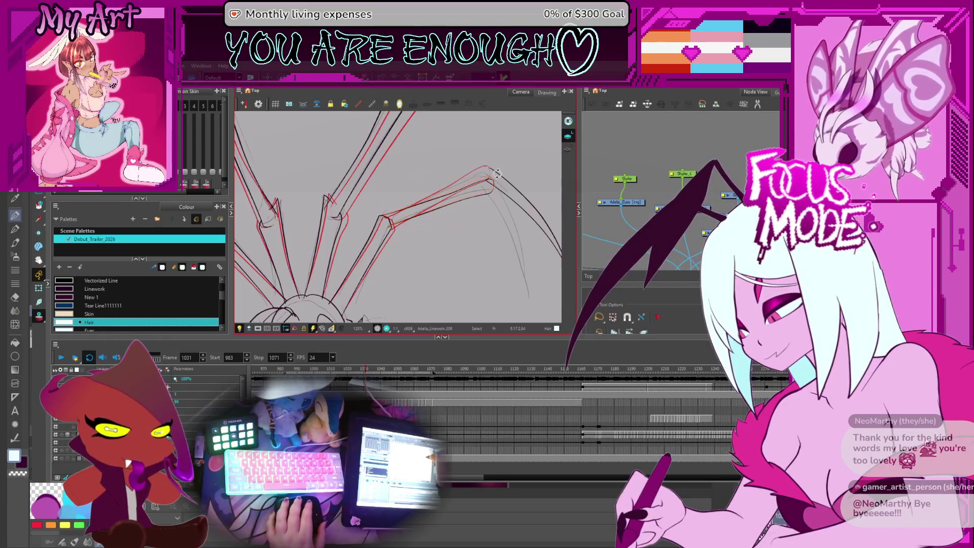
pyautogui.moveTo(505, 179); pyautogui.dragTo(476, 182)
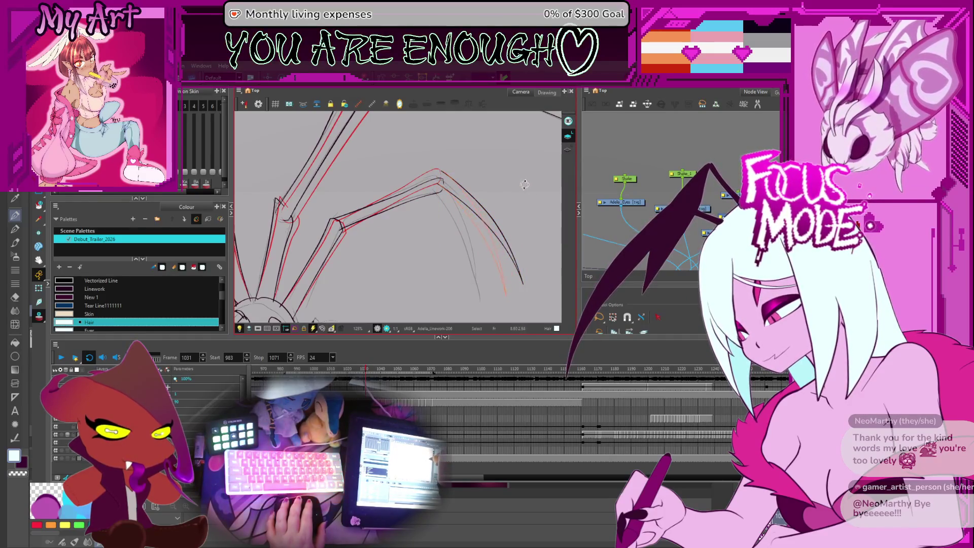
pyautogui.click(479, 293)
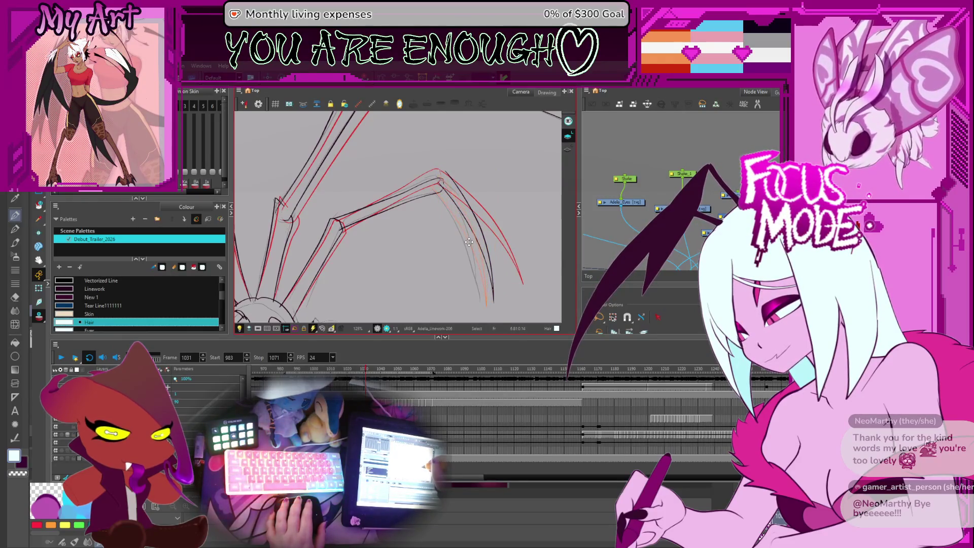
pyautogui.click(484, 303)
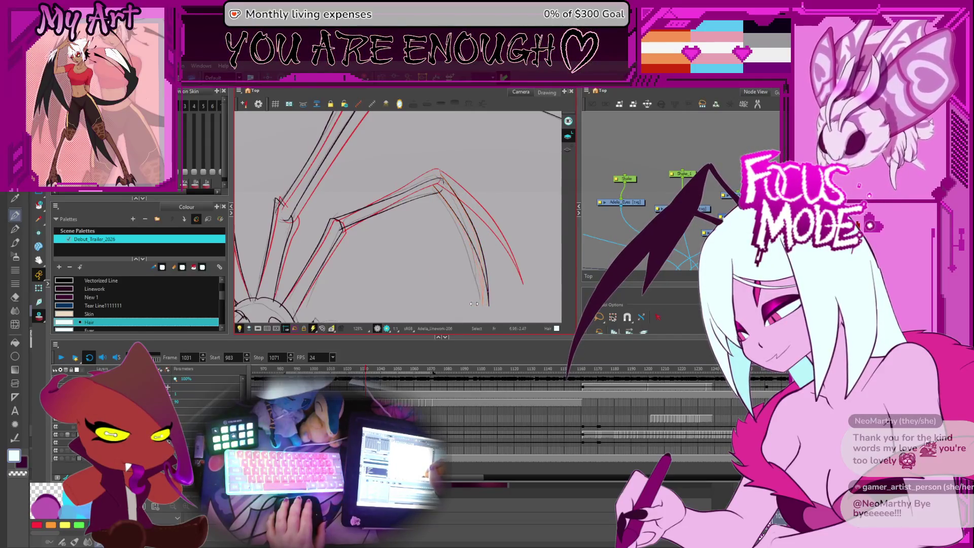
pyautogui.scroll(2, 474, 304)
pyautogui.scroll(2, 463, 191)
pyautogui.scroll(1, 449, 185)
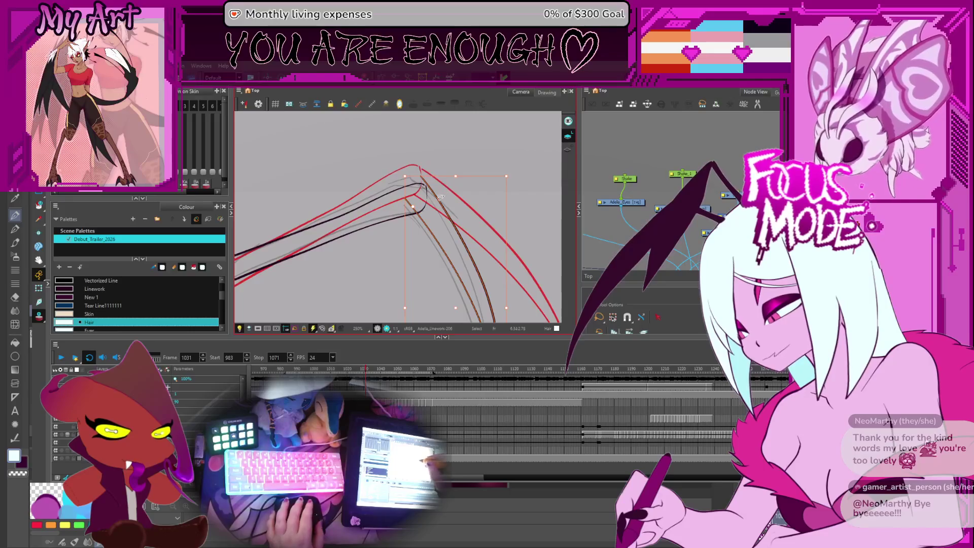
# Step: Redraw the lower leg line at the joint and check it against the whole leg
pyautogui.moveTo(421, 176); pyautogui.dragTo(481, 284)
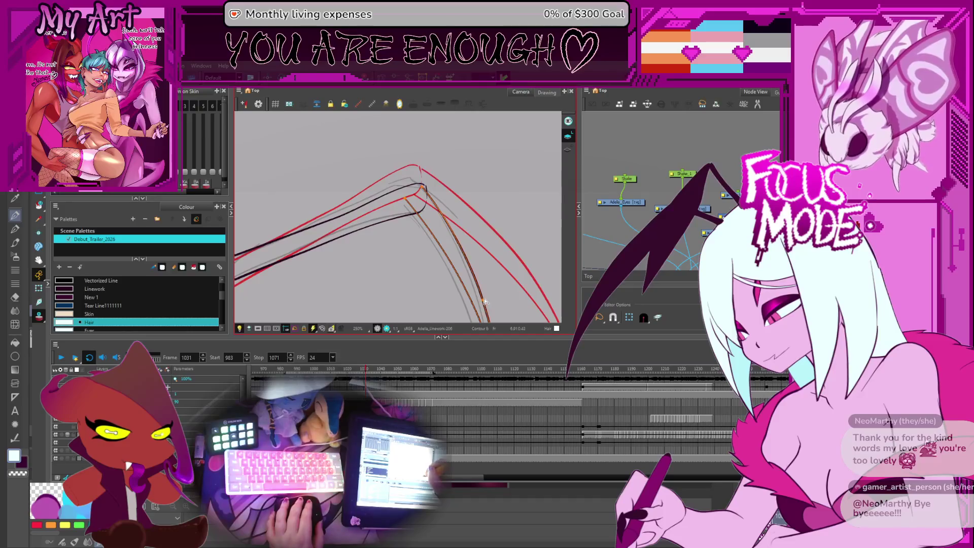
pyautogui.moveTo(417, 191); pyautogui.dragTo(487, 319)
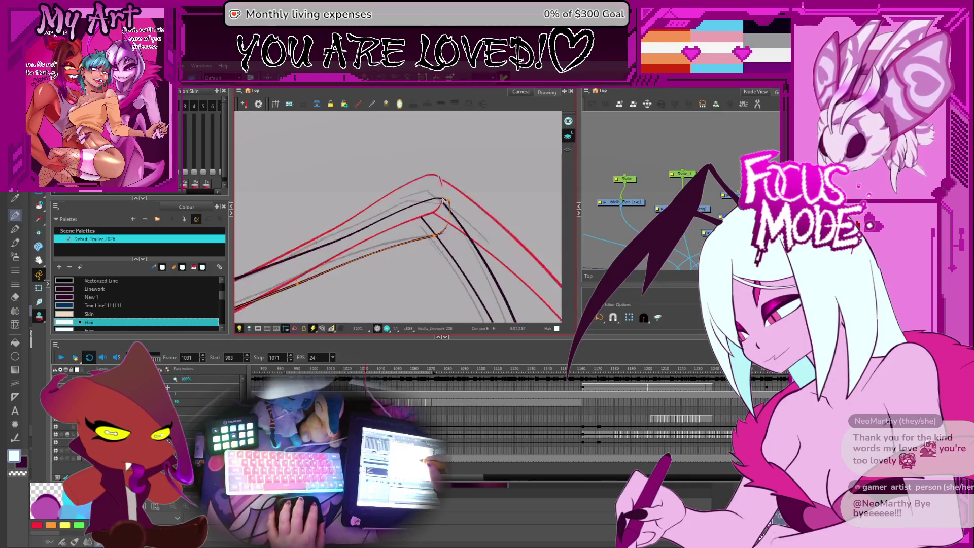
pyautogui.hotkey('shift', 'z')
pyautogui.press('2')
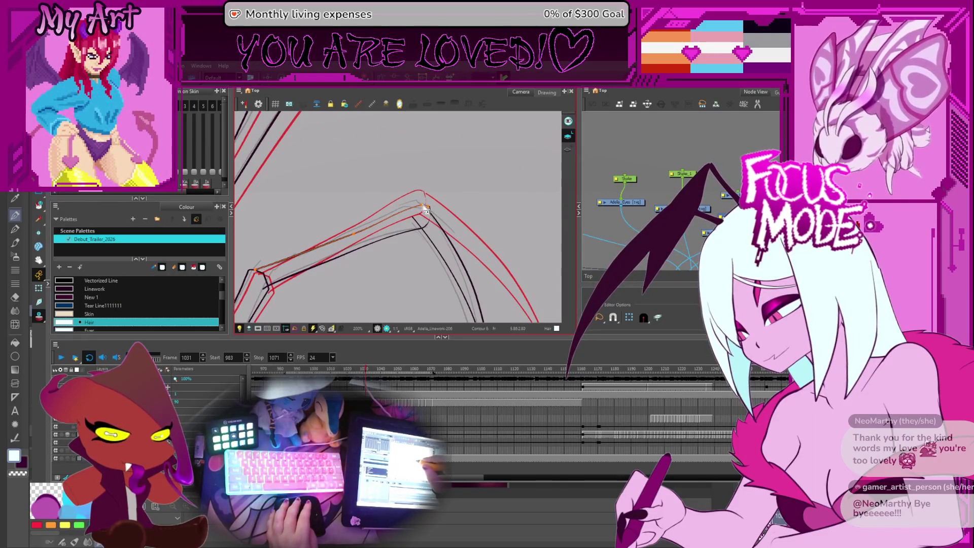
pyautogui.press('.')
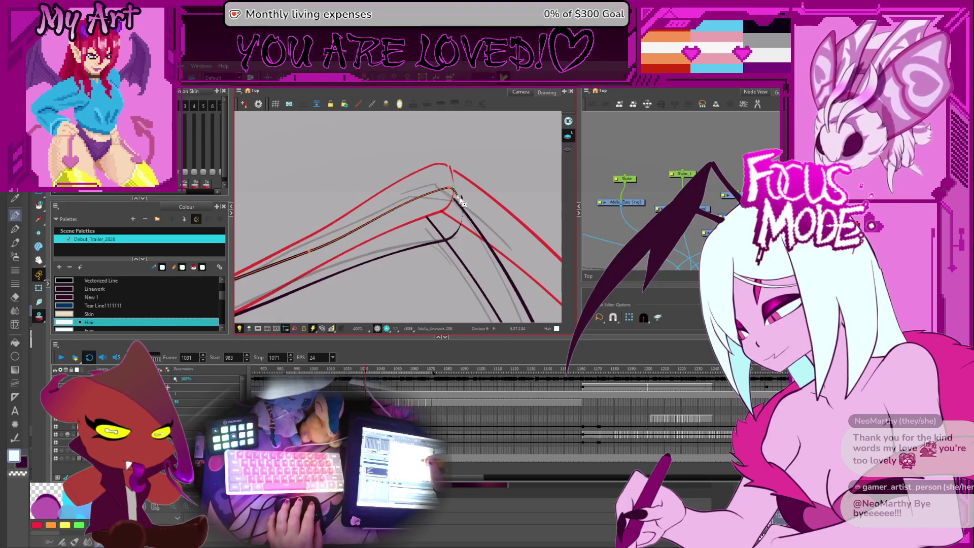
pyautogui.click(464, 201)
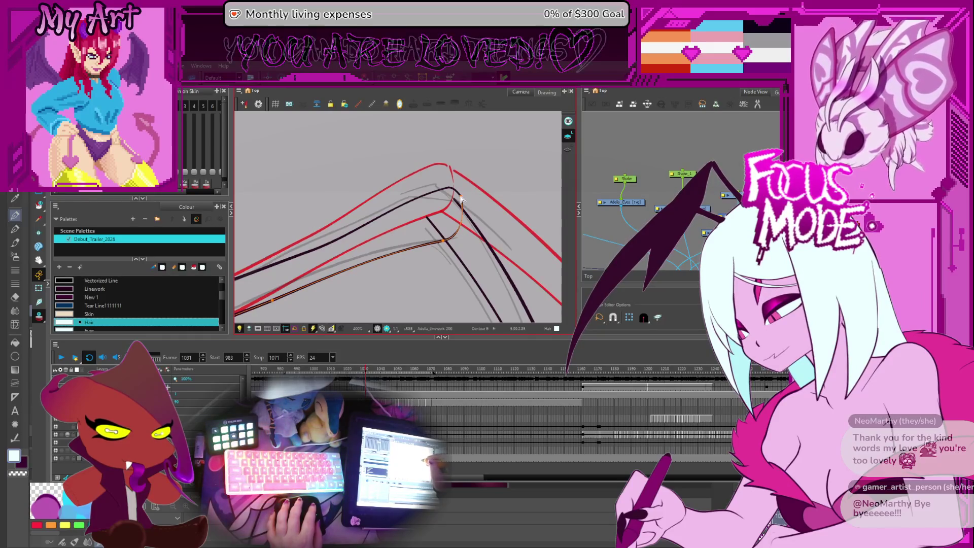
pyautogui.press('2')
pyautogui.press('2')
pyautogui.press('2')
pyautogui.press('2')
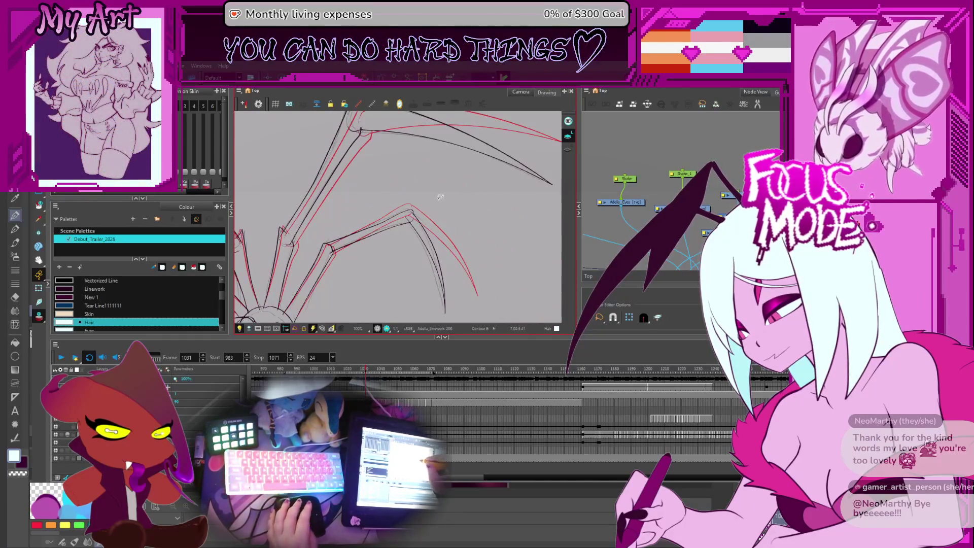
# Step: On the previous frame, ink thick strokes joining the joint peak to the outer line, then review the whole drawing on frame 1029
pyautogui.press(',')
pyautogui.press('1')
pyautogui.press('1')
pyautogui.press('1')
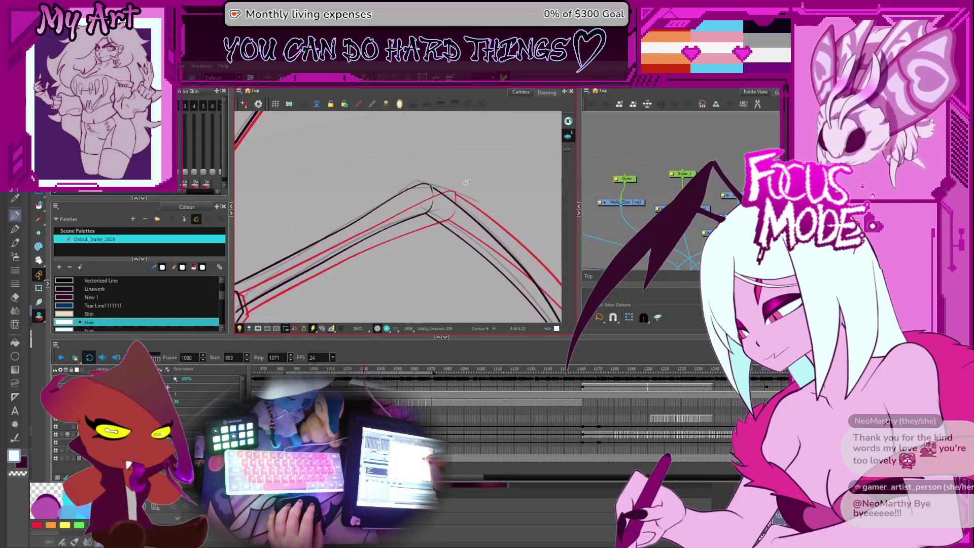
pyautogui.press('2')
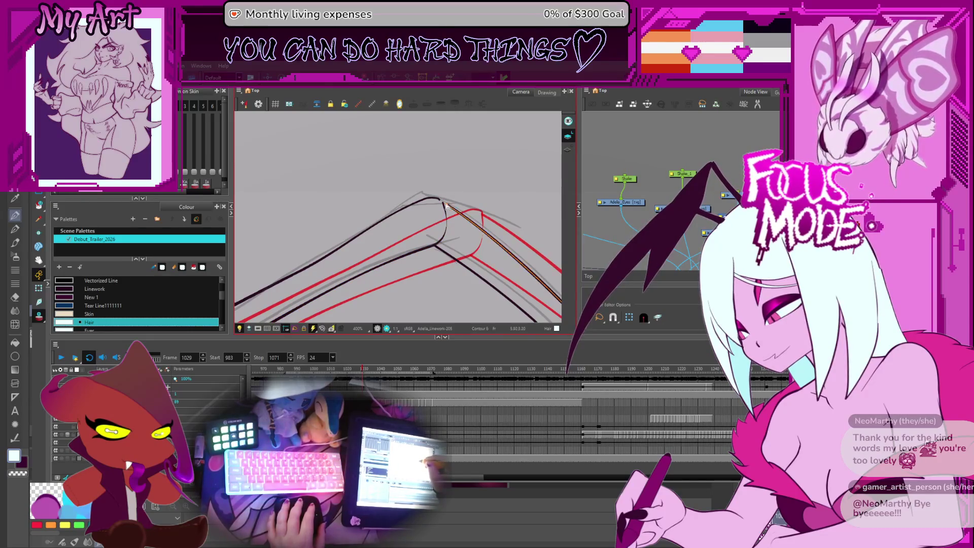
pyautogui.moveTo(447, 207); pyautogui.dragTo(482, 228)
pyautogui.moveTo(443, 205); pyautogui.dragTo(477, 219)
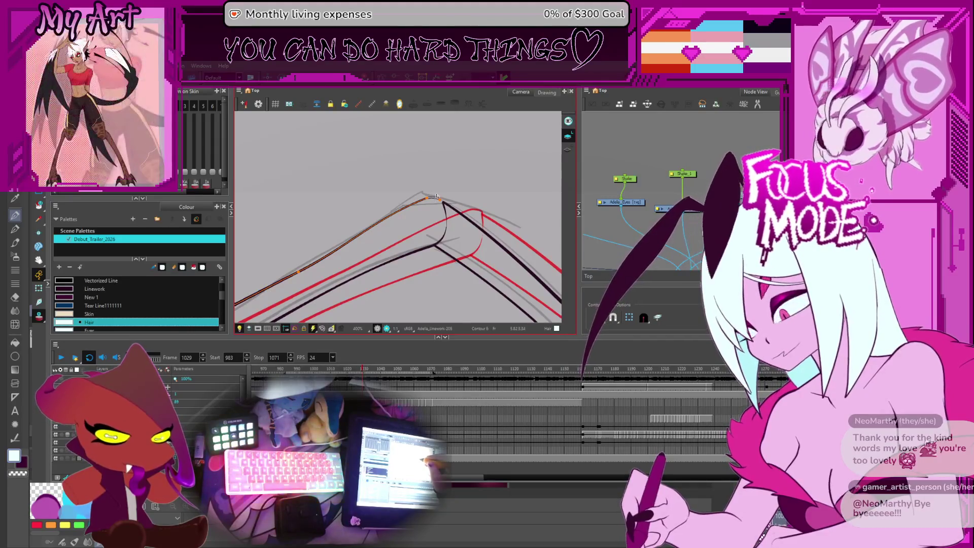
pyautogui.press('2')
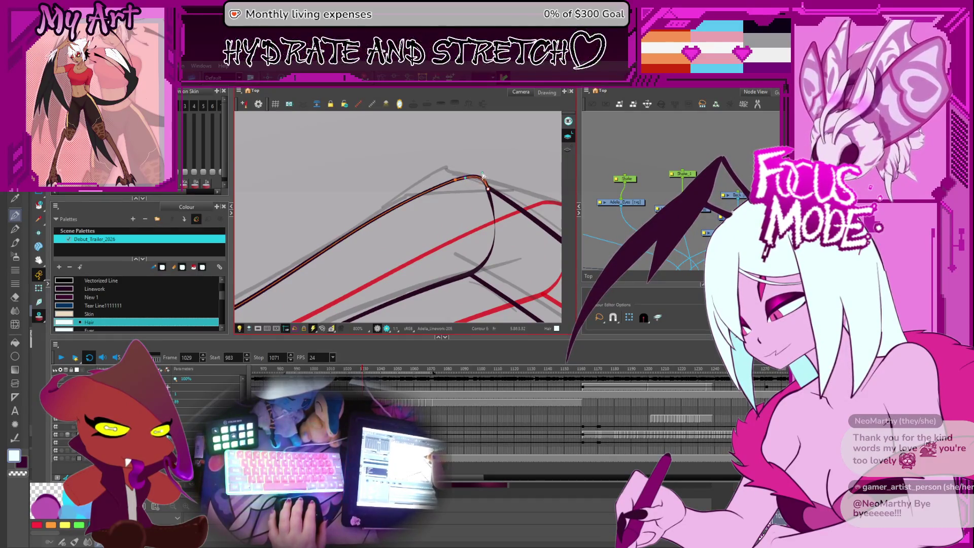
pyautogui.press('1')
pyautogui.press('1')
pyautogui.press('1')
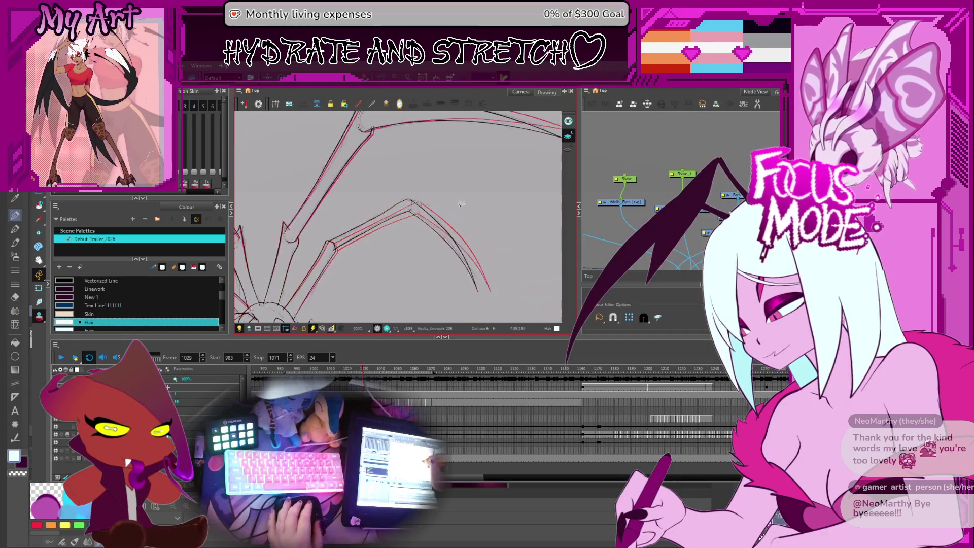
pyautogui.press('.')
pyautogui.press('1')
pyautogui.press('1')
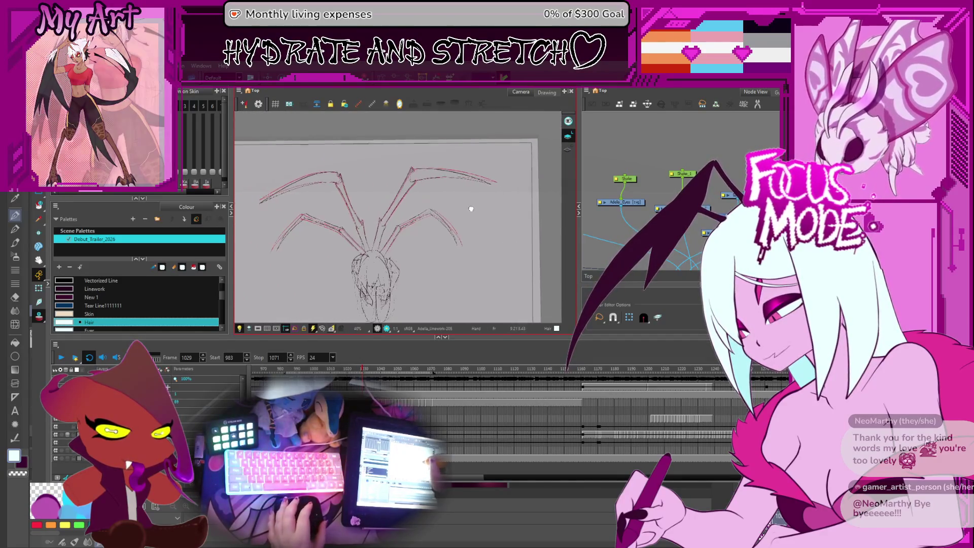
# Step: Flip between frames 1028 and 1029 to compare the joints, then advance to frame 1030
pyautogui.press(',')
pyautogui.scroll(3, 464, 205)
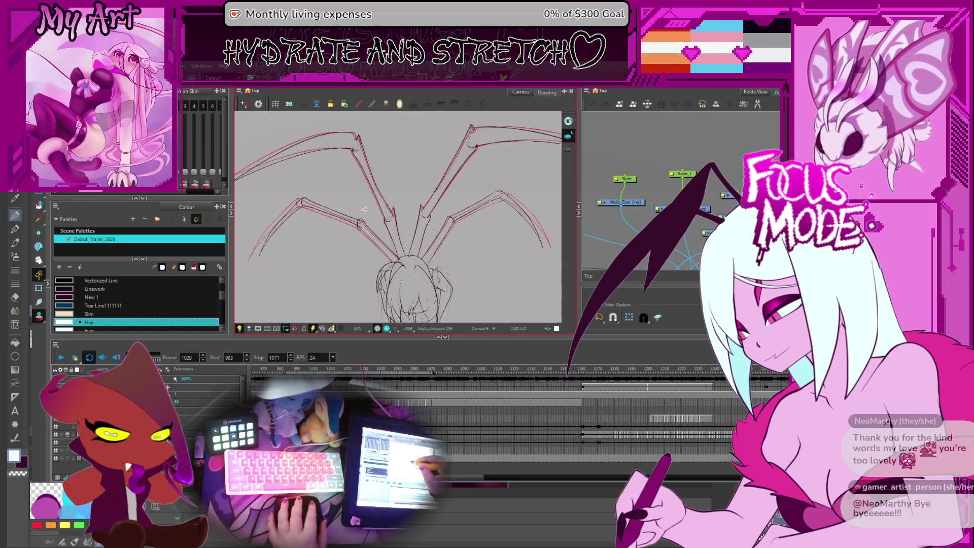
pyautogui.scroll(2, 434, 261)
pyautogui.scroll(1, 371, 239)
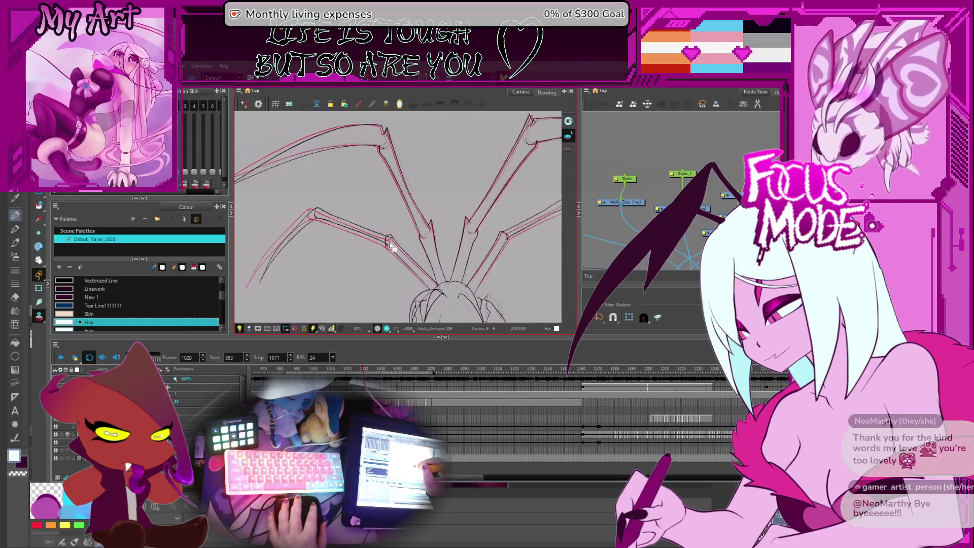
pyautogui.scroll(1, 381, 254)
pyautogui.moveTo(384, 259)
pyautogui.mouseDown()
pyautogui.moveTo(378, 235)
pyautogui.moveTo(359, 218)
pyautogui.mouseUp()
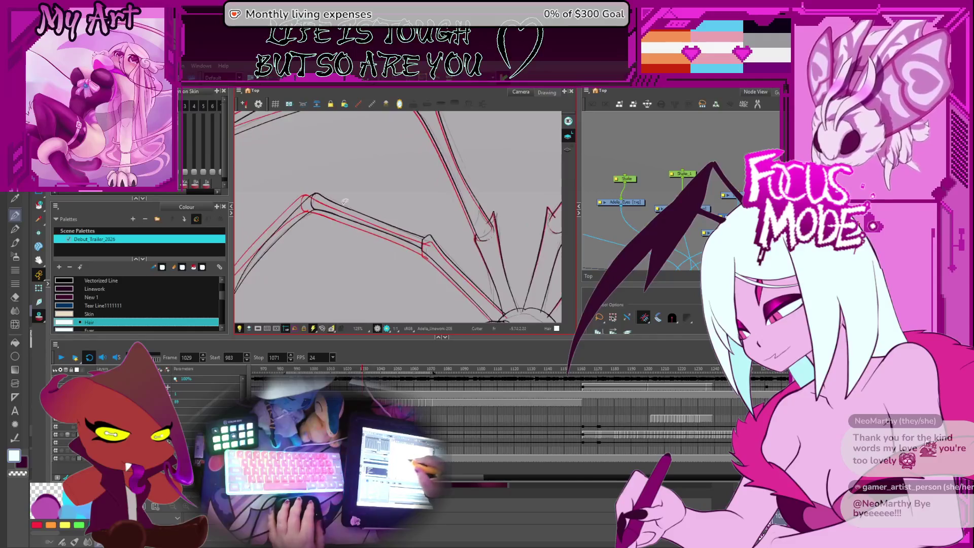
pyautogui.scroll(-5, 376, 249)
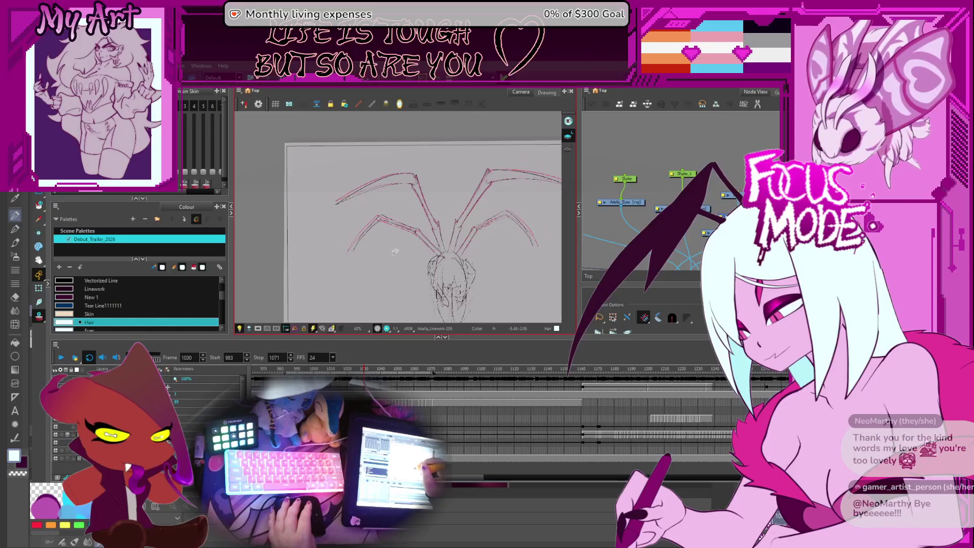
pyautogui.scroll(5, 434, 224)
pyautogui.scroll(-1, 436, 220)
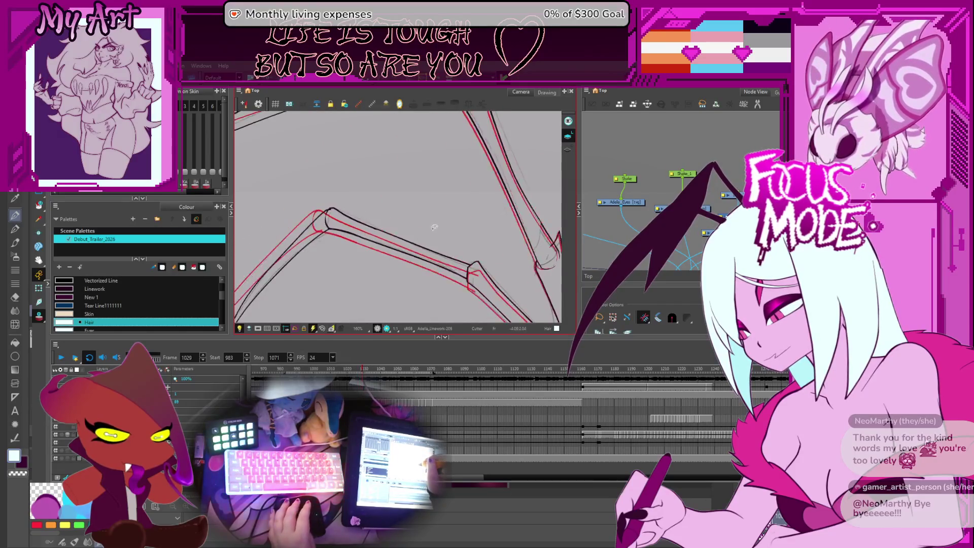
pyautogui.scroll(-2, 396, 236)
pyautogui.scroll(-1, 365, 255)
pyautogui.press('.')
pyautogui.press('.')
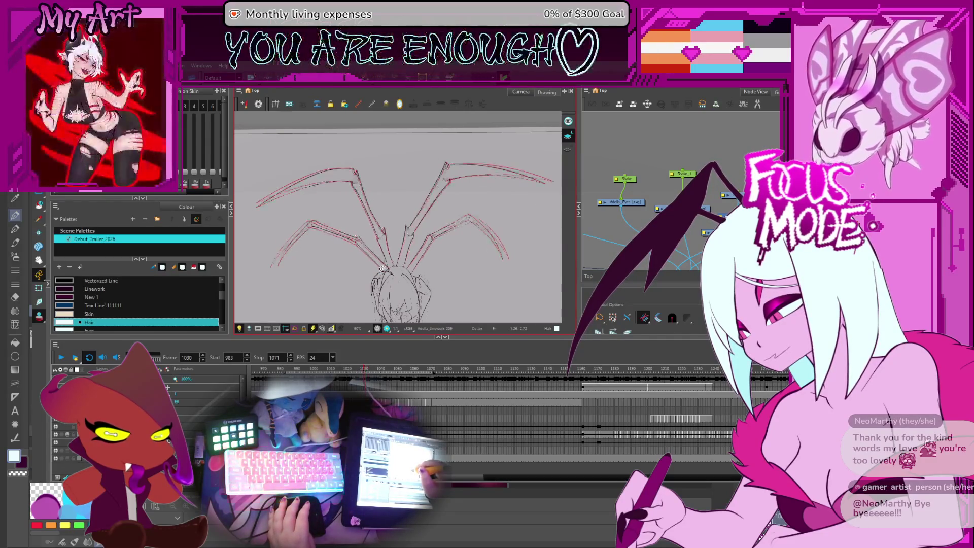
# Step: Step to frame 1033, flip against its neighbours, and play the spider sequence through once
pyautogui.press('.')
pyautogui.press('.')
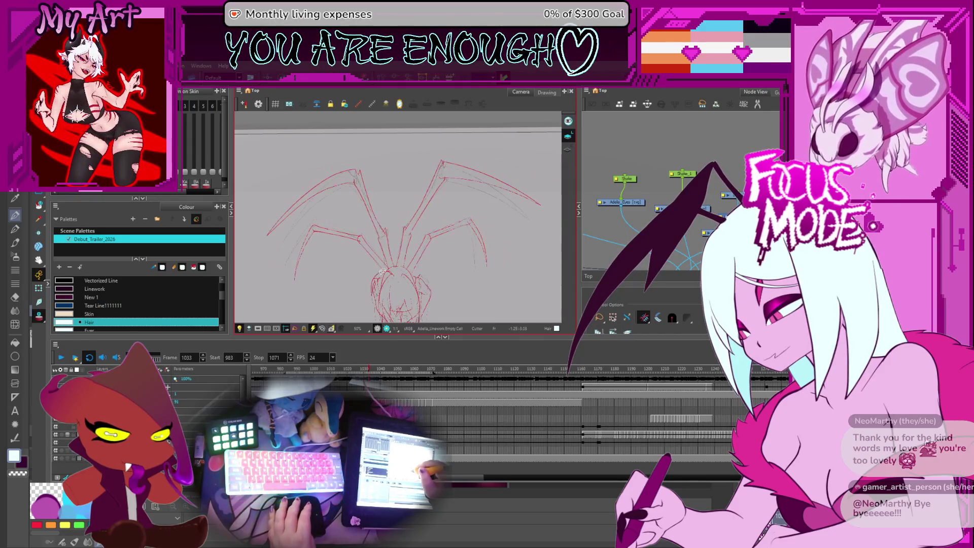
pyautogui.press(',')
pyautogui.press('.')
pyautogui.press(',')
pyautogui.press('.')
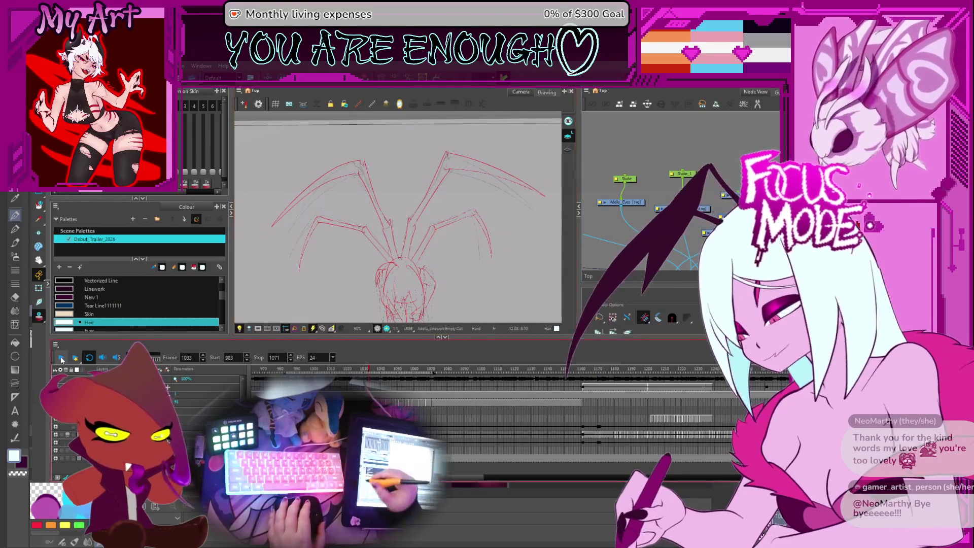
pyautogui.click(62, 358)
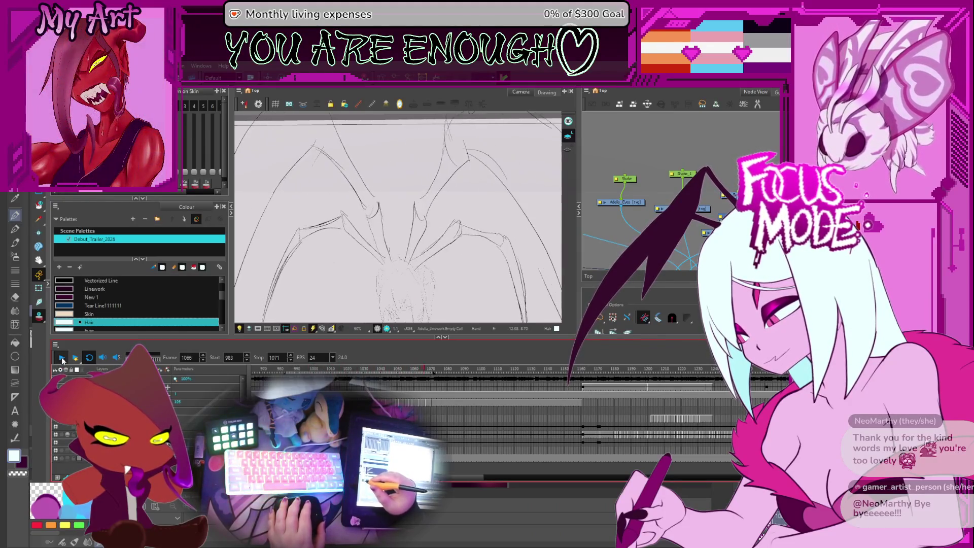
pyautogui.press('Return')
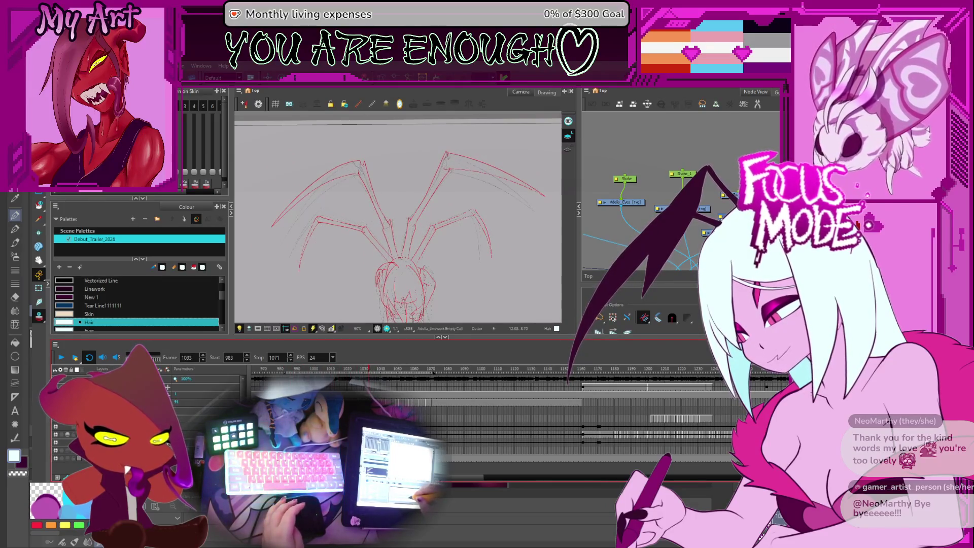
pyautogui.scroll(2, 472, 266)
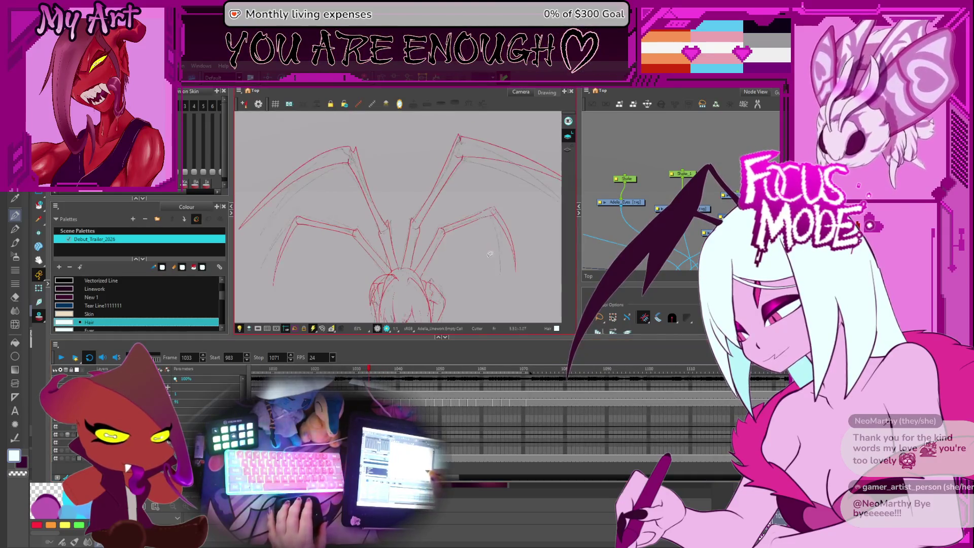
# Step: Bring up the black lineart drawing of the legs and select the orange leg stroke
pyautogui.press(',')
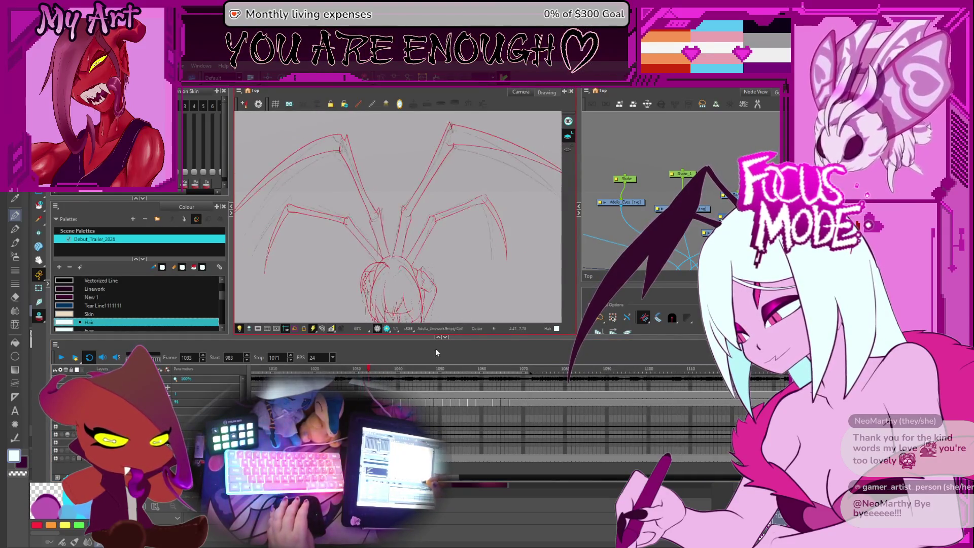
pyautogui.scroll(2, 463, 328)
pyautogui.scroll(2, 494, 372)
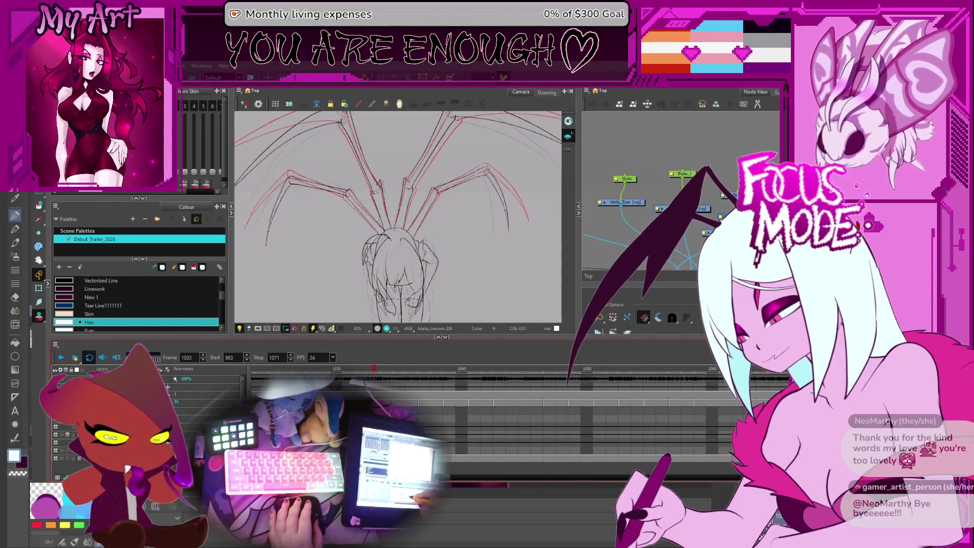
pyautogui.press(',')
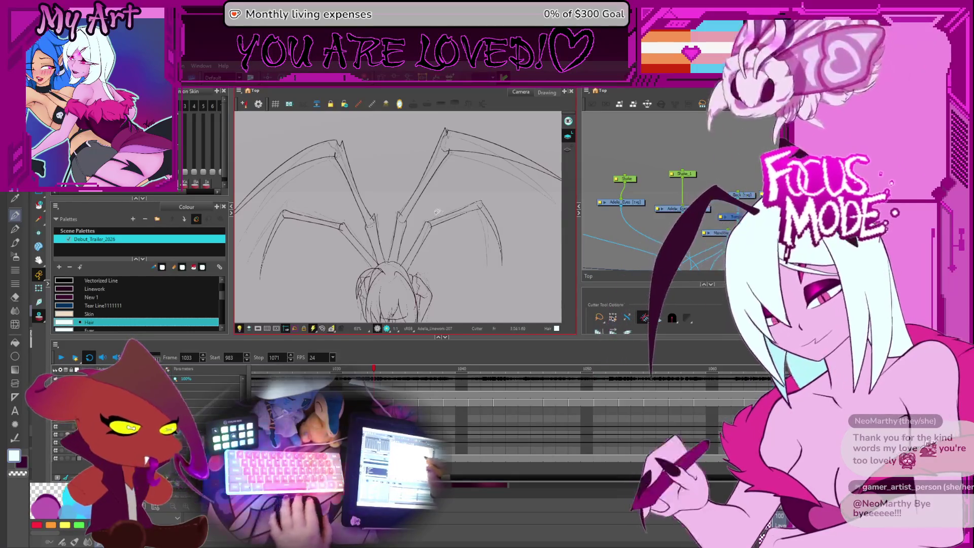
pyautogui.scroll(1, 457, 240)
pyautogui.scroll(1, 422, 252)
pyautogui.hotkey('alt', 's')
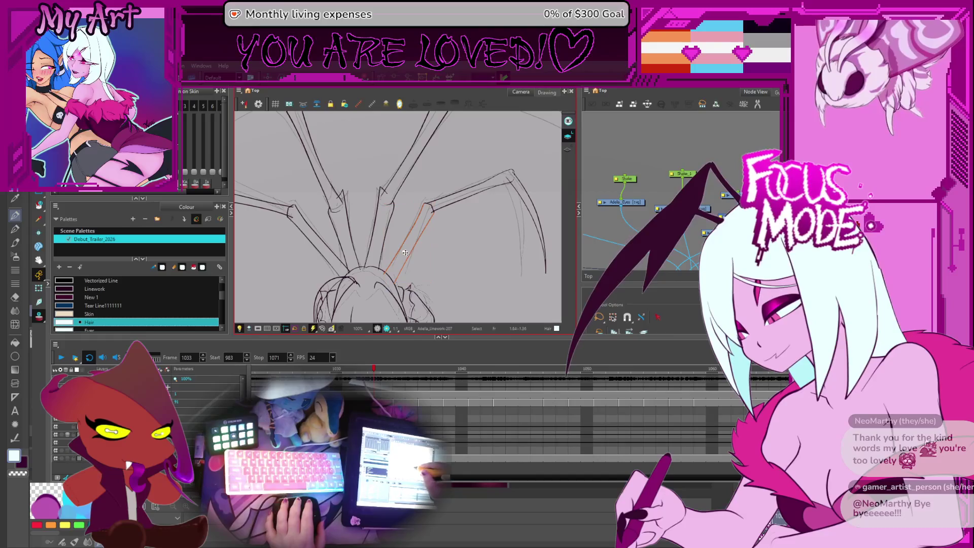
pyautogui.click(406, 251)
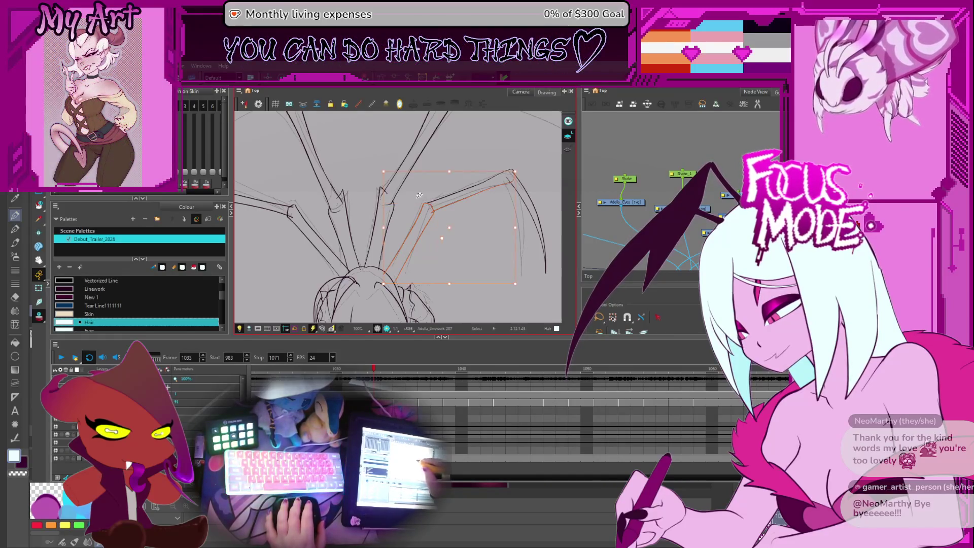
pyautogui.scroll(1, 418, 220)
pyautogui.scroll(1, 417, 238)
# Step: Lasso the leg segment at its joint and shift it to sit along the dark ink
pyautogui.moveTo(418, 238); pyautogui.dragTo(414, 216)
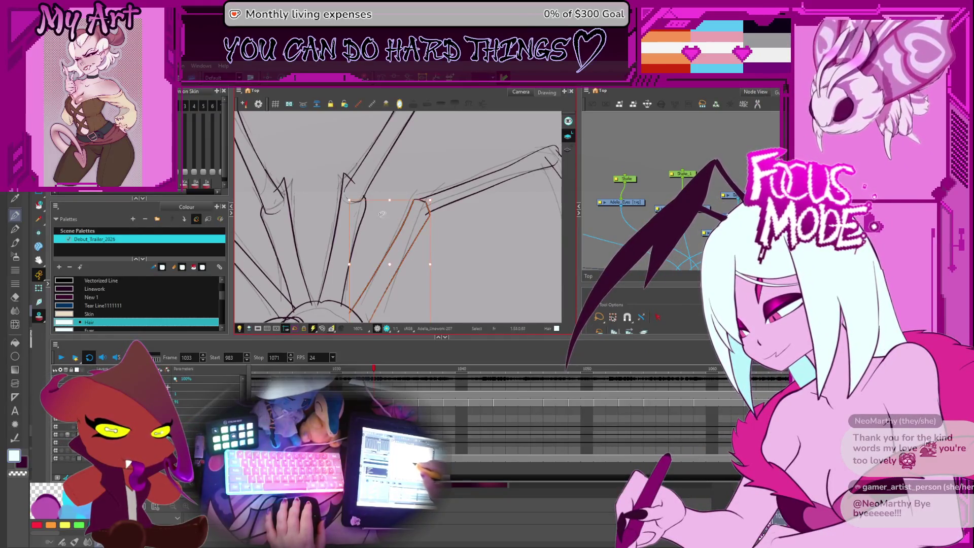
pyautogui.scroll(-2, 426, 207)
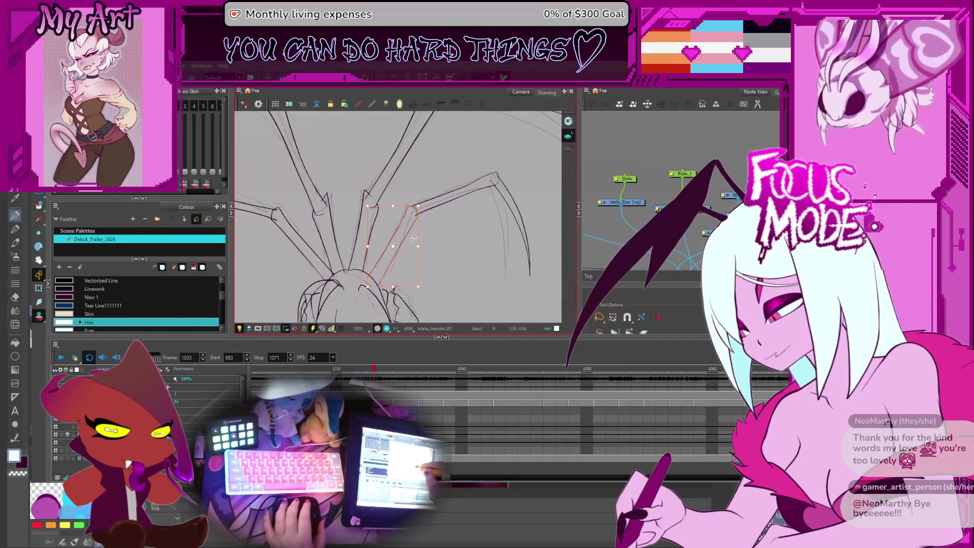
pyautogui.moveTo(402, 244); pyautogui.dragTo(411, 241)
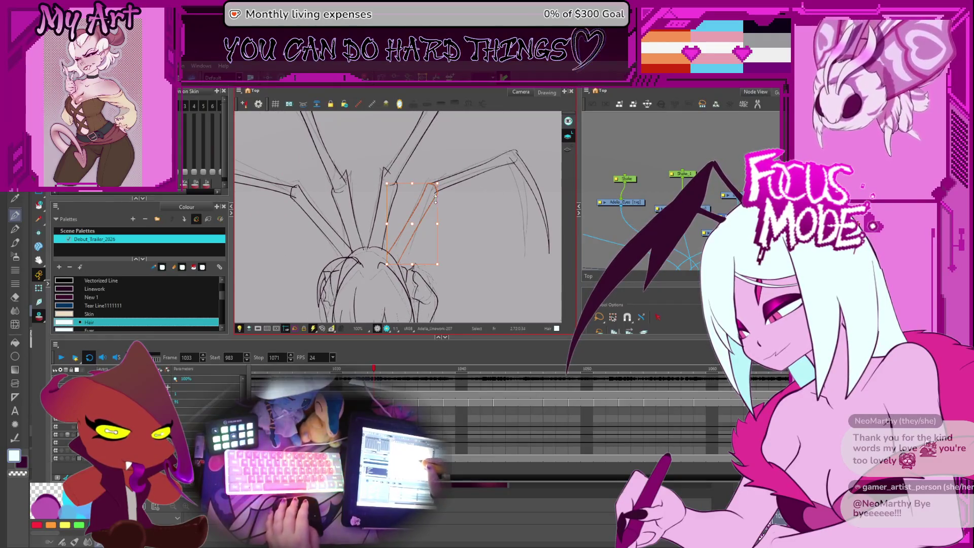
pyautogui.click(439, 179)
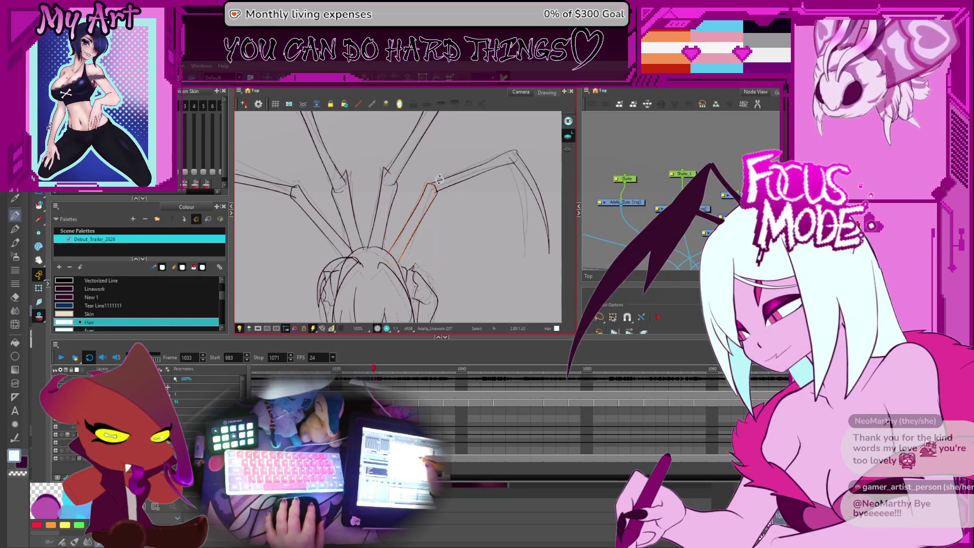
pyautogui.scroll(1, 439, 182)
pyautogui.scroll(1, 434, 186)
pyautogui.scroll(2, 426, 194)
pyautogui.scroll(1, 414, 207)
pyautogui.click(412, 210)
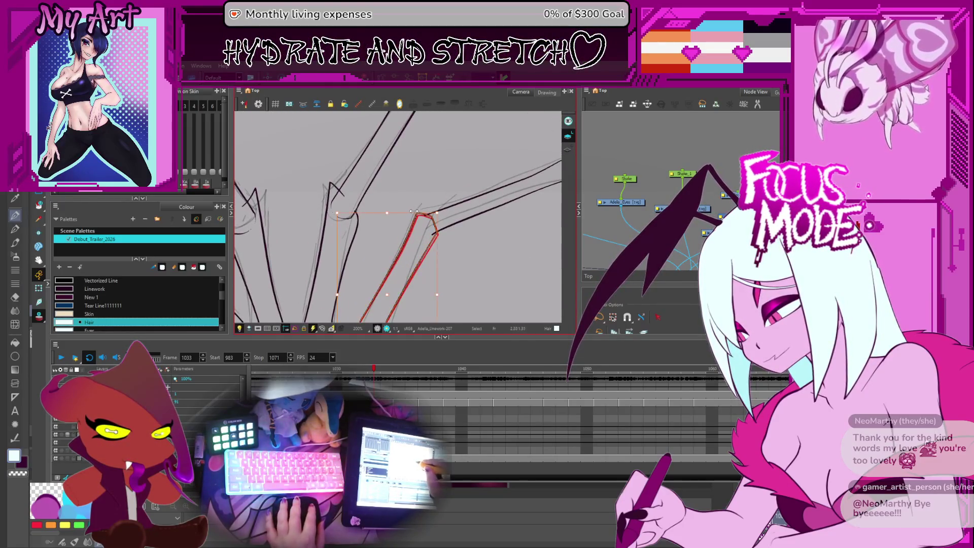
pyautogui.scroll(1, 422, 213)
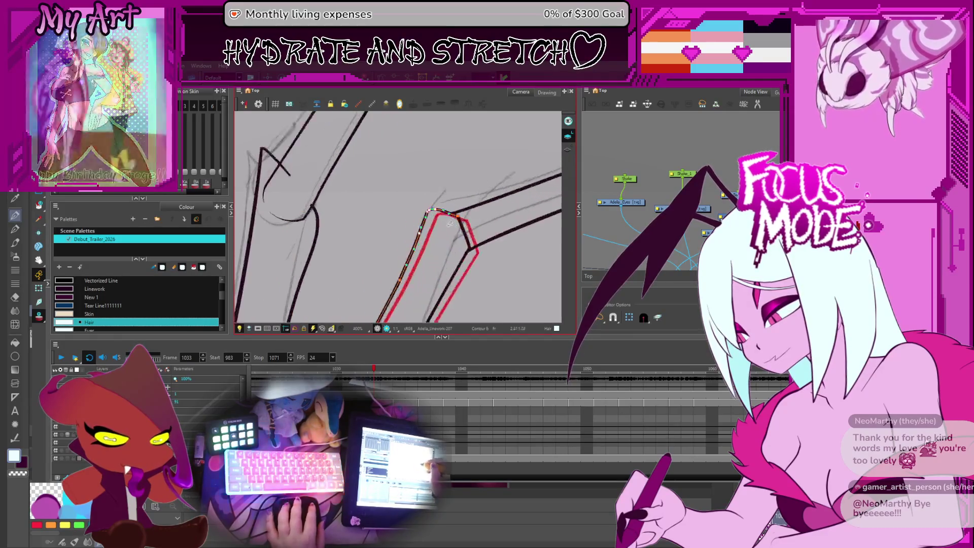
pyautogui.scroll(1, 436, 240)
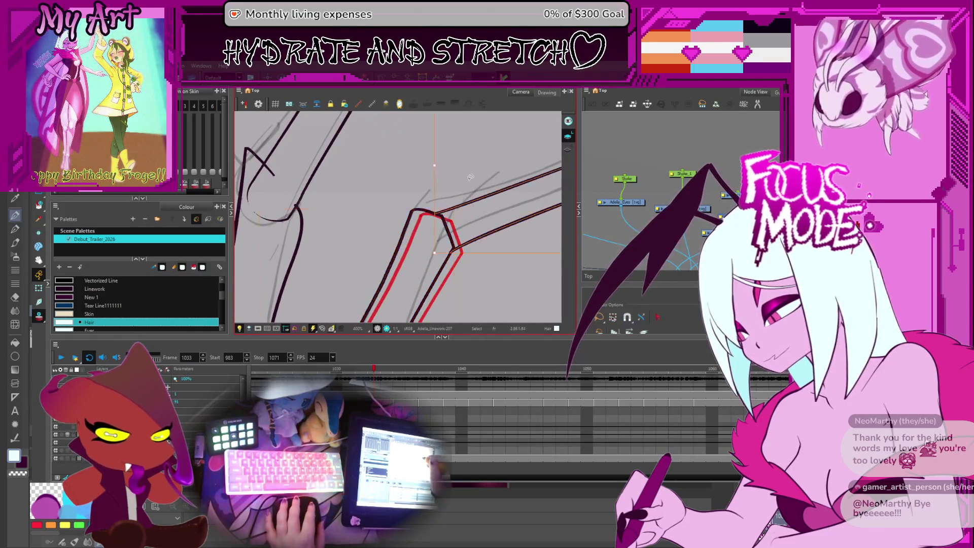
pyautogui.scroll(-1, 466, 244)
pyautogui.scroll(-1, 466, 243)
# Step: Fit the lower-left outline stroke at the elbow to the red rough, then move on to drawing 208
pyautogui.click(412, 235)
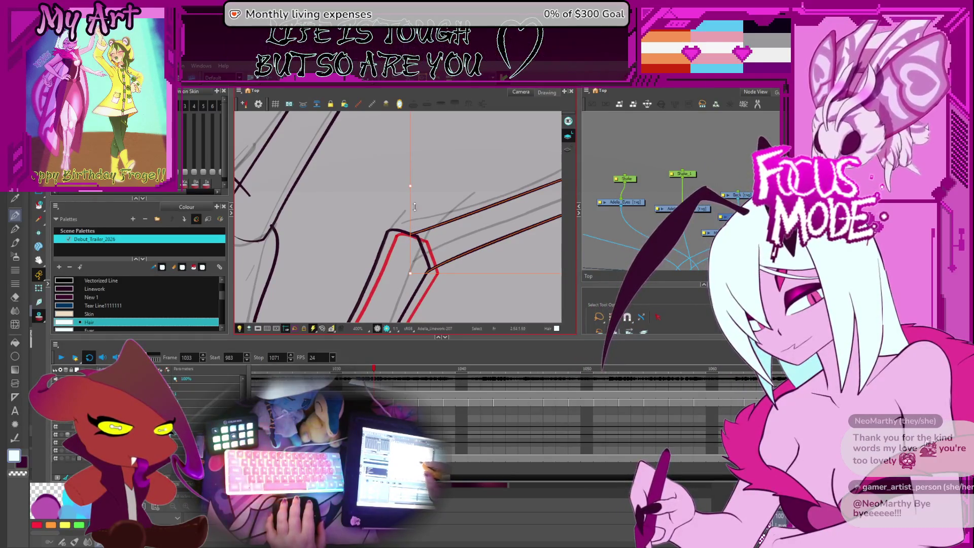
pyautogui.click(415, 295)
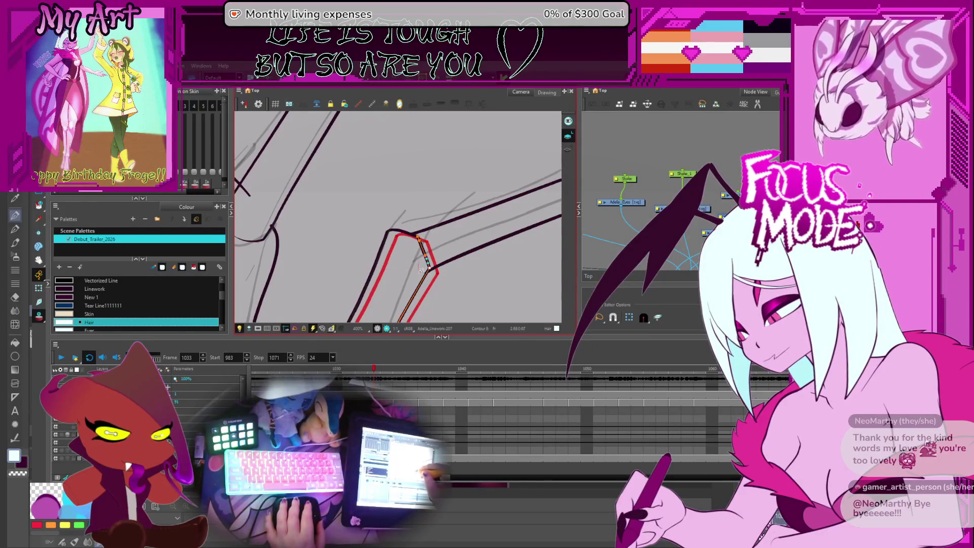
pyautogui.keyDown('shift'); pyautogui.click(428, 267); pyautogui.keyUp('shift')
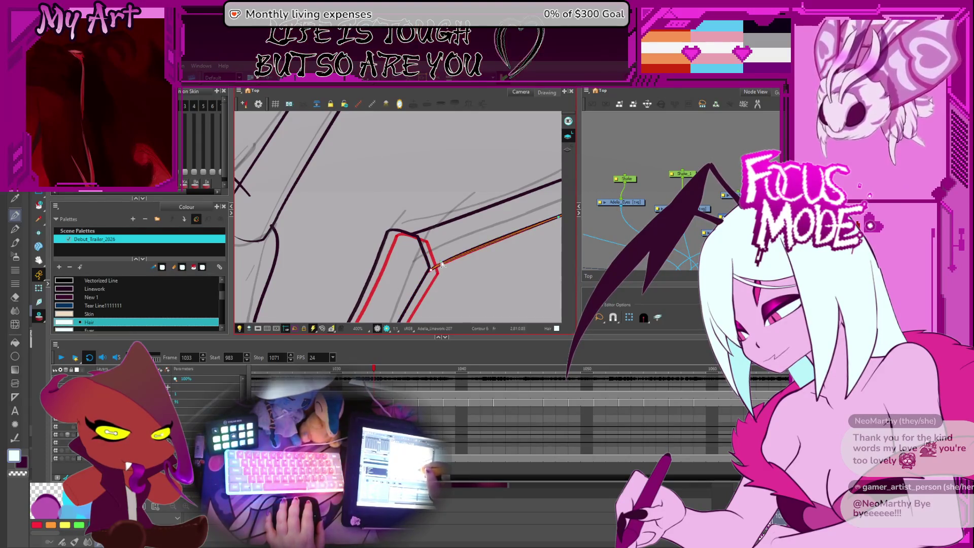
pyautogui.click(426, 233)
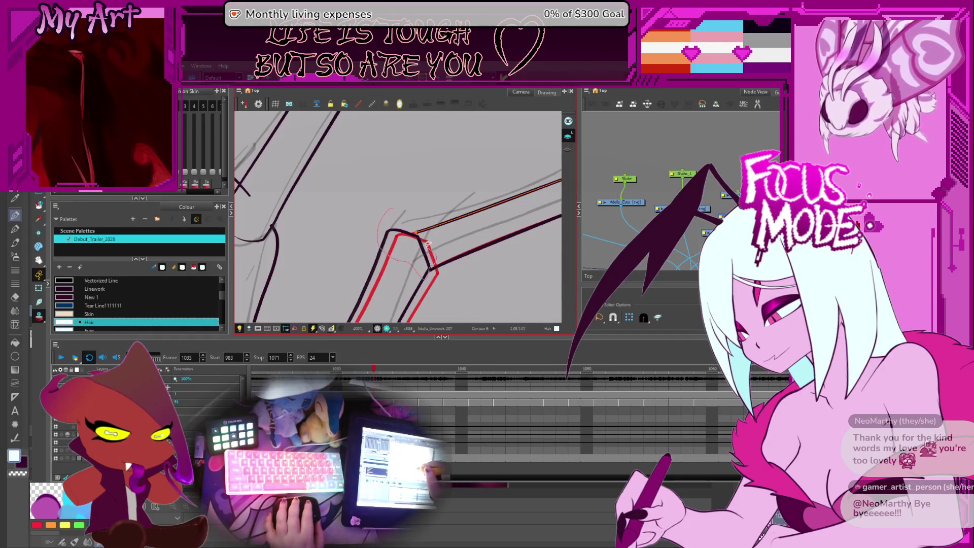
pyautogui.click(393, 229)
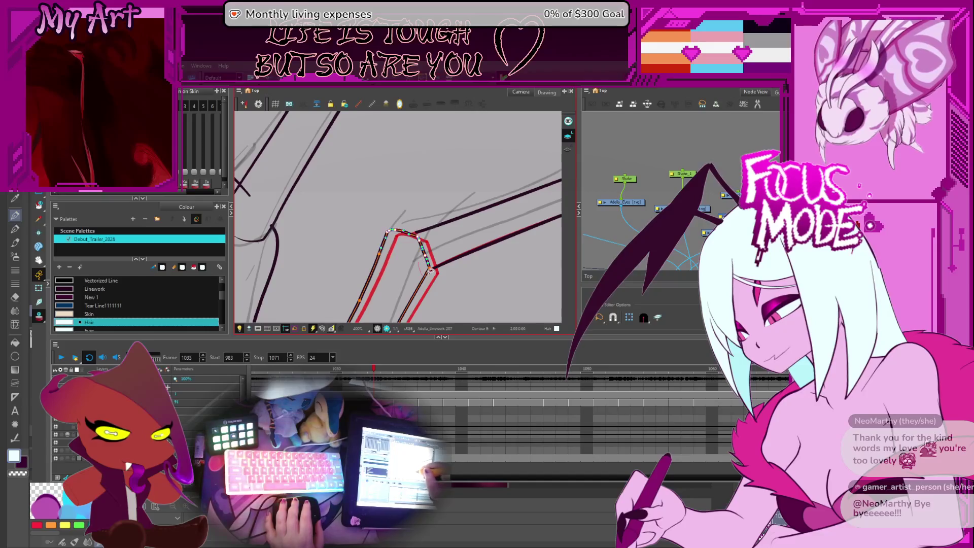
pyautogui.moveTo(430, 269)
pyautogui.mouseDown()
pyautogui.moveTo(440, 245)
pyautogui.moveTo(429, 219)
pyautogui.mouseUp()
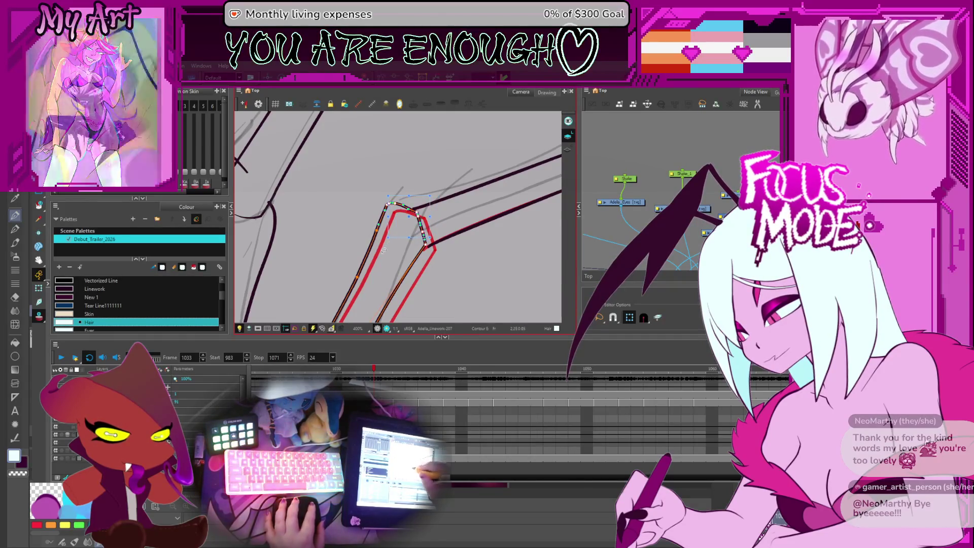
pyautogui.press('.')
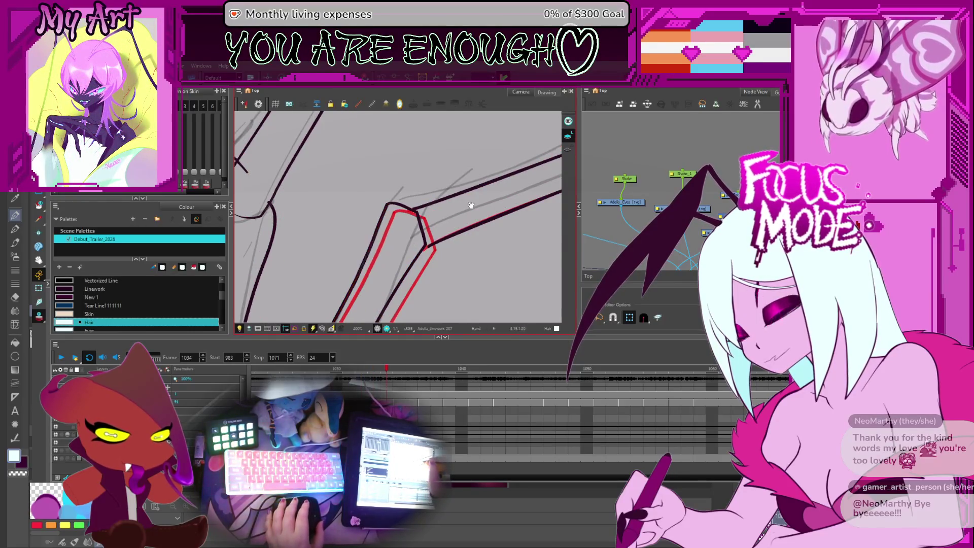
pyautogui.scroll(-2, 388, 237)
pyautogui.scroll(-2, 407, 233)
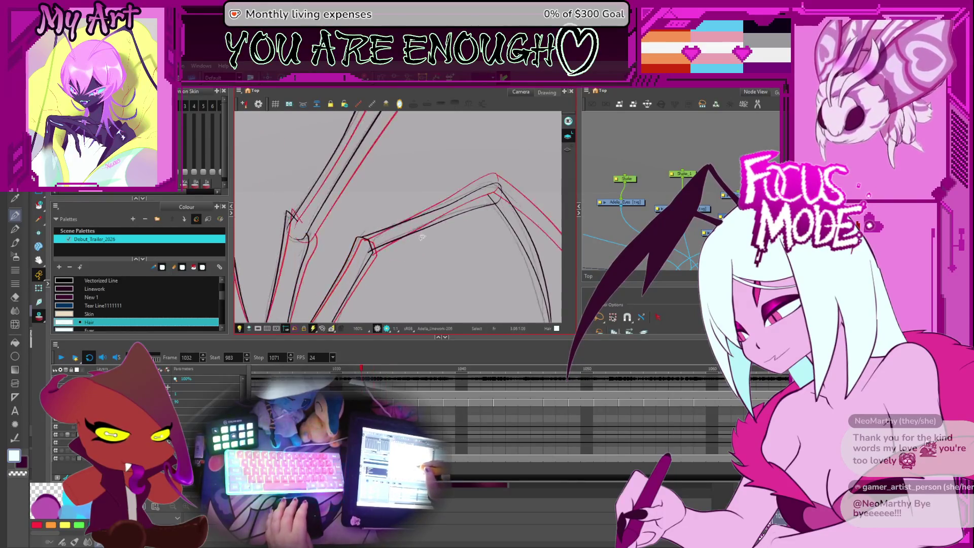
# Step: With onion skin on, select all the leg strokes on this drawing and align them to the neighbouring frame
pyautogui.press('.')
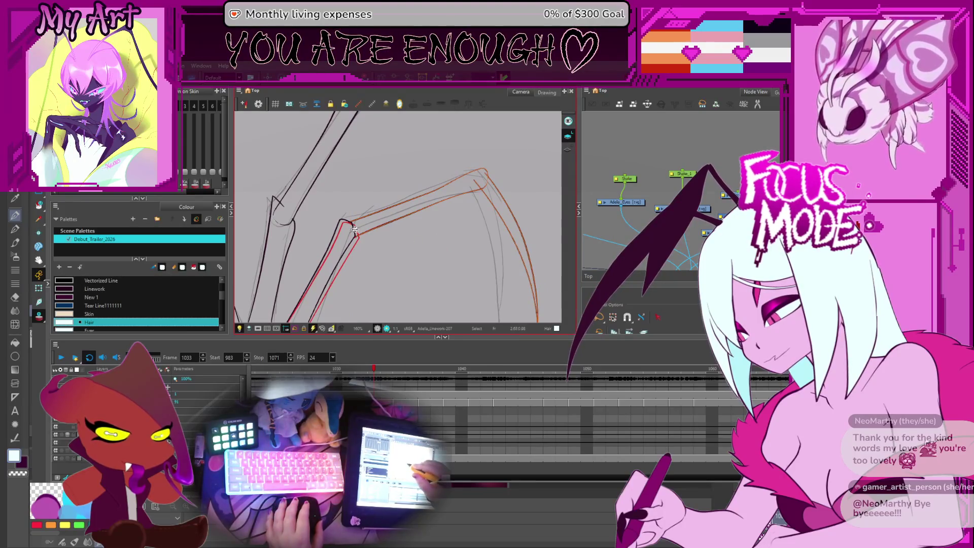
pyautogui.hotkey('ctrl', 'v')
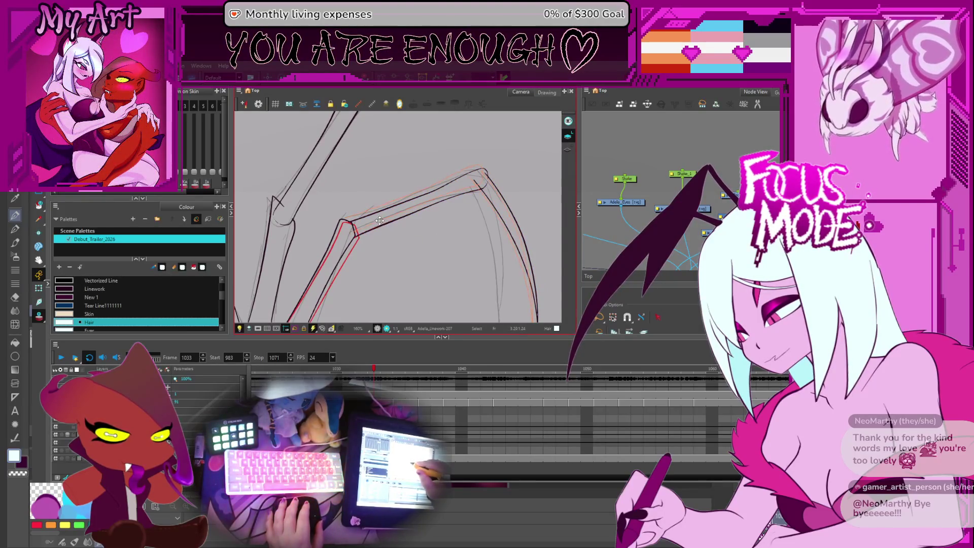
pyautogui.hotkey('ctrl', 'v')
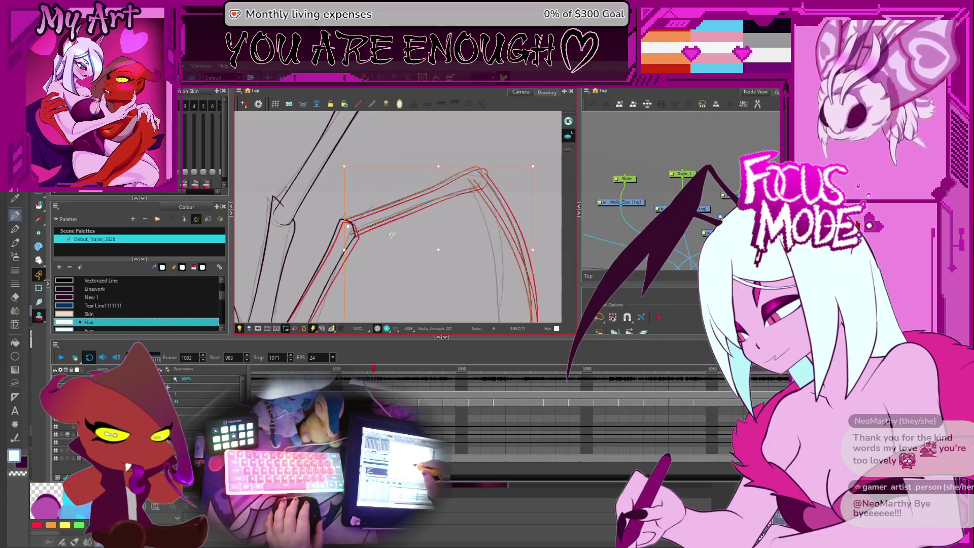
pyautogui.moveTo(525, 161); pyautogui.dragTo(498, 145)
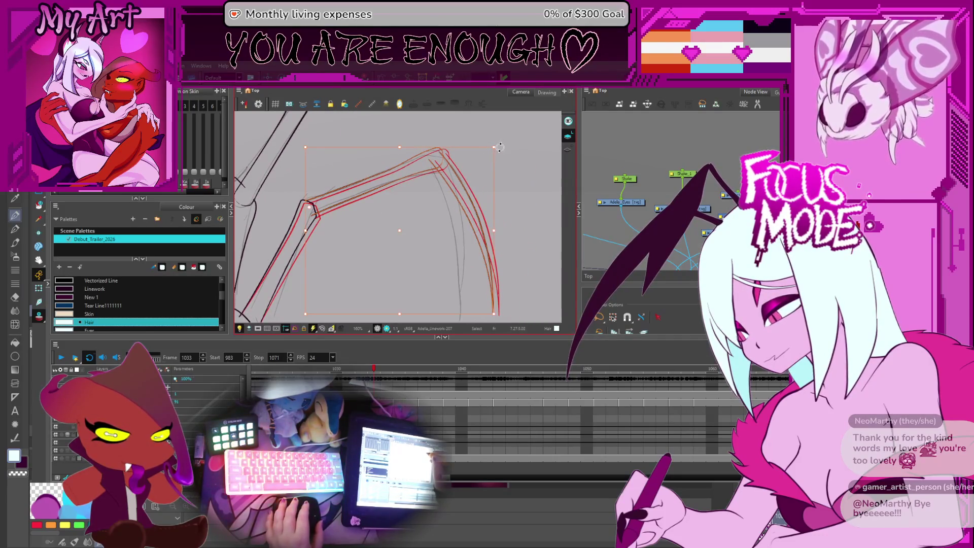
pyautogui.moveTo(413, 190); pyautogui.dragTo(405, 225)
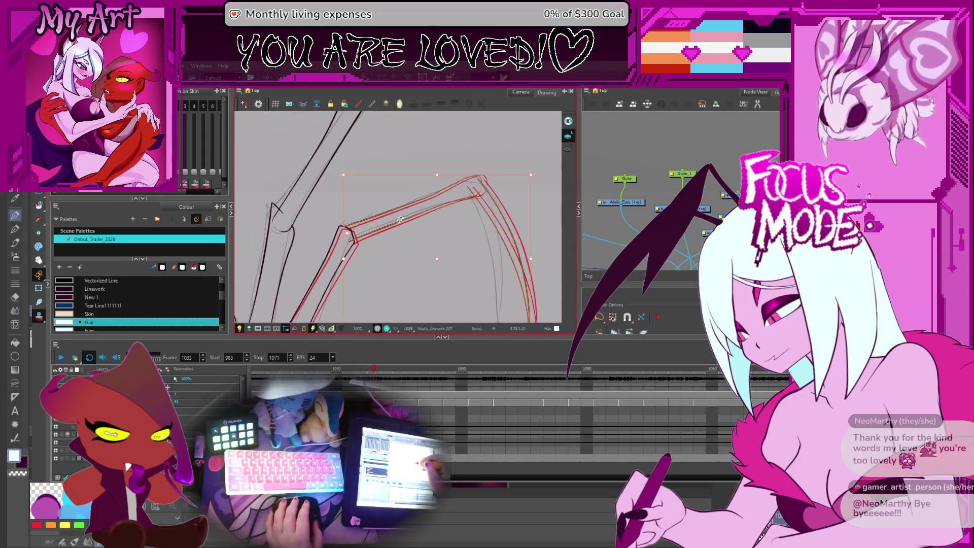
# Step: Refine the leg's contour points around the knee to sit along the red rough
pyautogui.hotkey('alt', 'q')
pyautogui.scroll(1, 405, 224)
pyautogui.scroll(1, 332, 256)
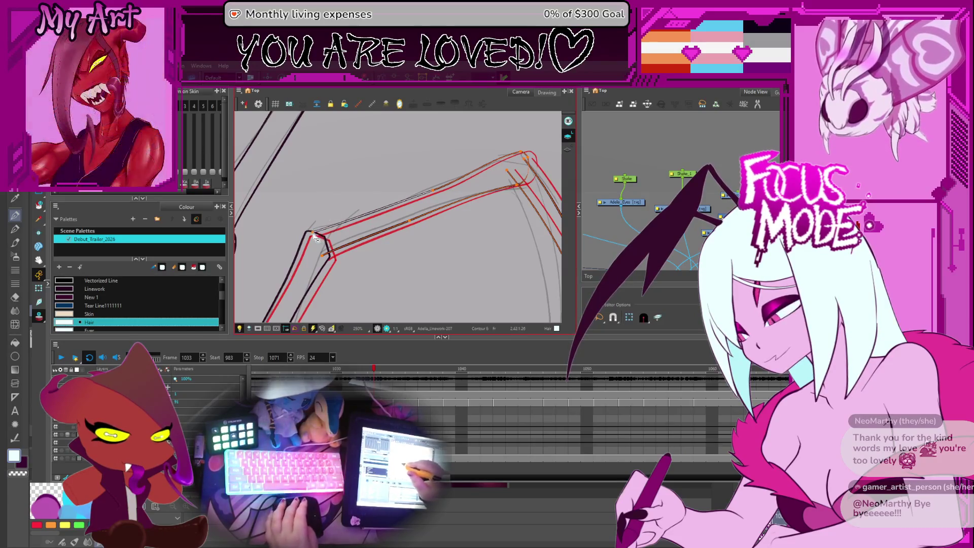
pyautogui.moveTo(467, 190); pyautogui.dragTo(398, 214)
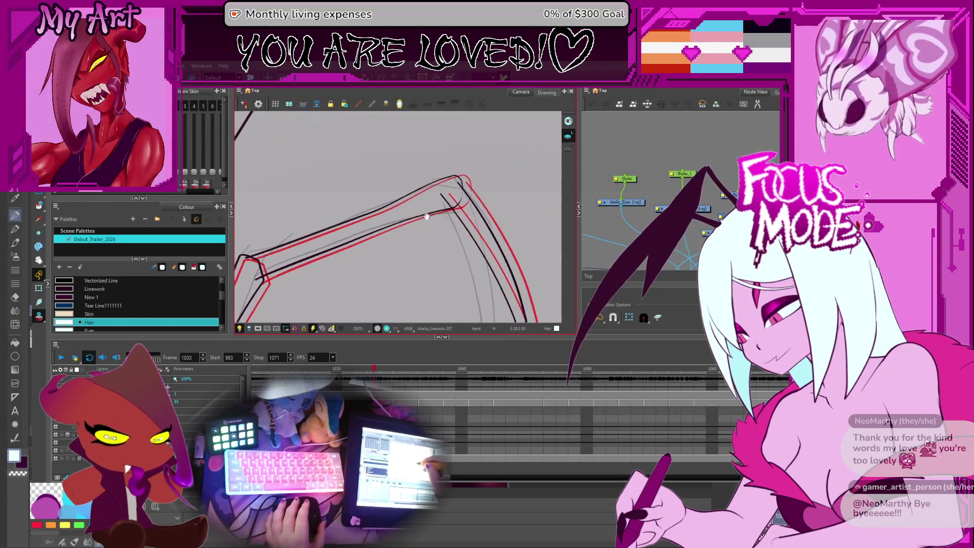
pyautogui.scroll(-2, 457, 186)
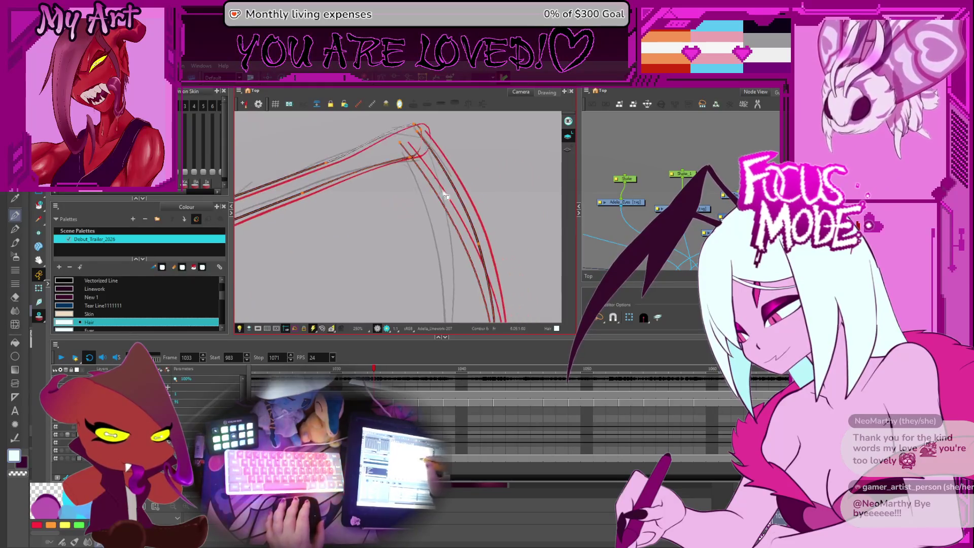
pyautogui.hotkey('alt', 's')
pyautogui.click(448, 204)
pyautogui.scroll(2, 450, 228)
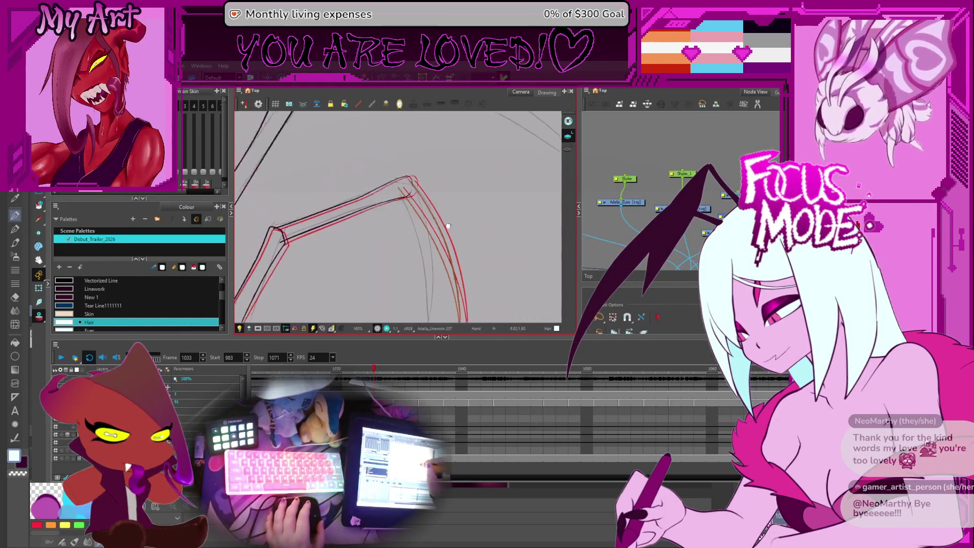
# Step: Move the black forearm stroke onto the orange sketch line
pyautogui.moveTo(426, 266); pyautogui.dragTo(445, 233)
pyautogui.click(463, 281)
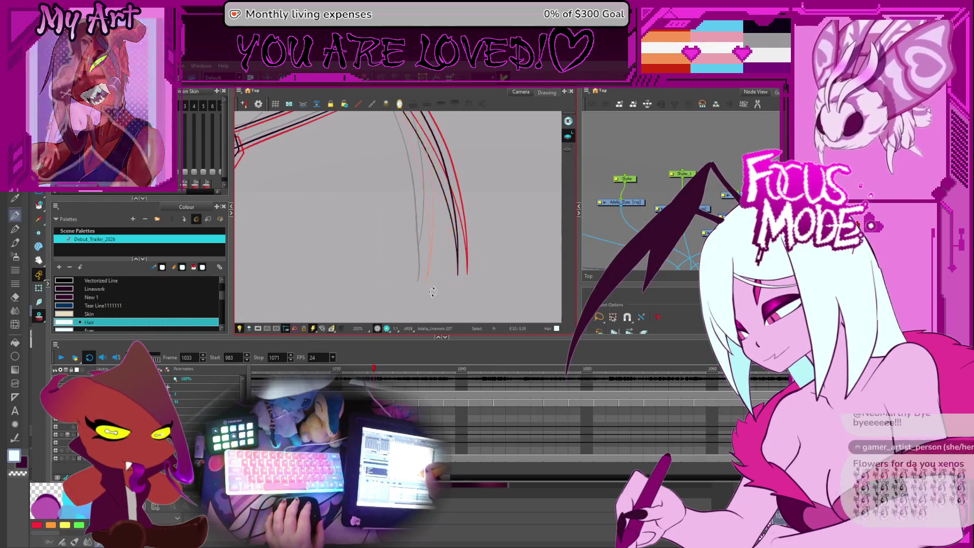
pyautogui.moveTo(455, 259); pyautogui.dragTo(411, 263)
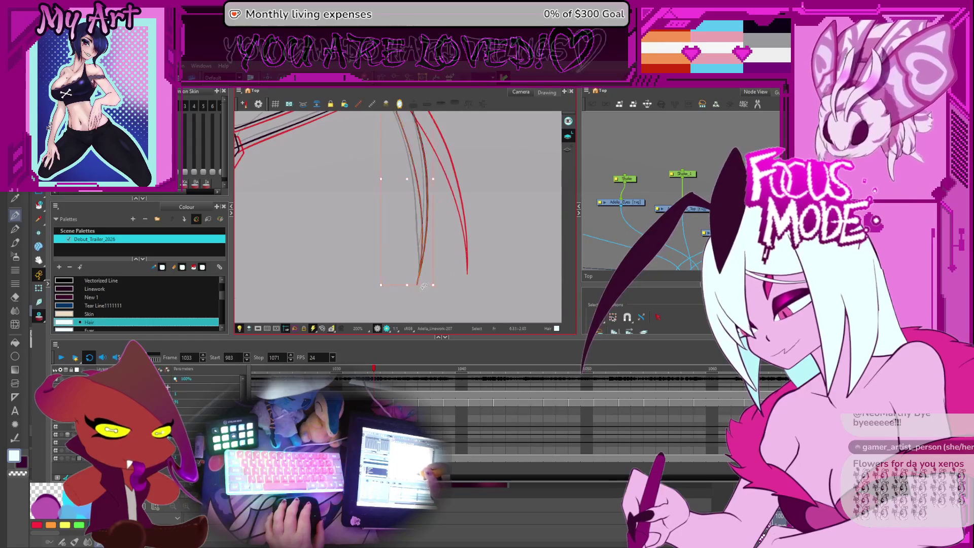
pyautogui.click(437, 213)
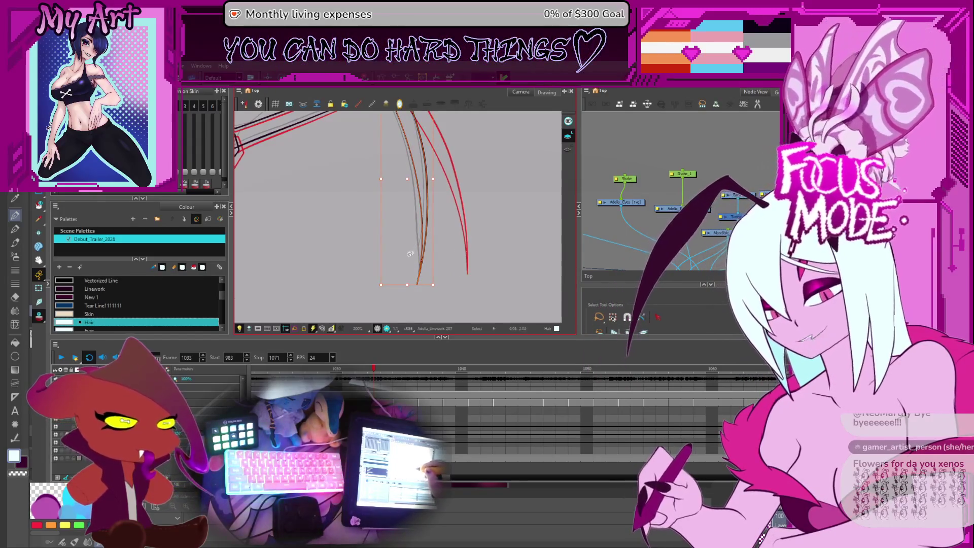
pyautogui.scroll(-2, 437, 213)
pyautogui.scroll(1, 426, 205)
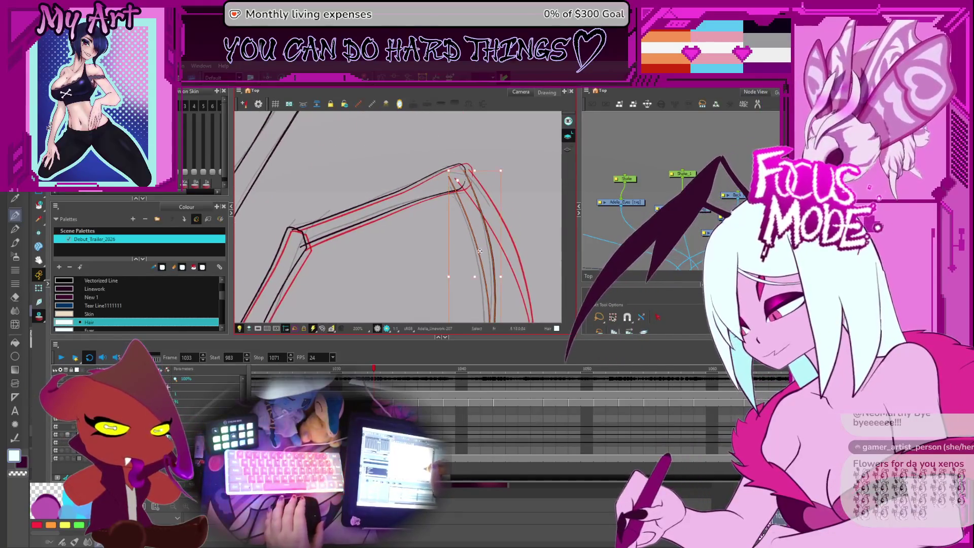
# Step: Reshape the long forearm stroke's curve with its contour points, checking from knee to tip
pyautogui.click(457, 246)
pyautogui.hotkey('alt', 'q')
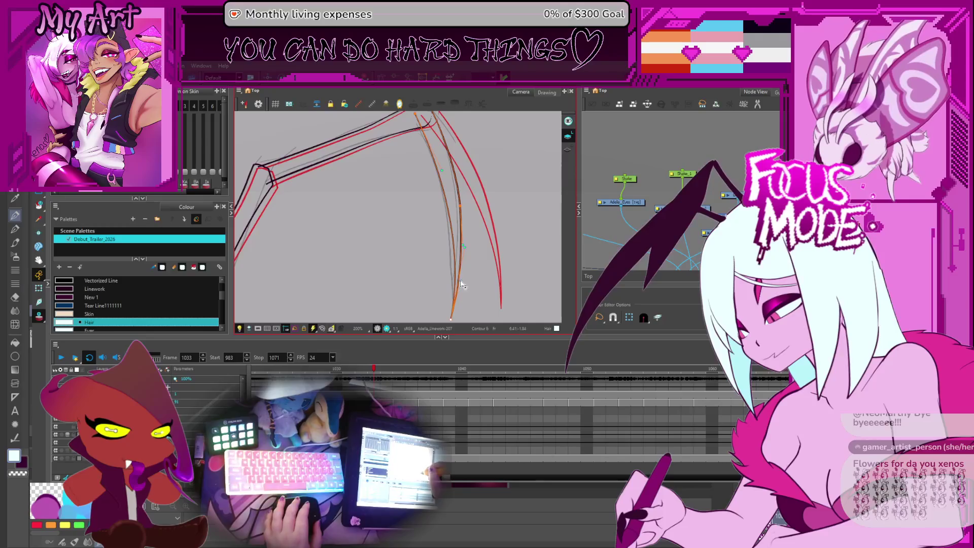
pyautogui.moveTo(462, 221)
pyautogui.mouseDown()
pyautogui.moveTo(464, 233)
pyautogui.moveTo(453, 203)
pyautogui.mouseUp()
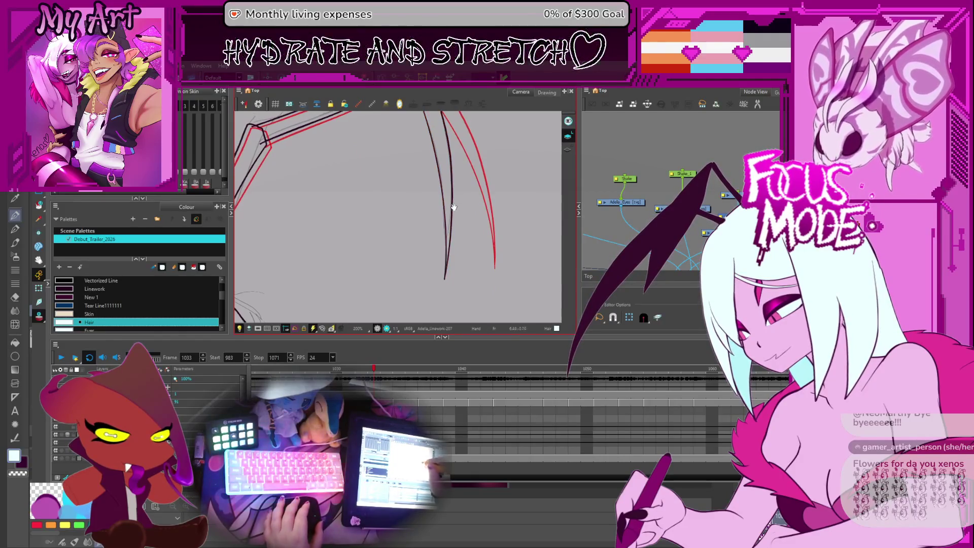
pyautogui.moveTo(451, 255); pyautogui.dragTo(445, 209)
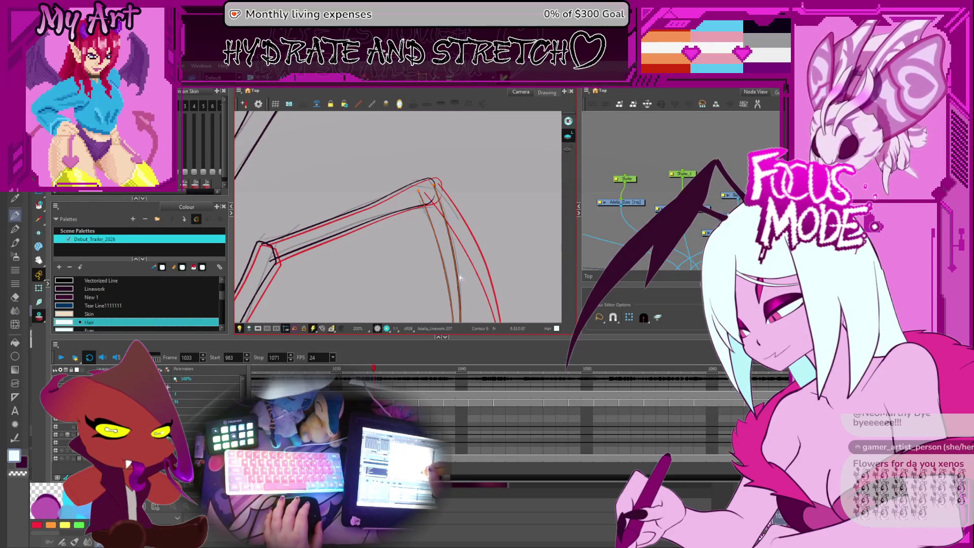
pyautogui.moveTo(454, 255)
pyautogui.mouseDown()
pyautogui.moveTo(464, 277)
pyautogui.moveTo(465, 199)
pyautogui.mouseUp()
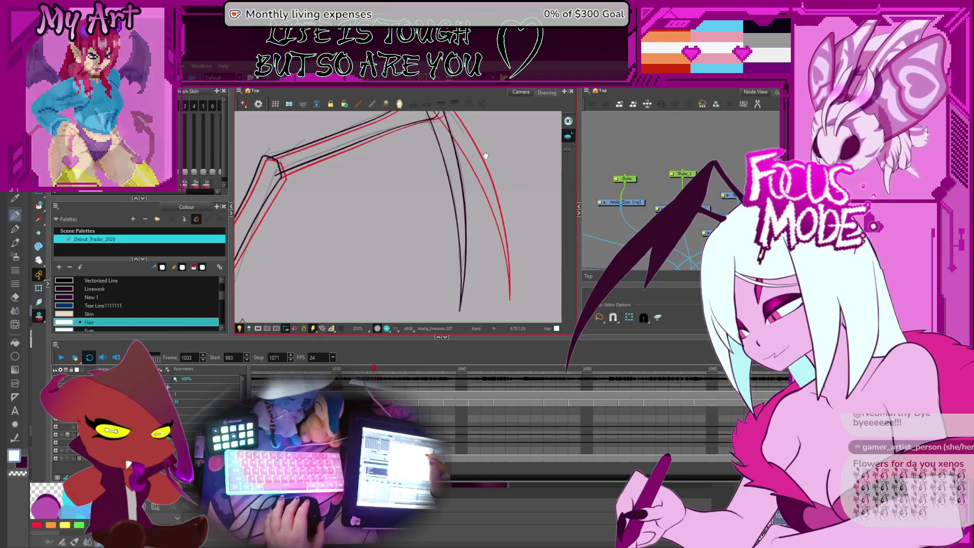
# Step: Ink a line along the leg's upper edge near the knee, then flip to the adjacent frame to compare
pyautogui.moveTo(456, 129); pyautogui.dragTo(459, 196)
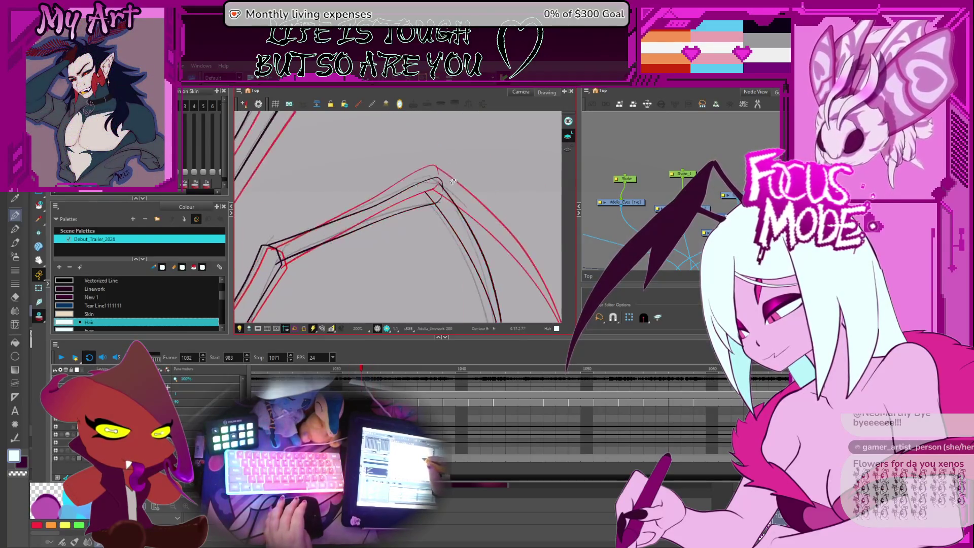
pyautogui.moveTo(289, 228); pyautogui.dragTo(429, 177)
pyautogui.scroll(1, 429, 167)
pyautogui.scroll(1, 449, 172)
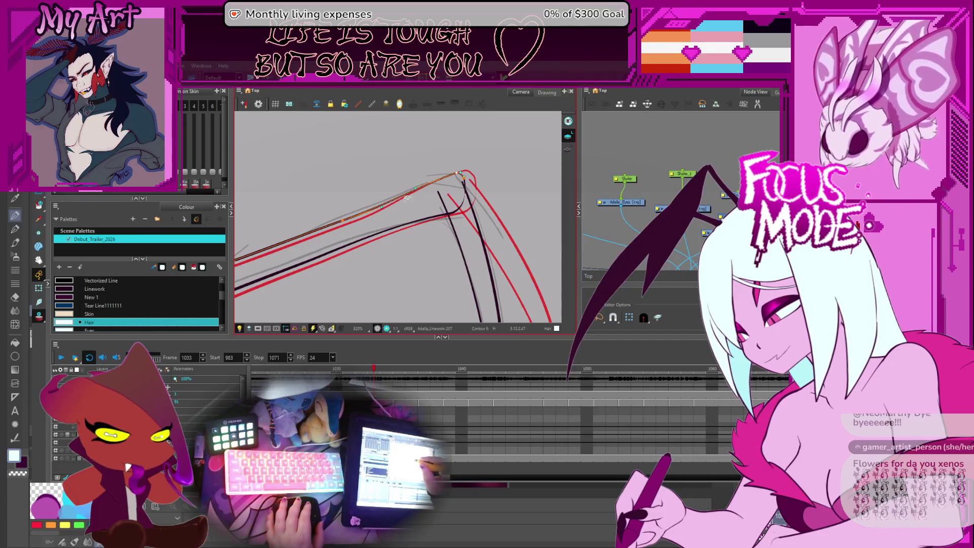
pyautogui.scroll(-1, 418, 209)
pyautogui.scroll(-1, 420, 228)
pyautogui.press('.')
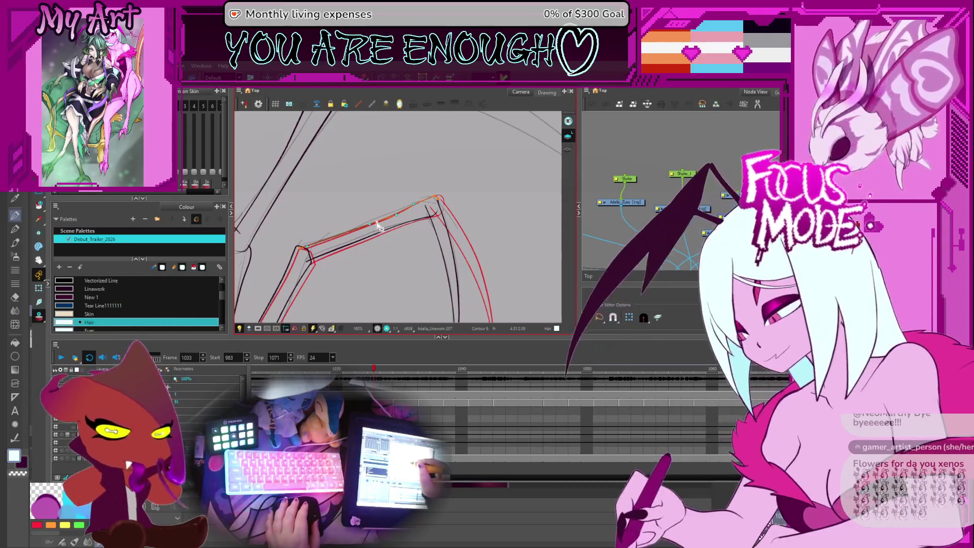
pyautogui.scroll(-5, 383, 253)
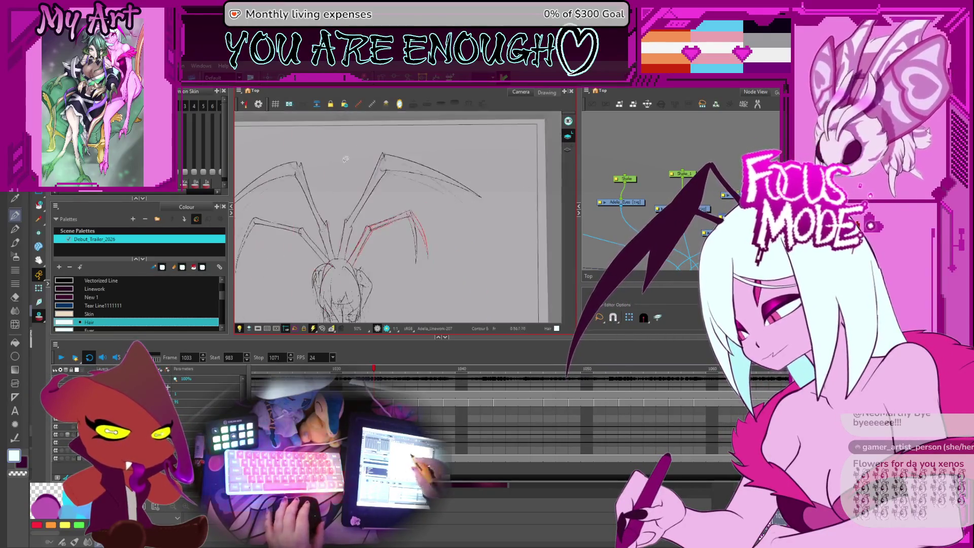
# Step: Add a red stroke along the right leg and flip frames to check it against the neighbour
pyautogui.moveTo(425, 204); pyautogui.dragTo(461, 162)
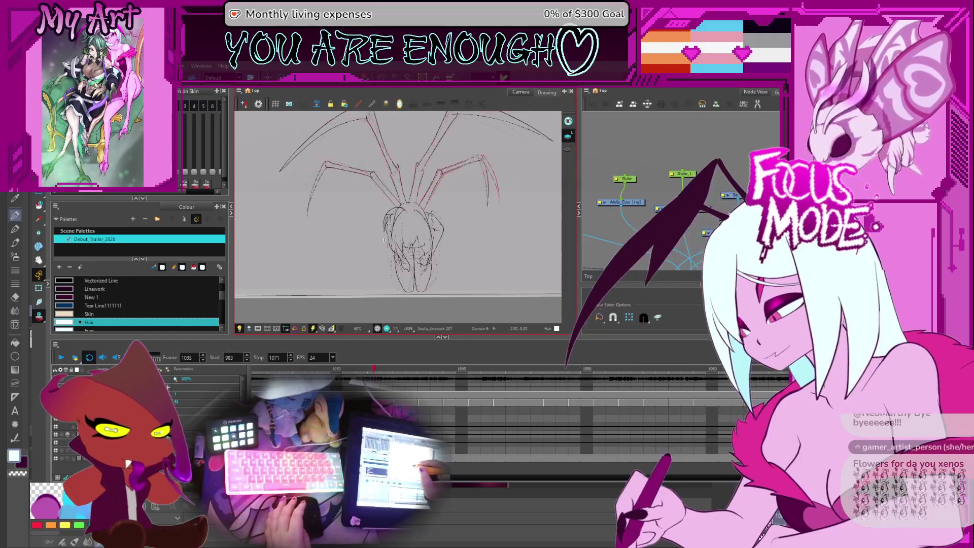
pyautogui.press(',')
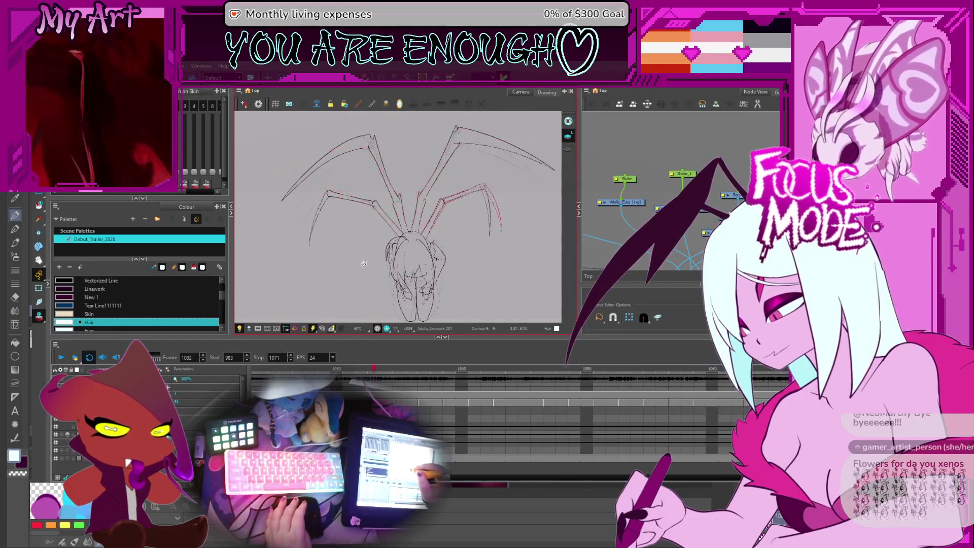
pyautogui.press('.')
pyautogui.scroll(2, 373, 243)
pyautogui.scroll(2, 383, 238)
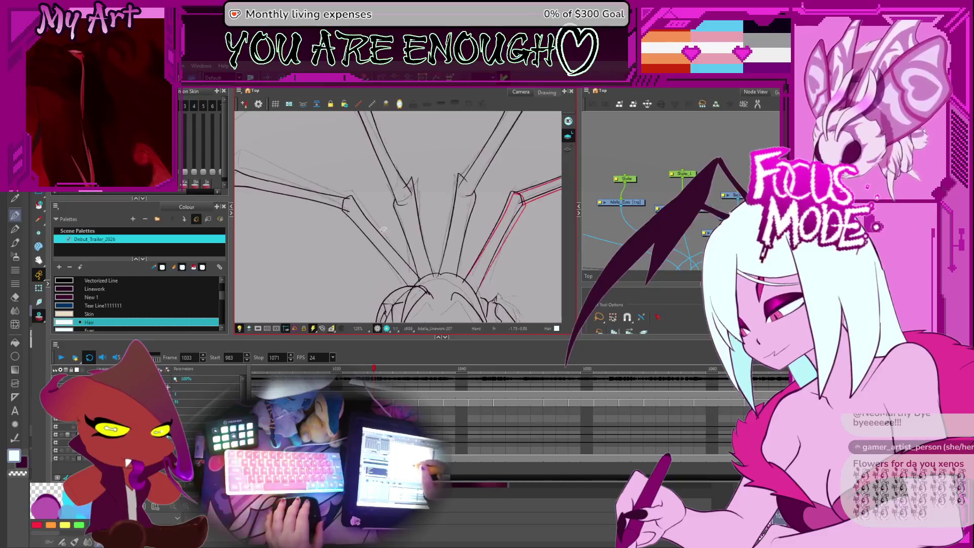
pyautogui.moveTo(384, 261); pyautogui.dragTo(369, 232)
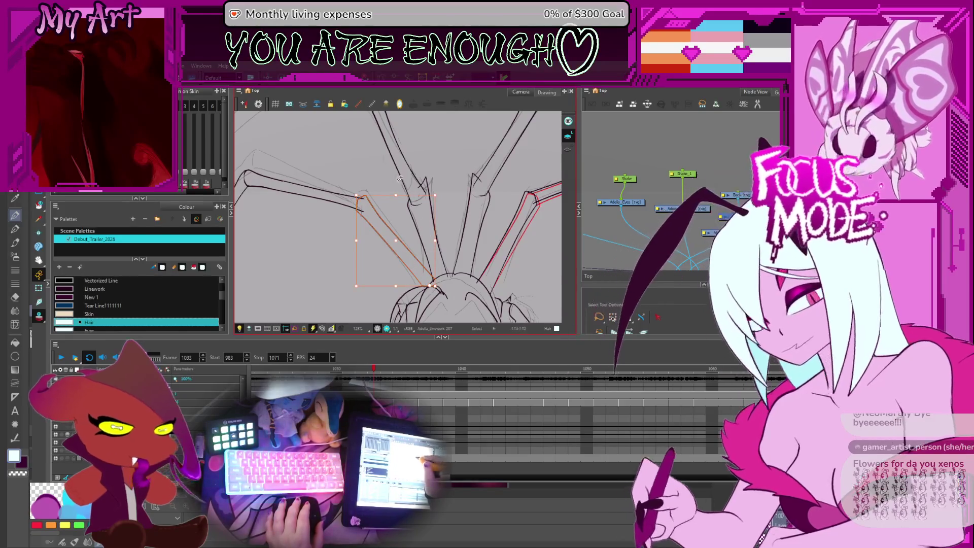
pyautogui.scroll(1, 412, 204)
pyautogui.scroll(1, 406, 211)
pyautogui.moveTo(405, 210); pyautogui.dragTo(420, 210)
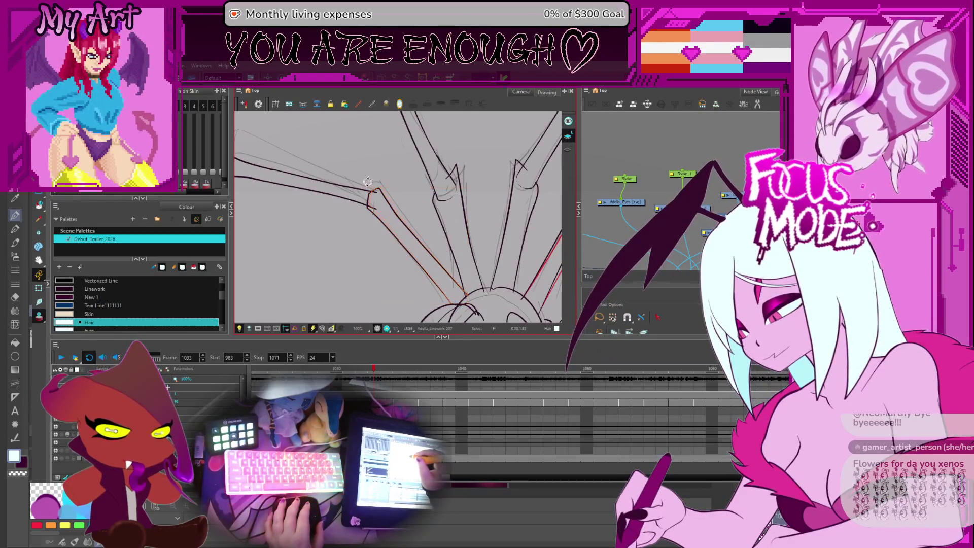
pyautogui.scroll(1, 370, 183)
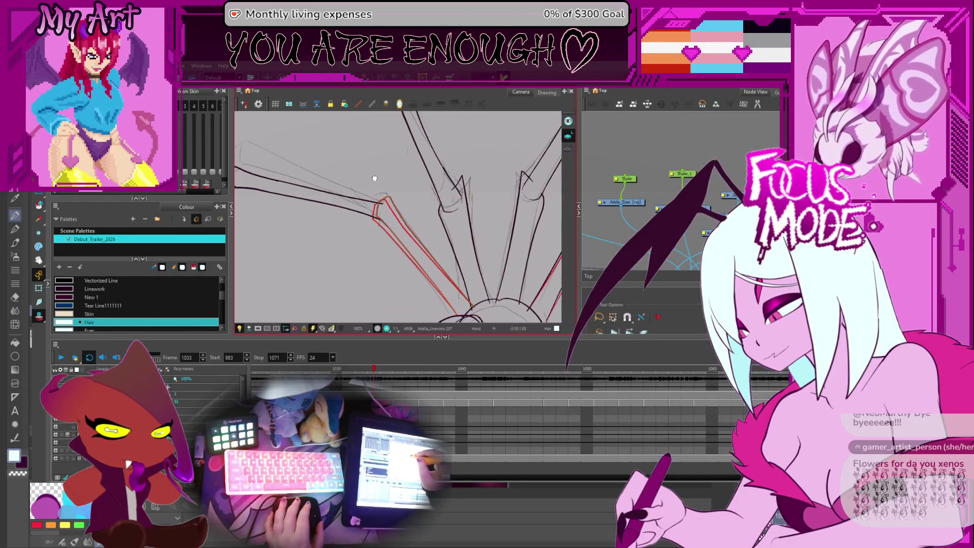
pyautogui.scroll(1, 377, 188)
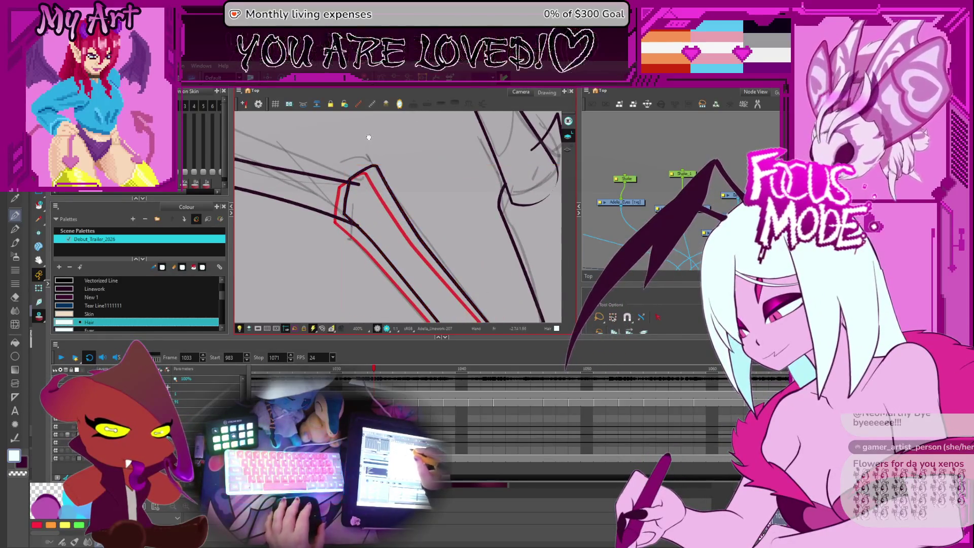
pyautogui.moveTo(373, 153); pyautogui.dragTo(384, 162)
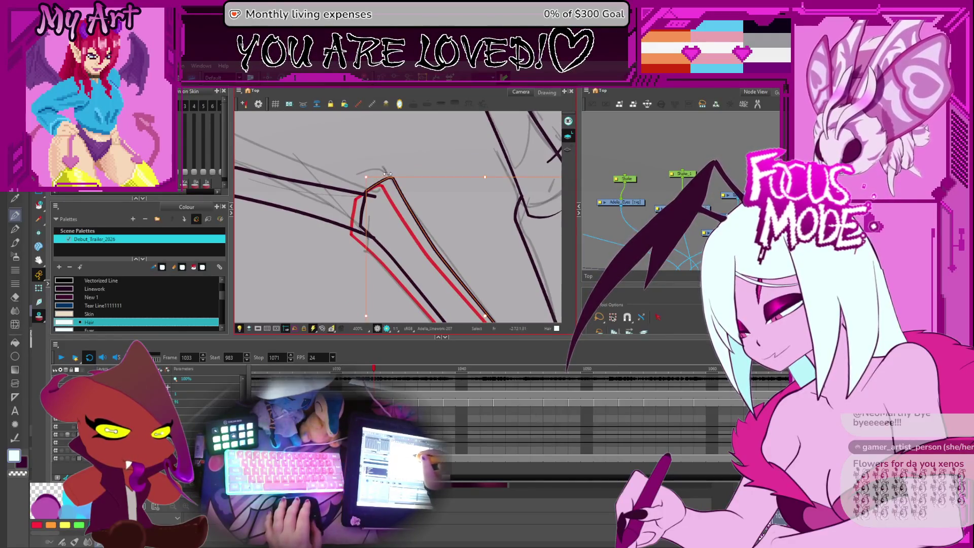
# Step: With the Contour Editor, reshape the black knee-joint line to follow the red rough
pyautogui.hotkey('alt', 'q')
pyautogui.click(388, 181)
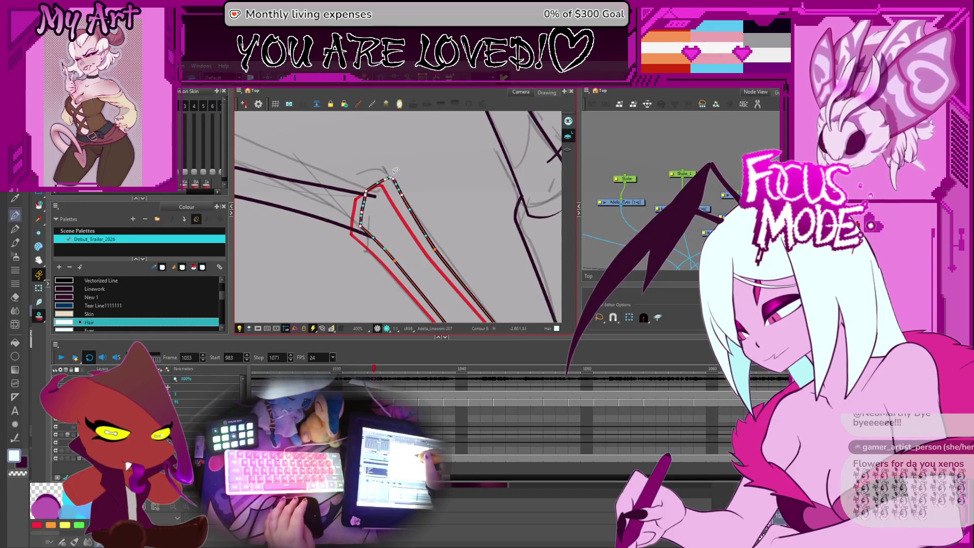
pyautogui.moveTo(408, 188); pyautogui.dragTo(428, 191)
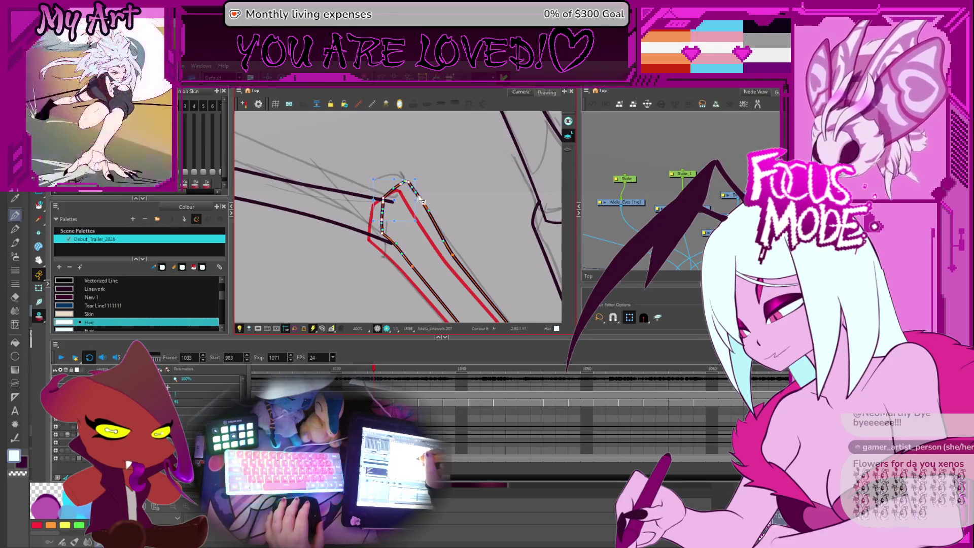
pyautogui.click(457, 254)
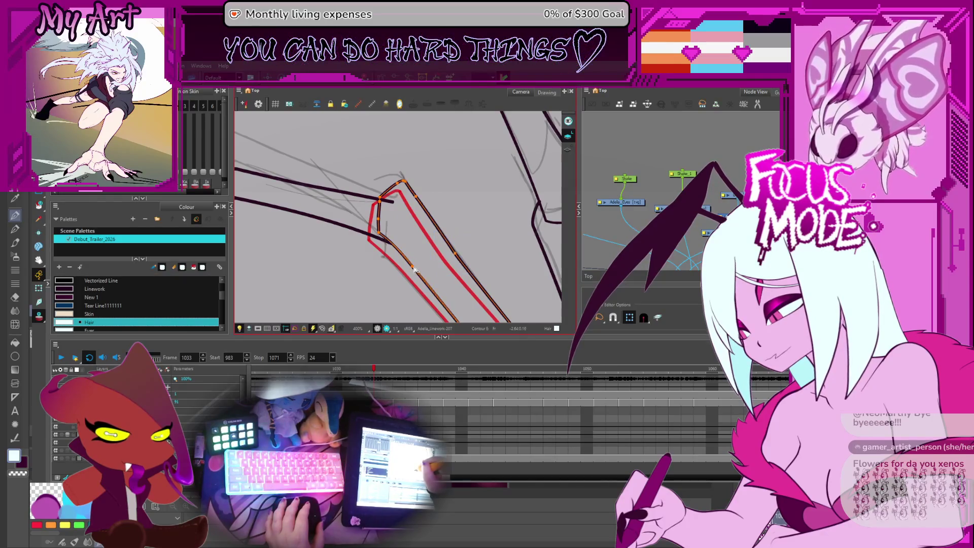
pyautogui.scroll(-4, 412, 209)
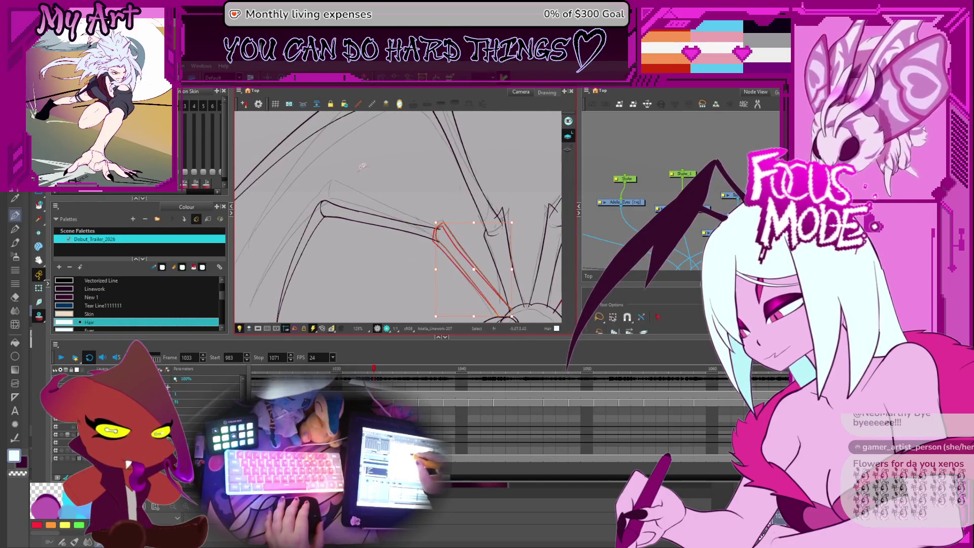
pyautogui.click(369, 199)
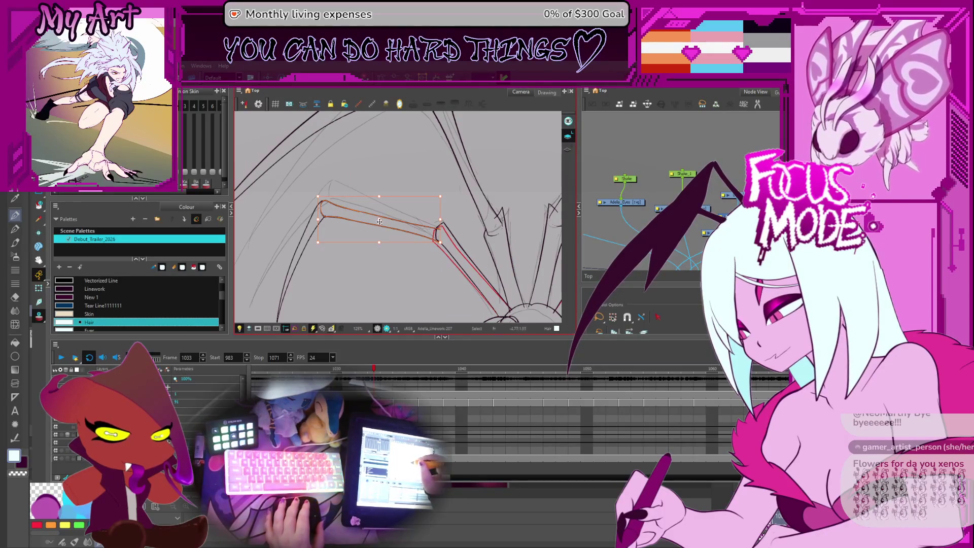
pyautogui.click(438, 234)
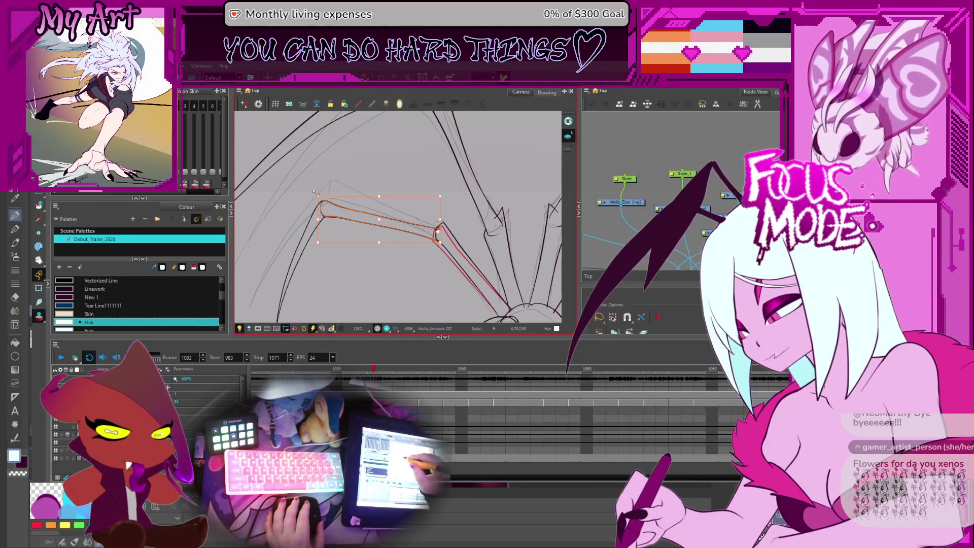
pyautogui.click(322, 185)
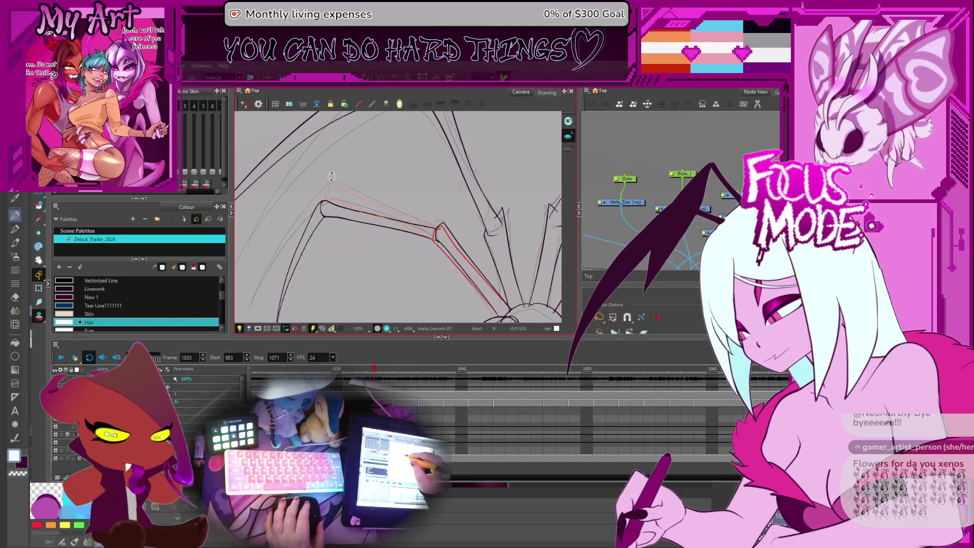
pyautogui.click(330, 176)
pyautogui.press('2')
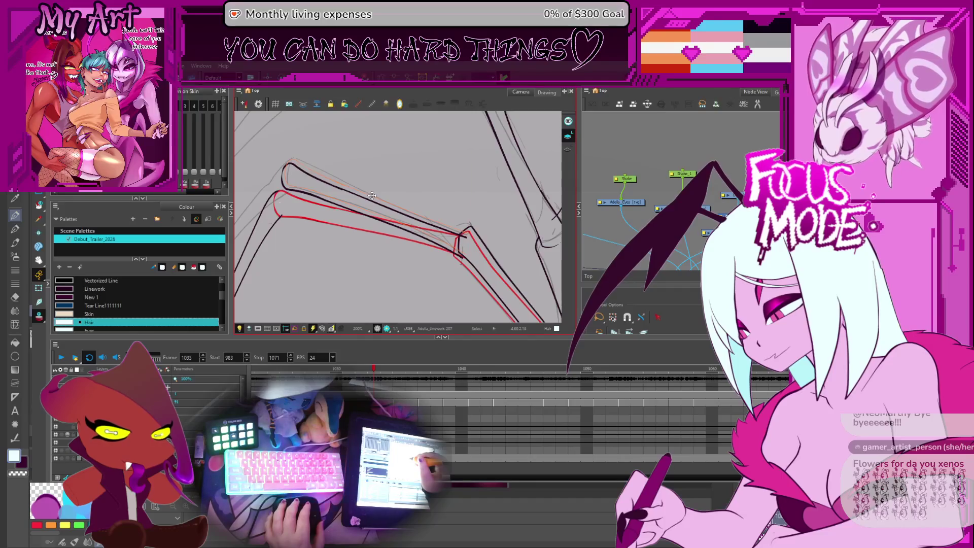
pyautogui.moveTo(371, 195); pyautogui.dragTo(395, 245)
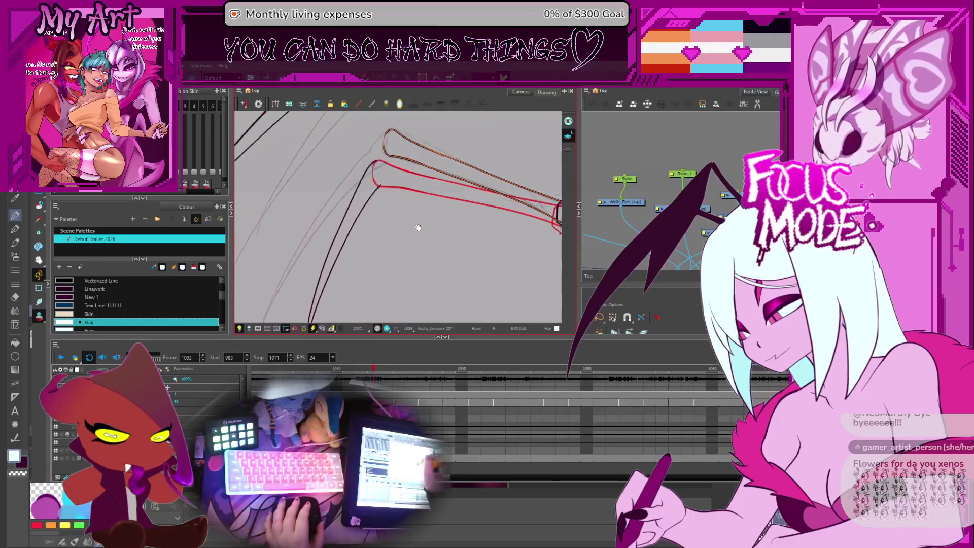
pyautogui.press('1')
pyautogui.click(335, 204)
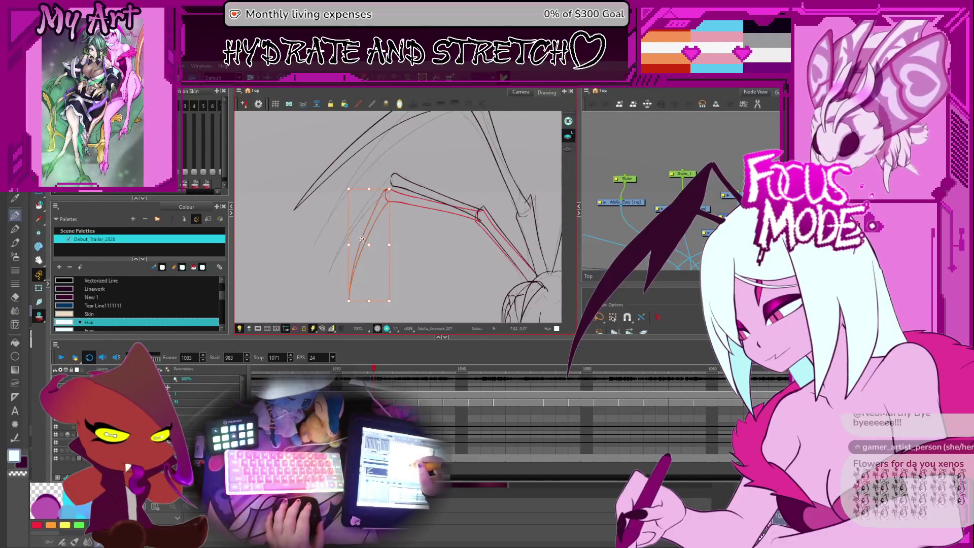
pyautogui.scroll(-1, 401, 222)
pyautogui.scroll(-1, 401, 224)
pyautogui.scroll(2, 402, 221)
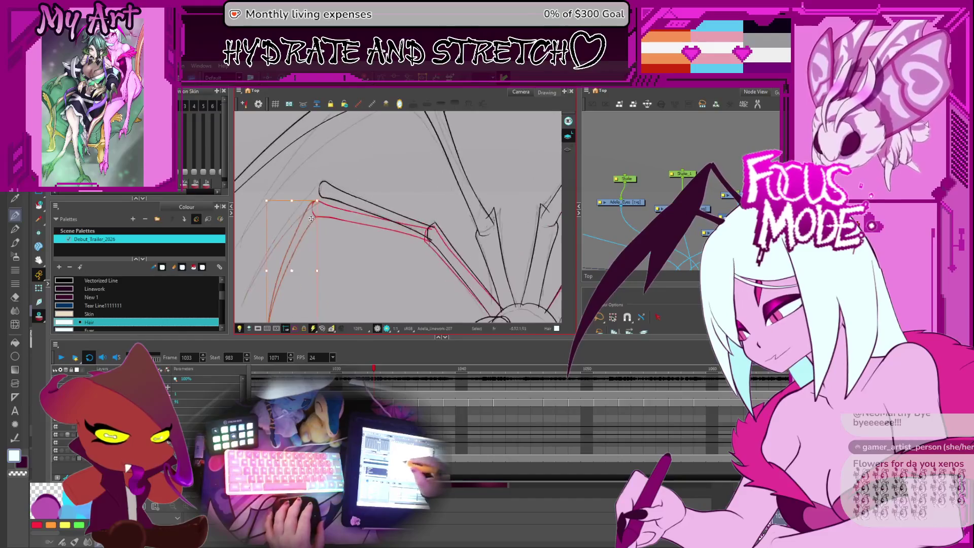
pyautogui.scroll(1, 400, 221)
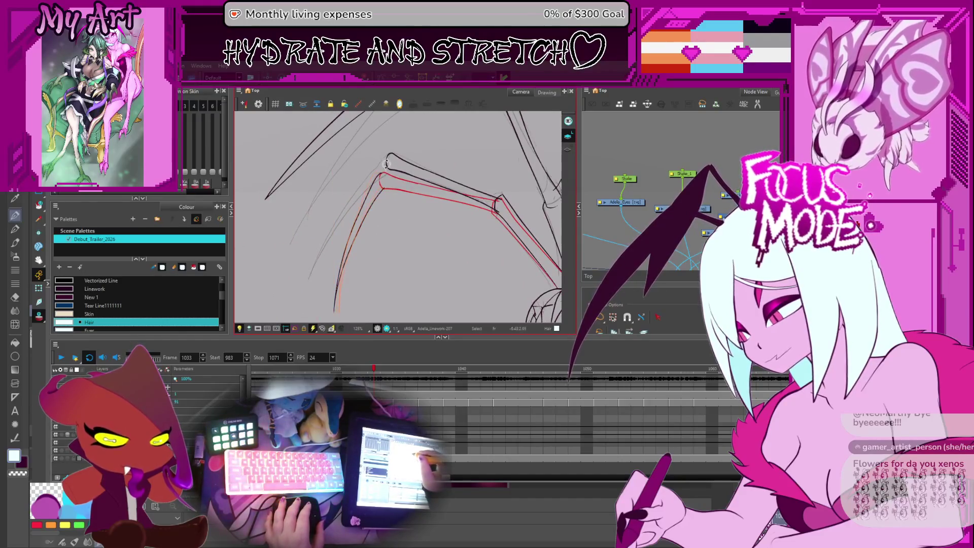
pyautogui.click(373, 196)
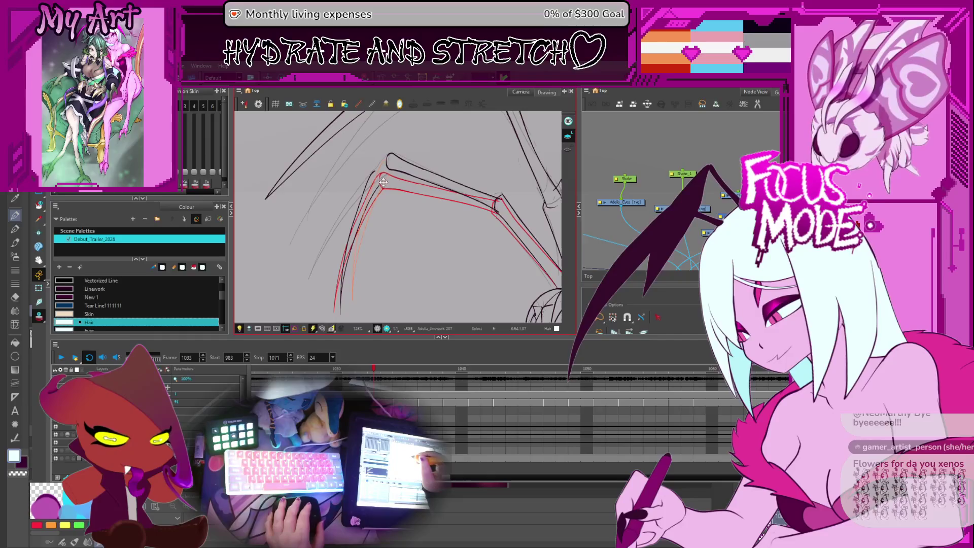
pyautogui.scroll(-1, 386, 178)
pyautogui.scroll(-1, 377, 195)
pyautogui.scroll(-2, 369, 209)
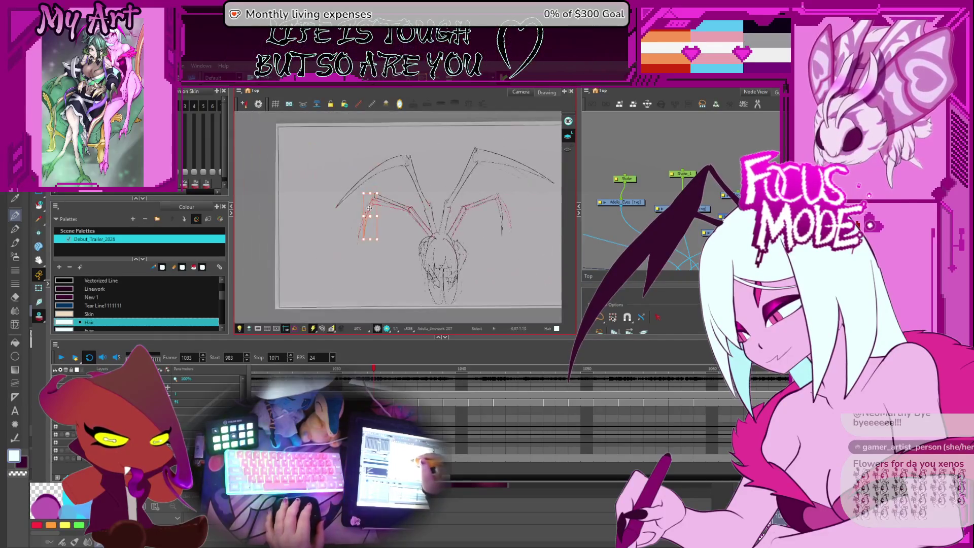
pyautogui.scroll(3, 368, 216)
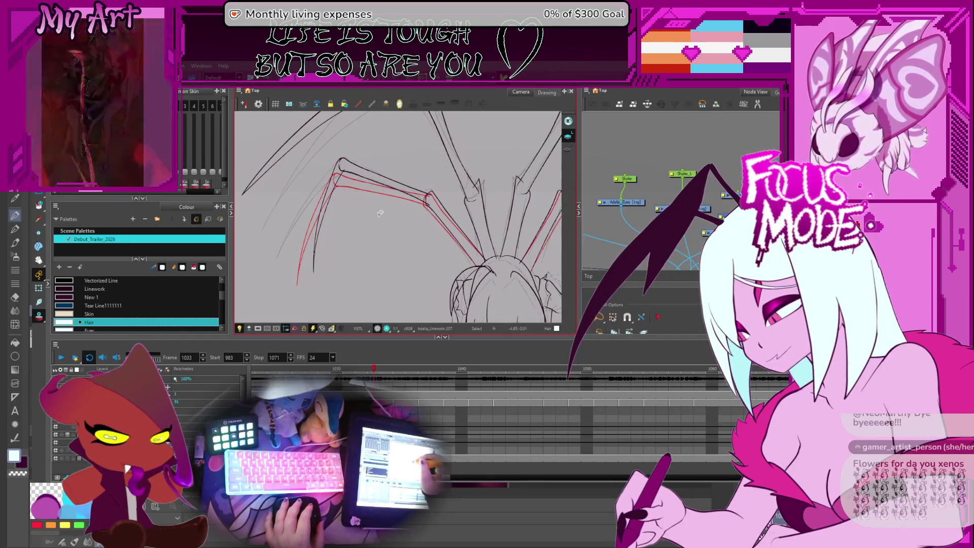
pyautogui.scroll(-1, 380, 214)
pyautogui.scroll(-1, 348, 256)
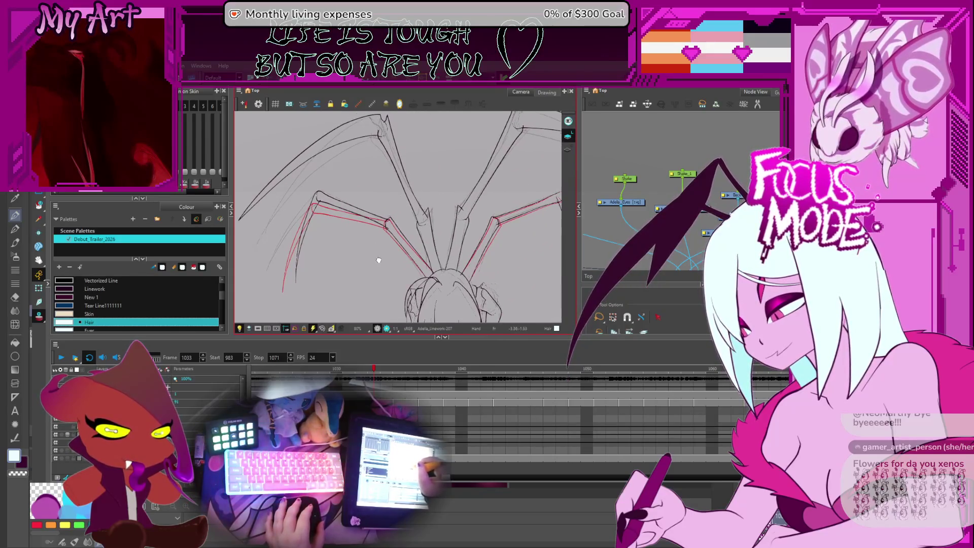
pyautogui.scroll(-1, 376, 261)
# Step: Flip back and forth between neighbouring frames, landing on frame 1034 with the left legs centred
pyautogui.press(',')
pyautogui.press('.')
pyautogui.press(',')
pyautogui.press('.')
pyautogui.press(',')
pyautogui.press('.')
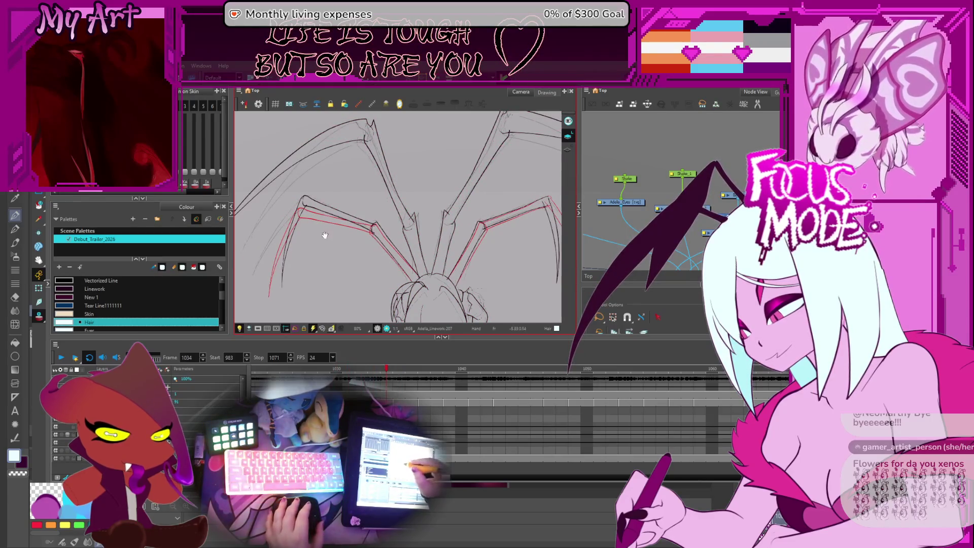
pyautogui.moveTo(385, 261); pyautogui.dragTo(404, 246)
# Step: Select and deselect the left leg's red joint strokes to review them against the ink
pyautogui.press('Escape')
pyautogui.hotkey('ctrl', 'z')
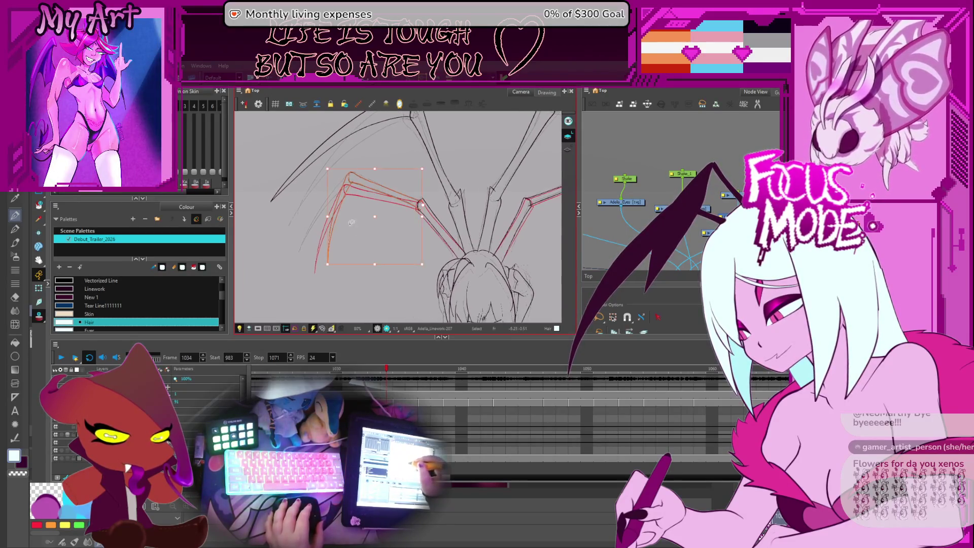
pyautogui.click(325, 273)
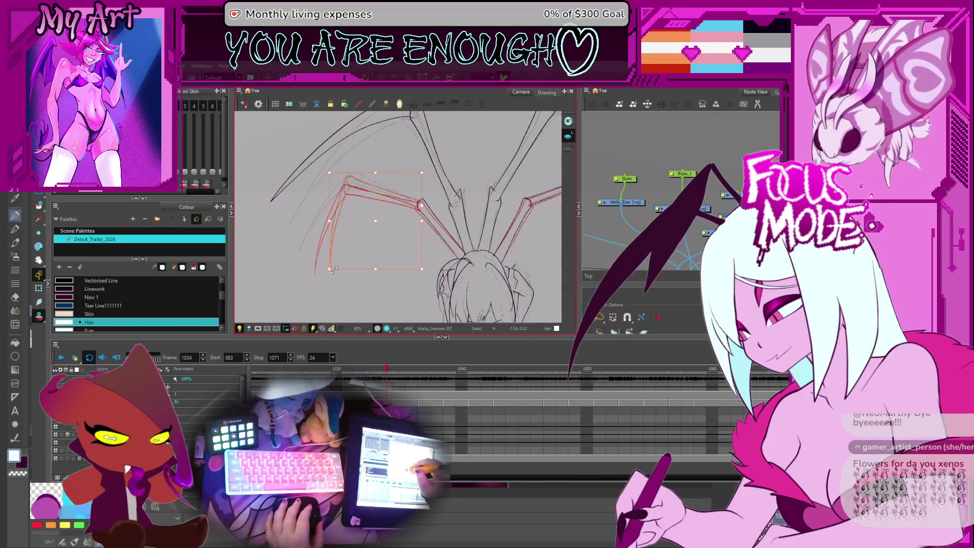
pyautogui.scroll(4, 374, 235)
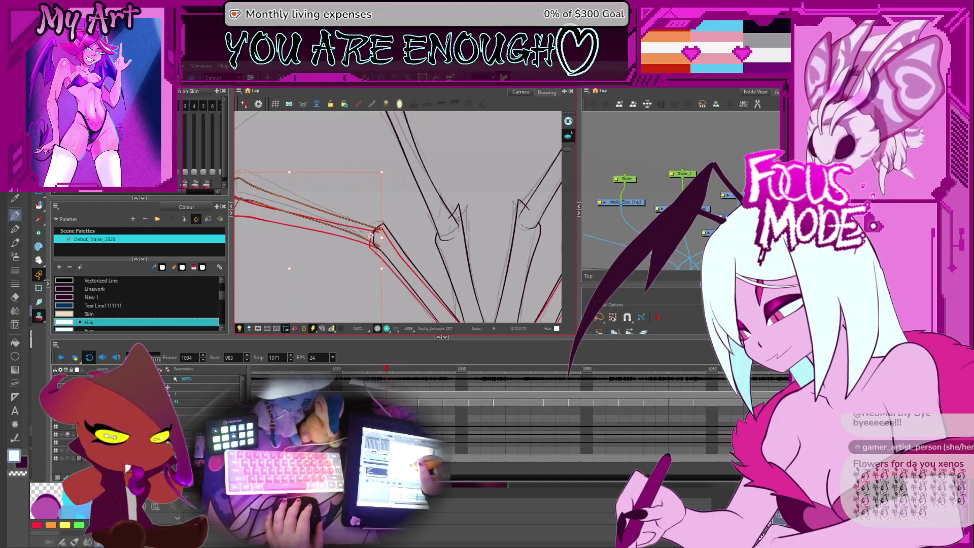
pyautogui.hscroll(-3, 318, 230)
pyautogui.click(362, 183)
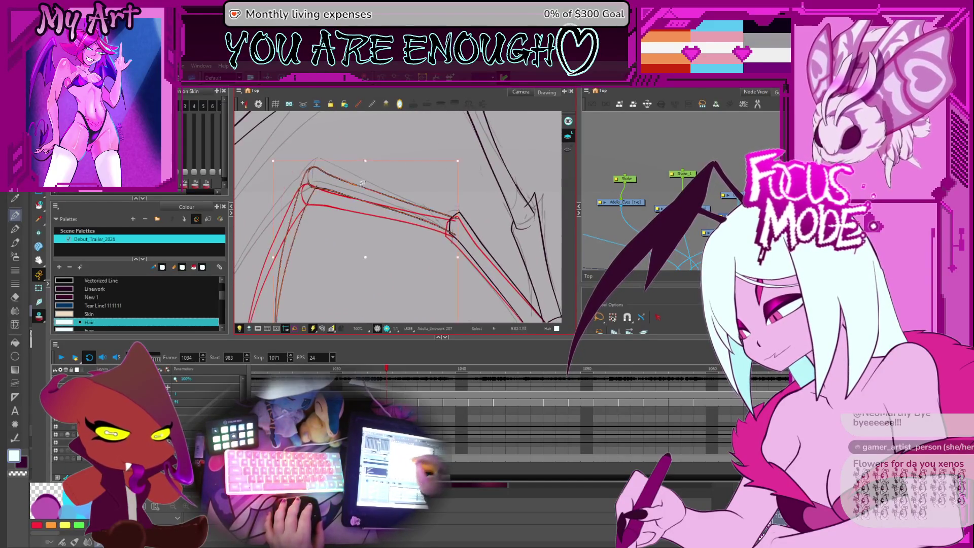
pyautogui.press('space')
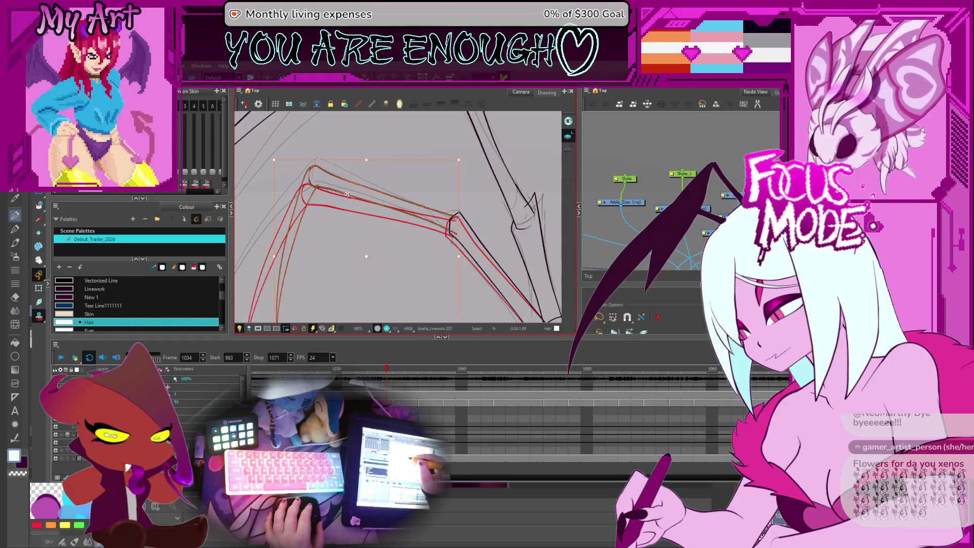
pyautogui.moveTo(357, 251); pyautogui.dragTo(362, 257)
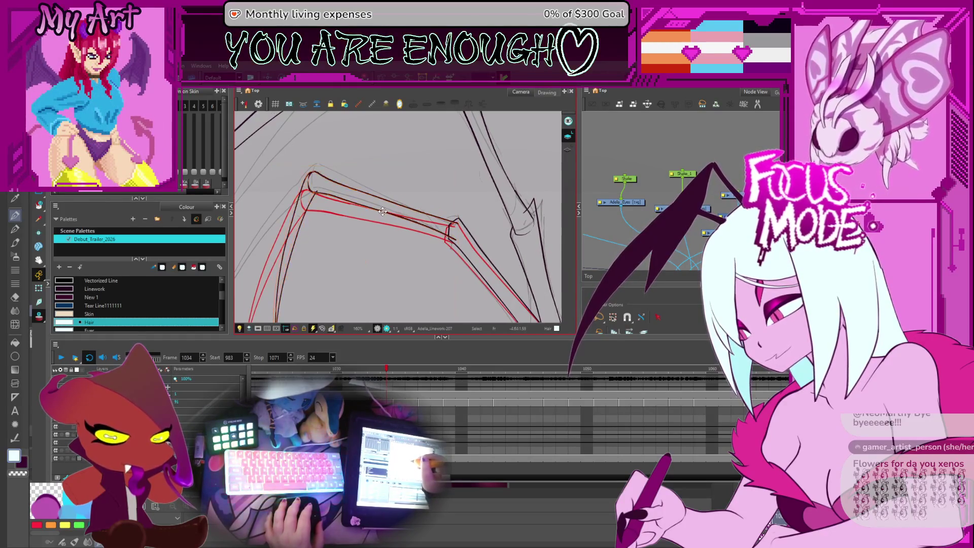
pyautogui.click(382, 210)
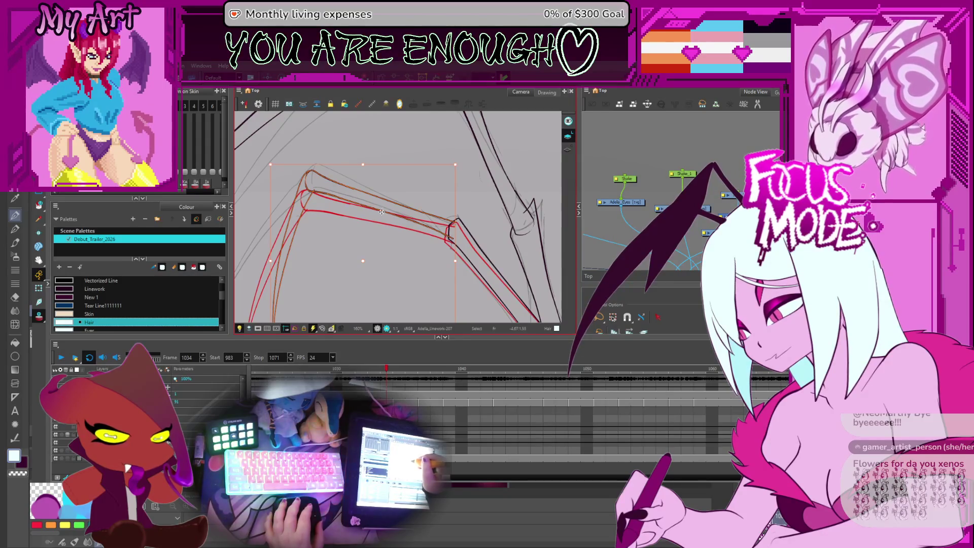
pyautogui.click(386, 251)
pyautogui.scroll(-5, 386, 252)
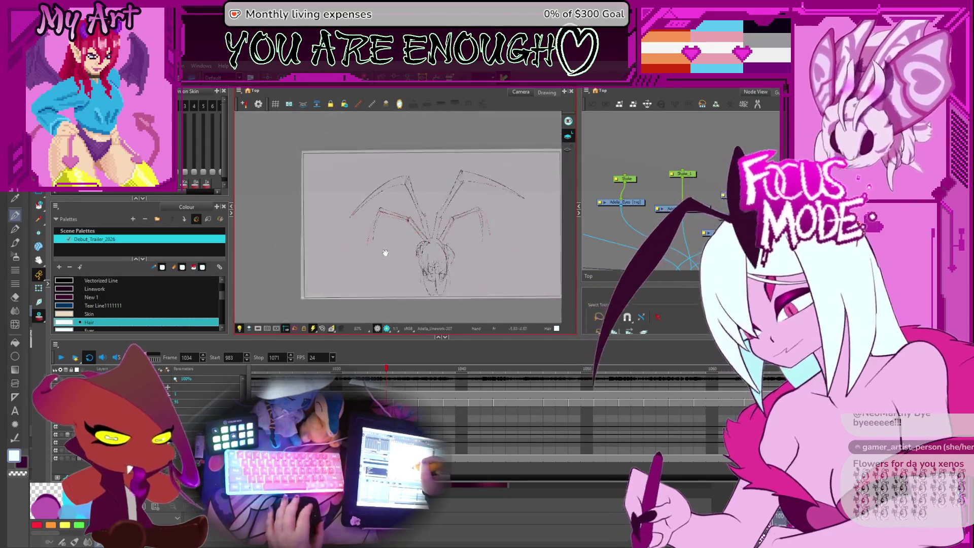
pyautogui.scroll(1, 381, 250)
pyautogui.scroll(1, 426, 198)
pyautogui.scroll(1, 439, 188)
pyautogui.scroll(1, 440, 188)
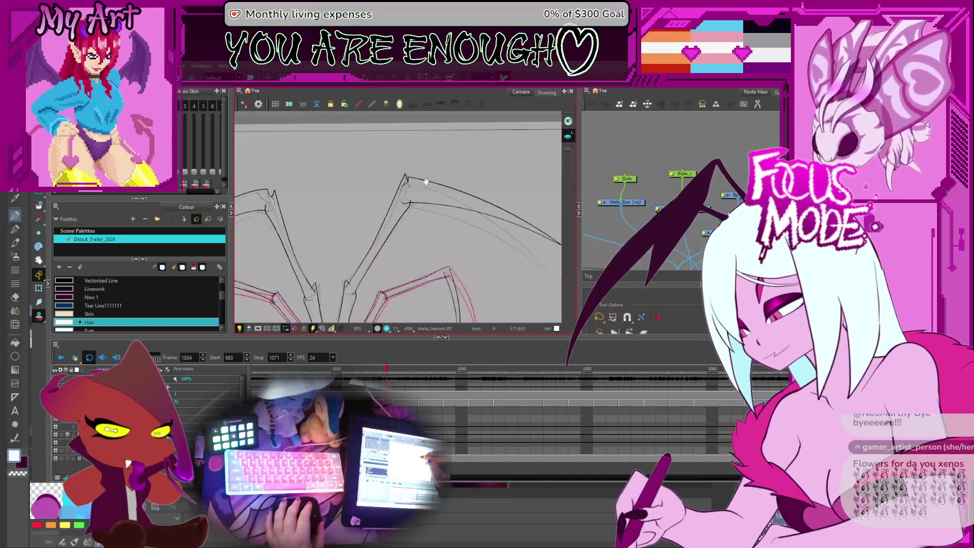
pyautogui.scroll(1, 411, 190)
# Step: Flip forward one frame to compare the rough, then return to frame 1033
pyautogui.press('.')
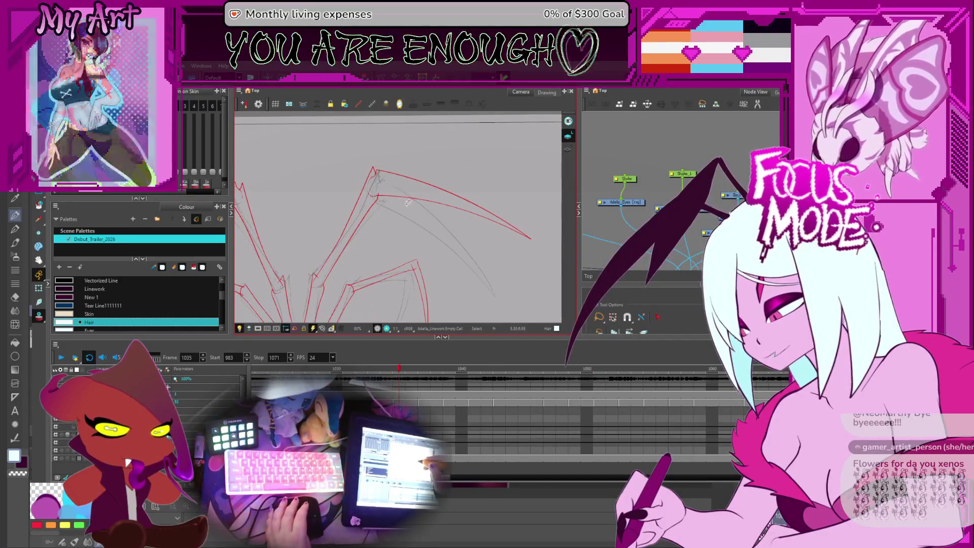
pyautogui.press(',')
pyautogui.press(',')
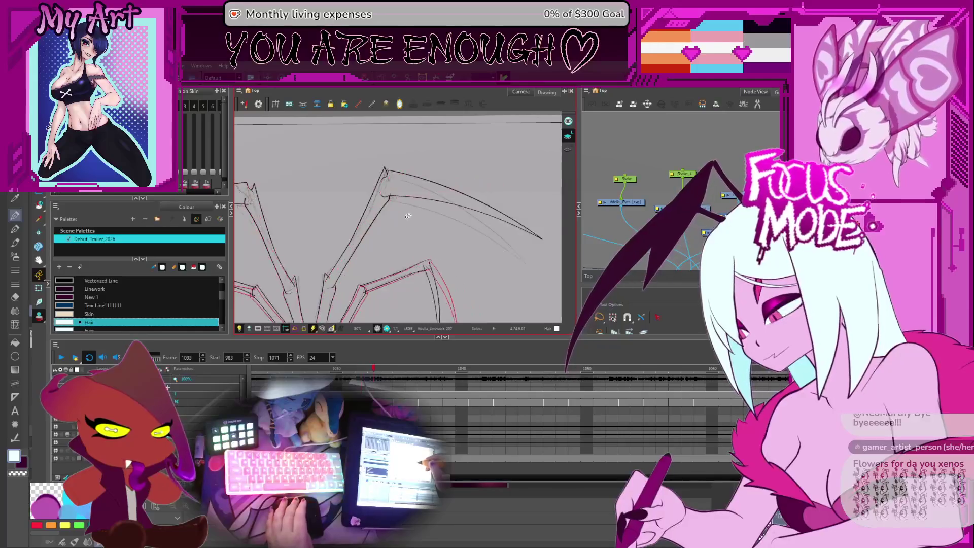
pyautogui.scroll(-1, 289, 228)
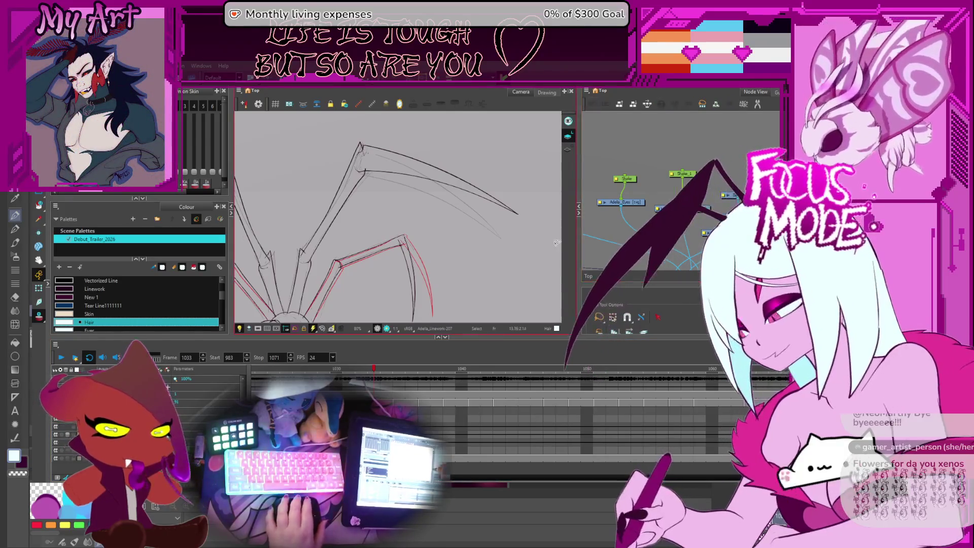
pyautogui.scroll(-2, 471, 224)
pyautogui.scroll(-1, 470, 224)
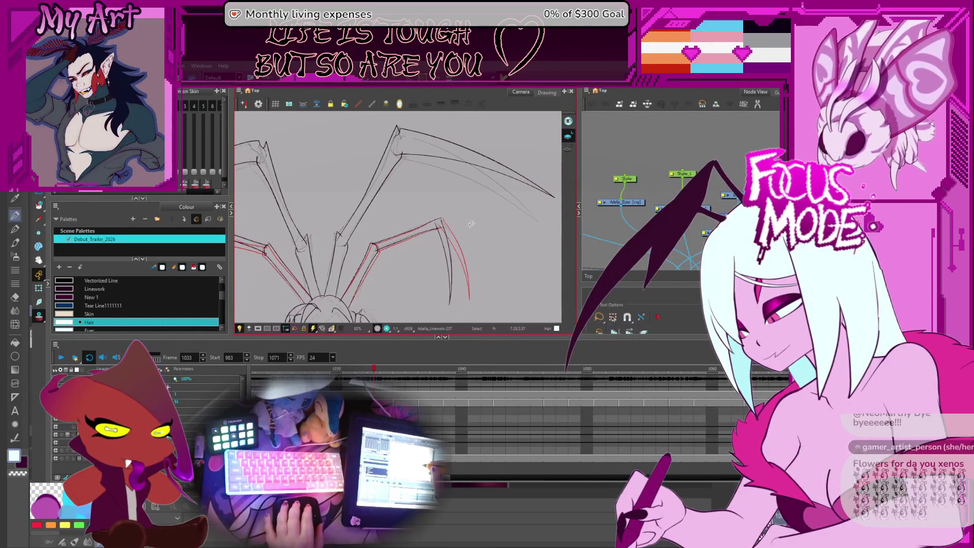
pyautogui.scroll(2, 471, 224)
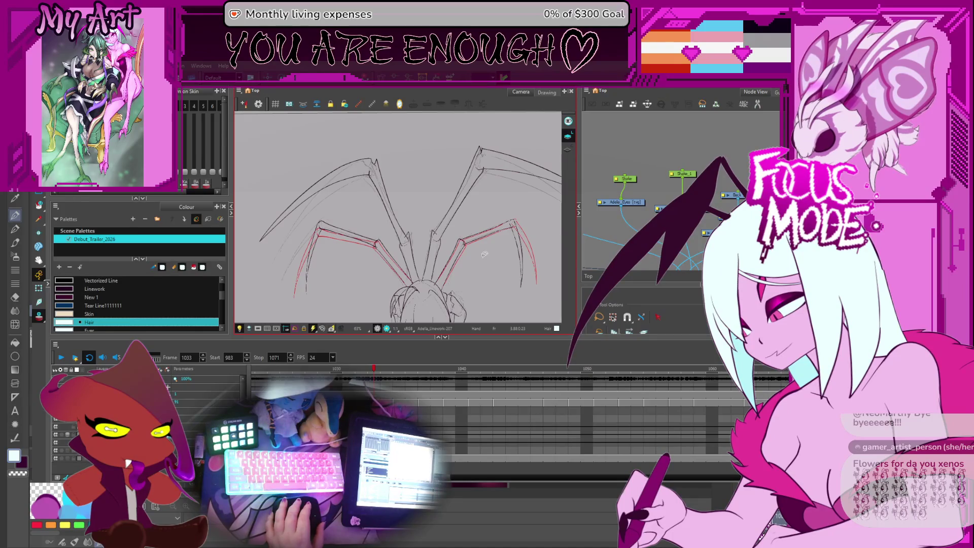
pyautogui.press('space')
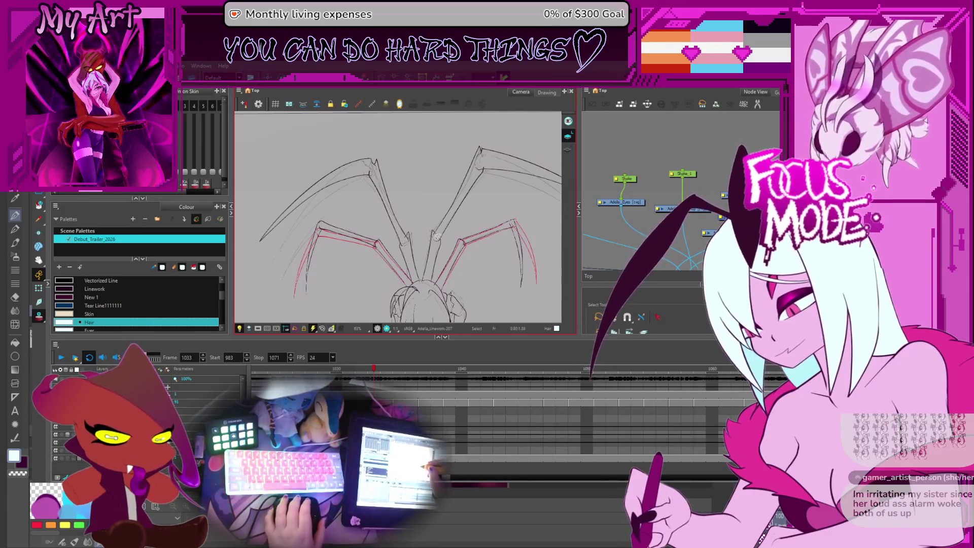
pyautogui.moveTo(453, 194); pyautogui.dragTo(400, 194)
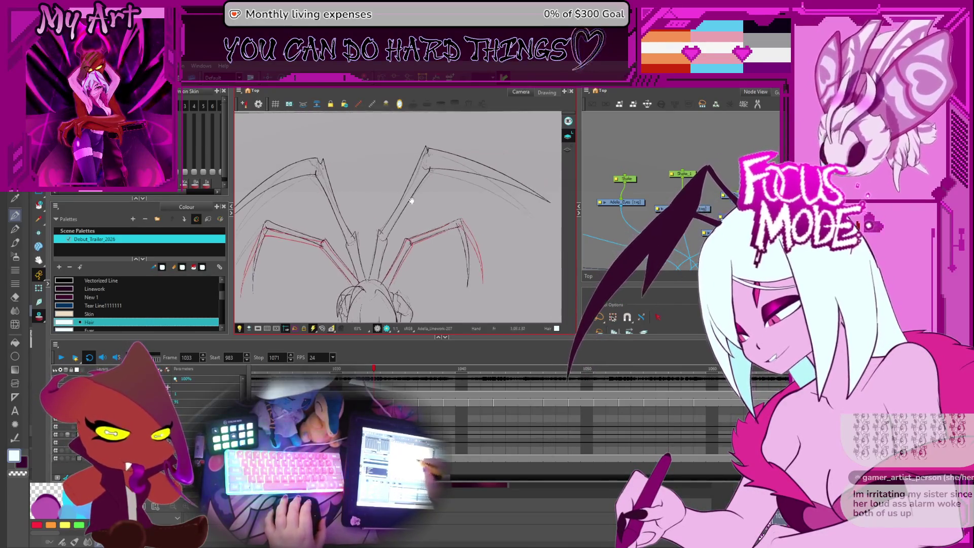
pyautogui.scroll(2, 427, 190)
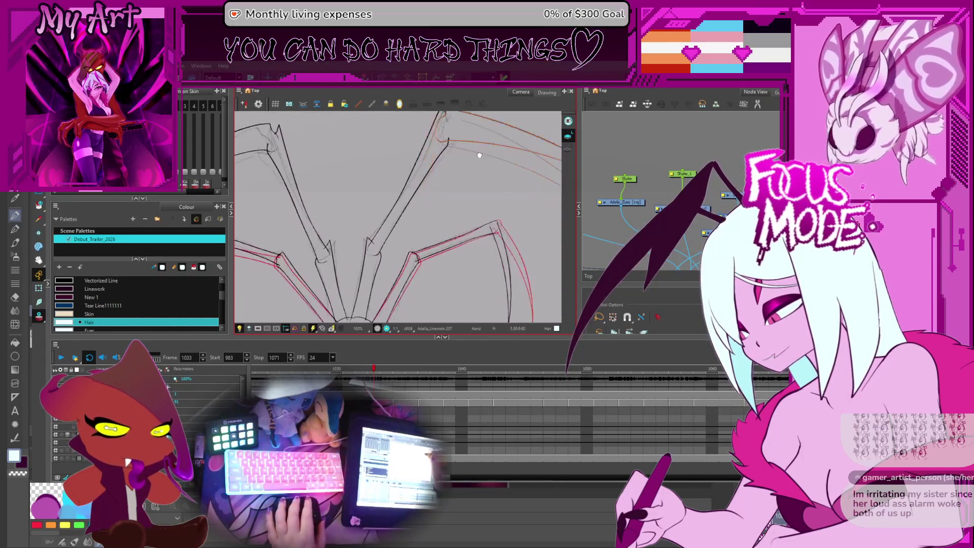
# Step: Rotate the upper-right leg's inked stroke downward and shift the knee stroke down toward the rough
pyautogui.click(455, 212)
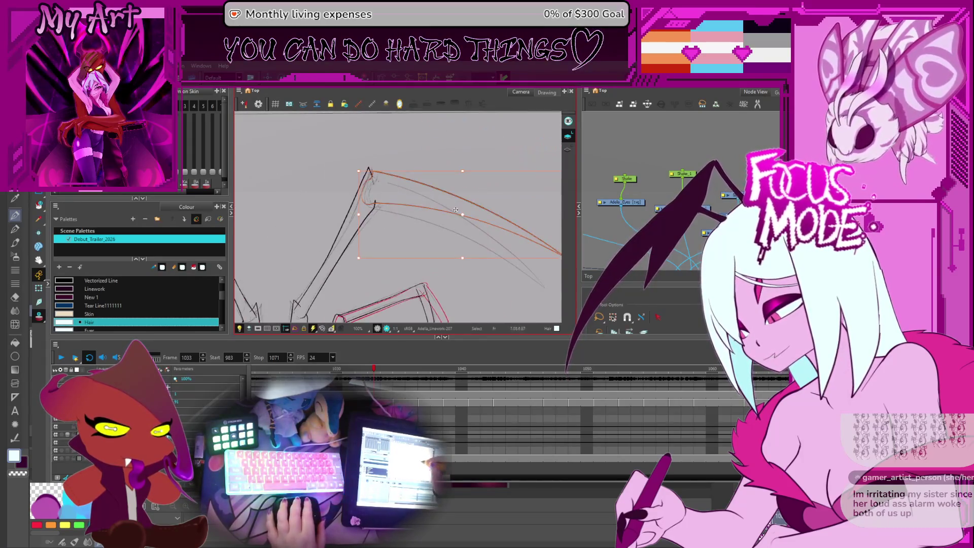
pyautogui.click(371, 190)
pyautogui.moveTo(534, 146); pyautogui.dragTo(524, 183)
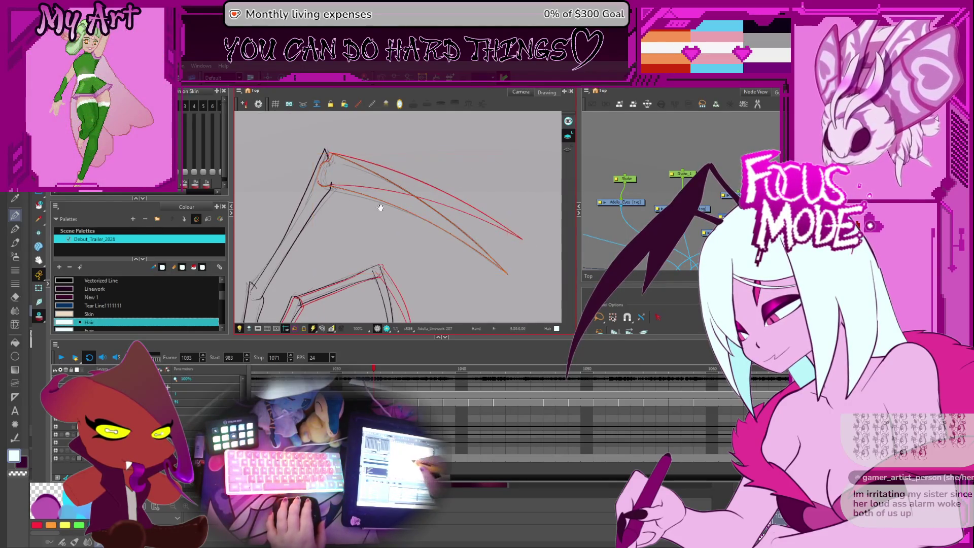
pyautogui.scroll(1, 380, 206)
pyautogui.scroll(1, 323, 194)
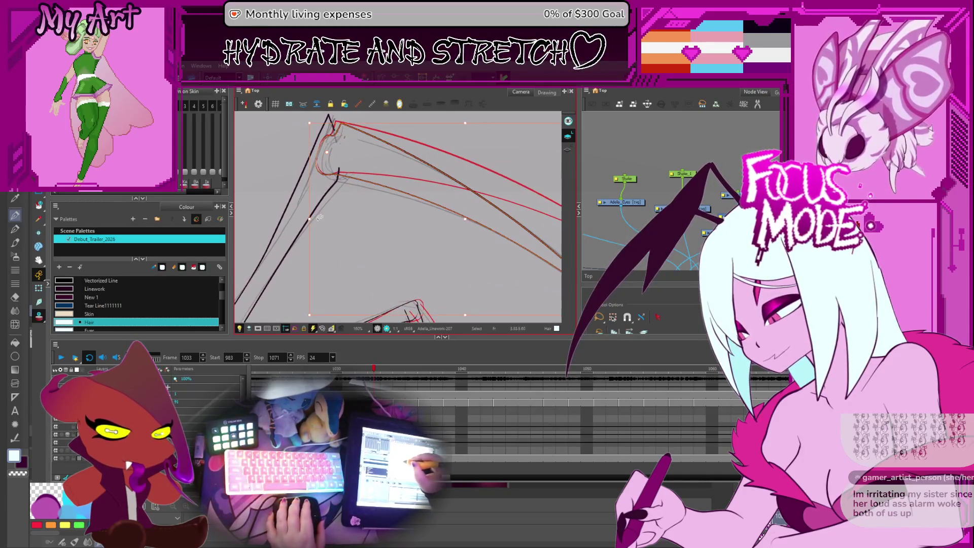
pyautogui.click(315, 193)
pyautogui.moveTo(379, 174); pyautogui.dragTo(346, 185)
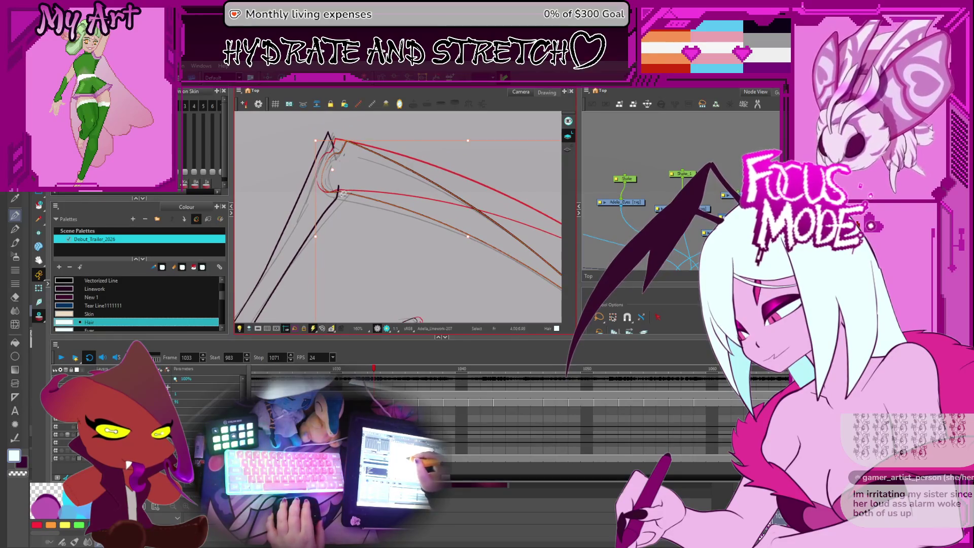
pyautogui.click(315, 220)
pyautogui.moveTo(347, 218)
pyautogui.mouseDown()
pyautogui.moveTo(393, 170)
pyautogui.moveTo(385, 200)
pyautogui.moveTo(325, 172)
pyautogui.moveTo(367, 176)
pyautogui.mouseUp()
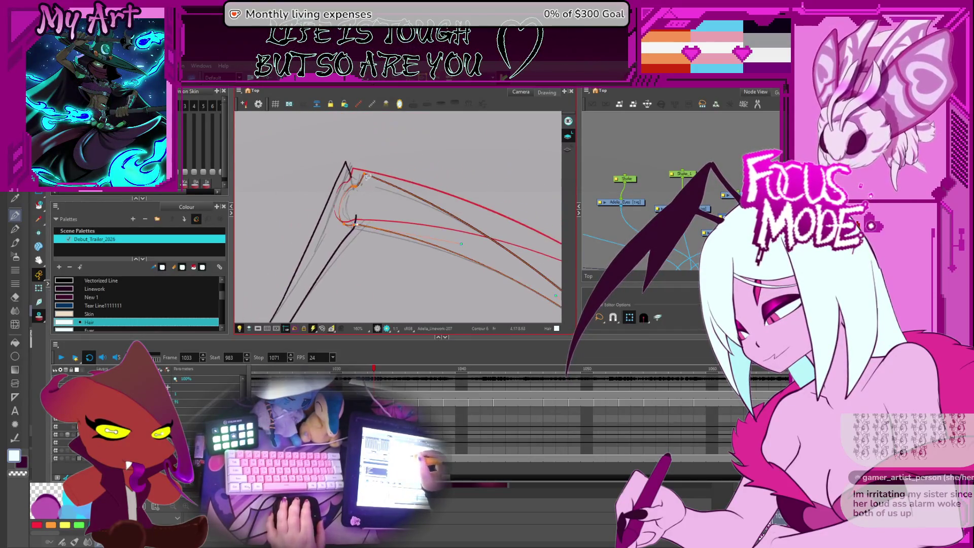
# Step: Reshape the inked leg's contour at the knee, adjusting its inner curve and corner point
pyautogui.press('Escape')
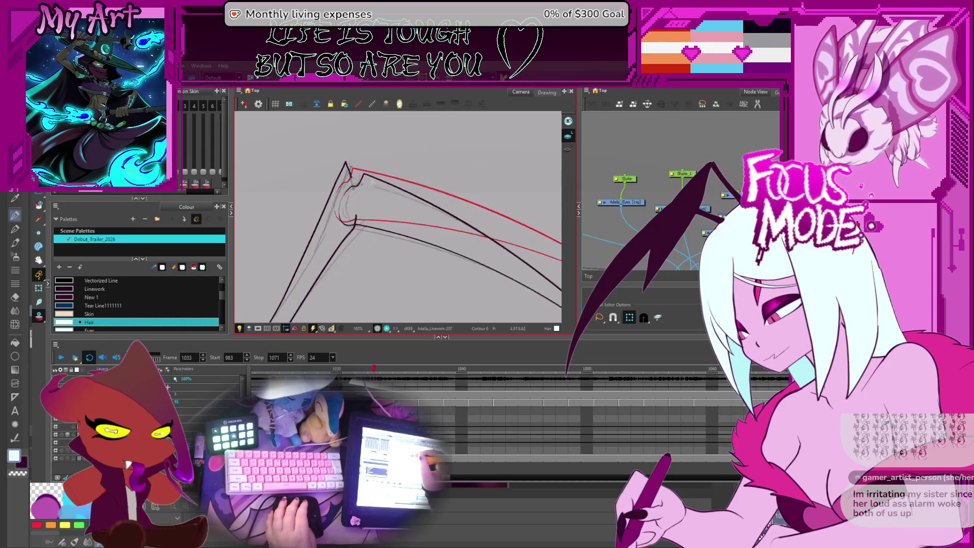
pyautogui.click(366, 172)
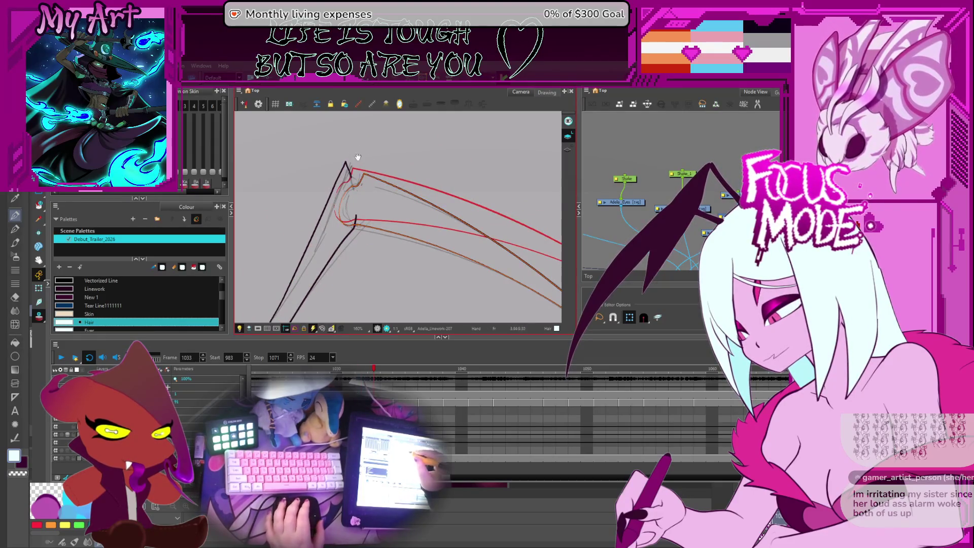
pyautogui.press('space')
pyautogui.scroll(-1, 377, 177)
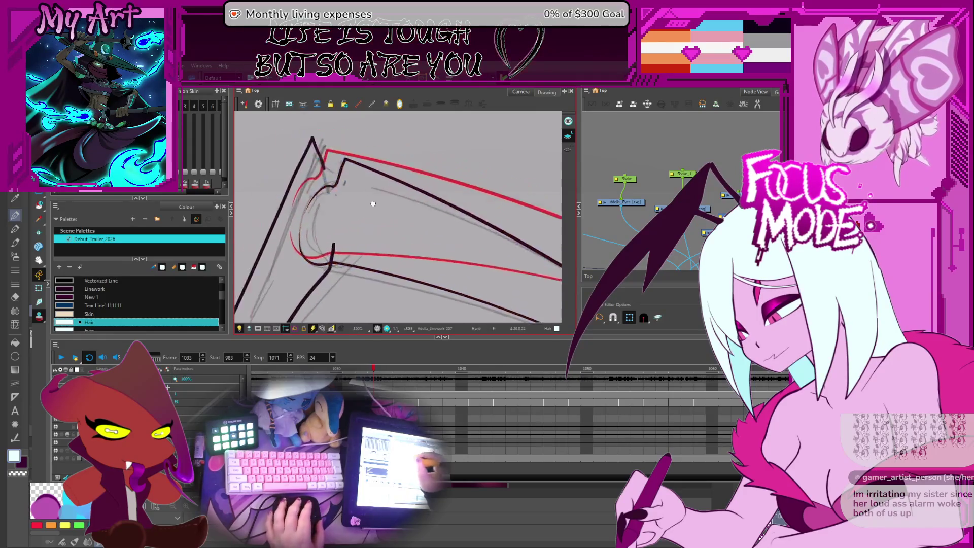
pyautogui.moveTo(365, 184); pyautogui.dragTo(369, 196)
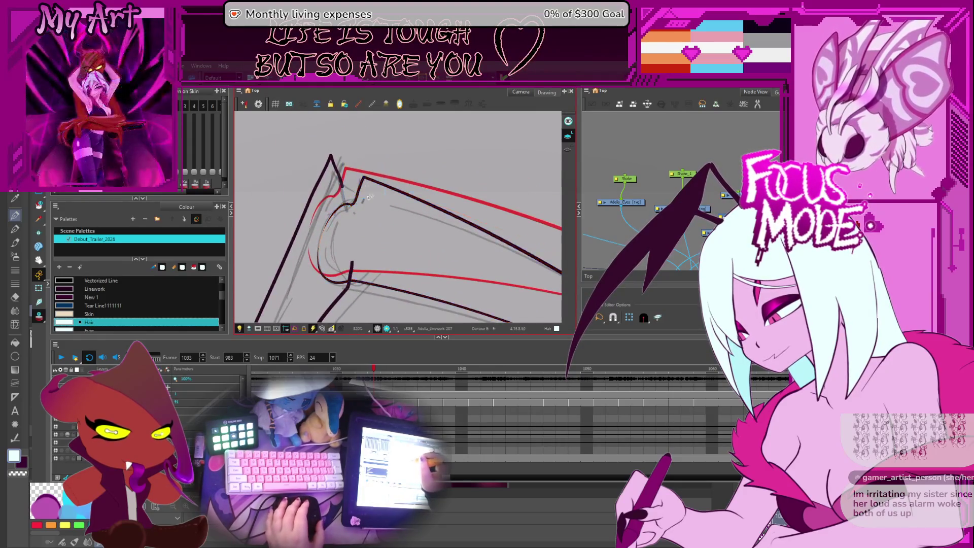
pyautogui.click(355, 201)
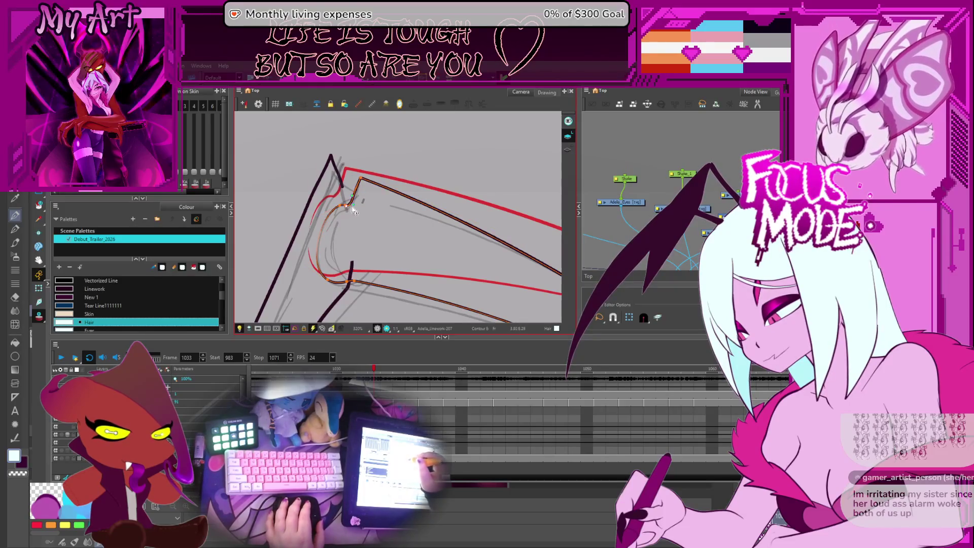
pyautogui.scroll(1, 348, 214)
pyautogui.scroll(2, 348, 205)
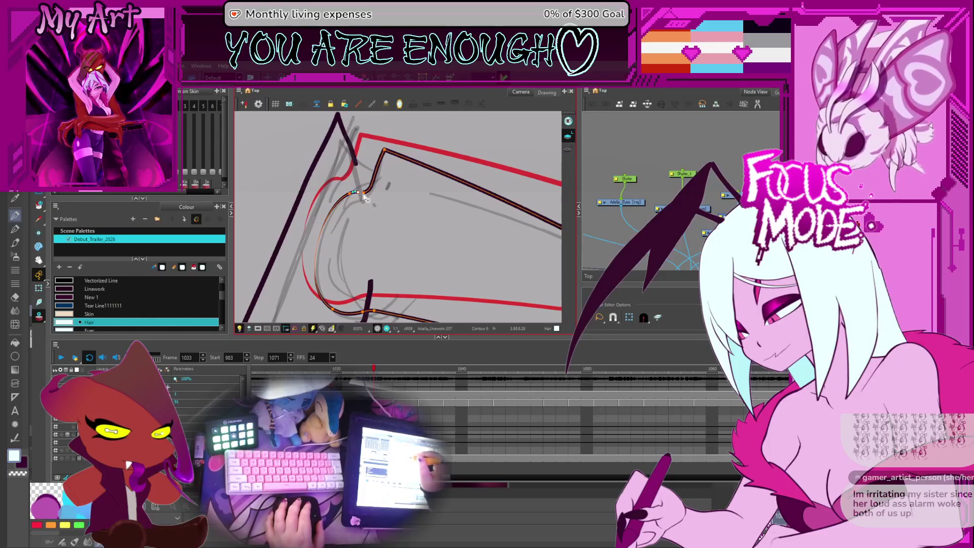
pyautogui.click(382, 151)
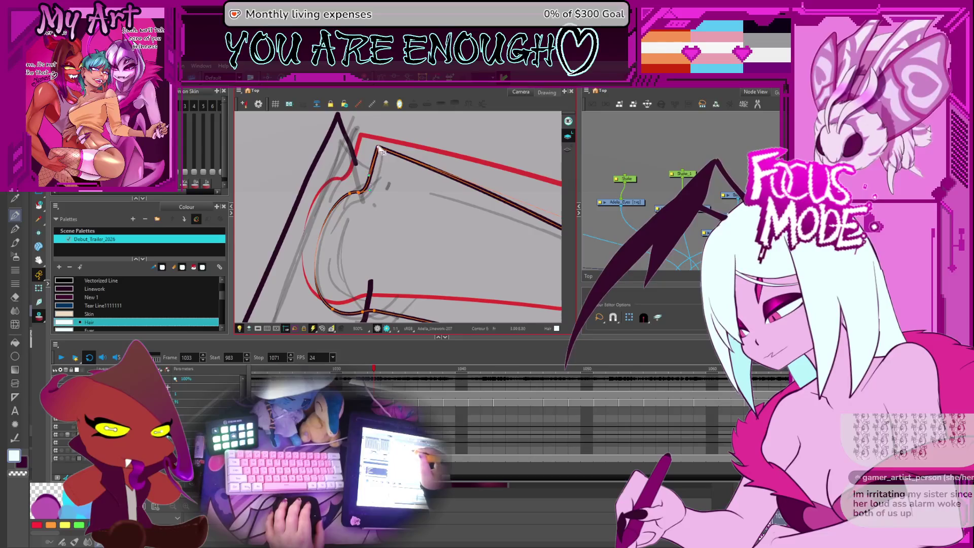
pyautogui.scroll(-2, 372, 160)
pyautogui.scroll(-2, 358, 173)
pyautogui.scroll(-2, 345, 186)
pyautogui.scroll(1, 346, 185)
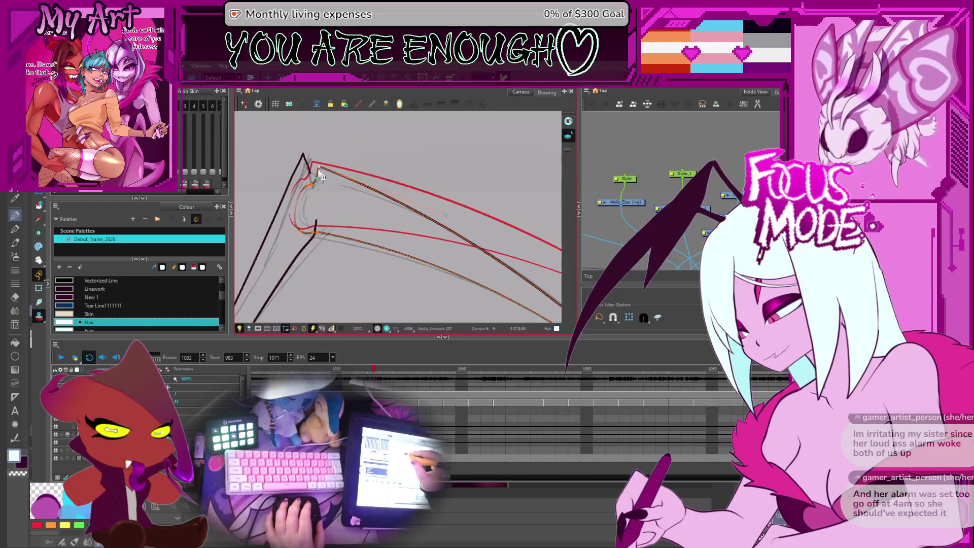
# Step: Inspect the leg's tips and apex, selecting the sketch and black strokes beside the joint
pyautogui.moveTo(453, 214); pyautogui.dragTo(354, 150)
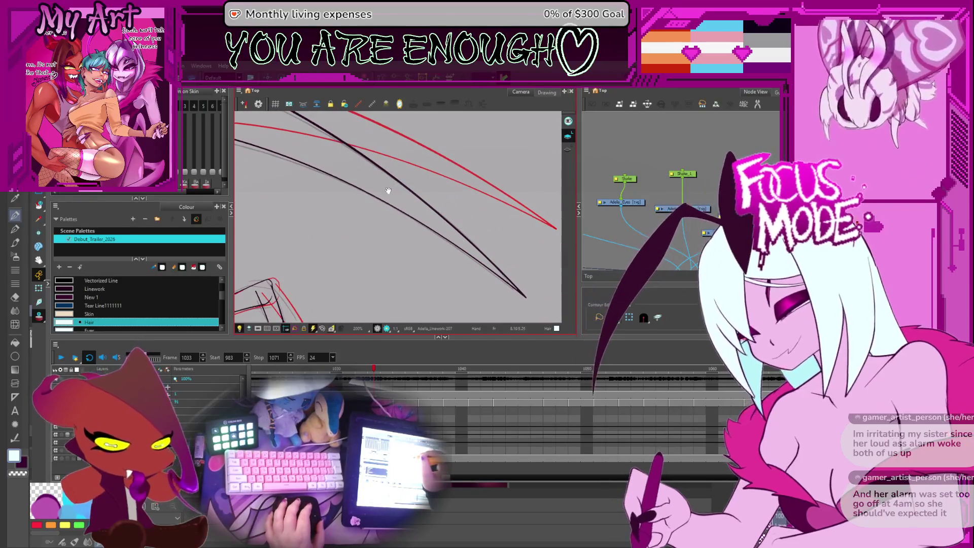
pyautogui.moveTo(370, 213)
pyautogui.mouseDown()
pyautogui.moveTo(404, 231)
pyautogui.moveTo(400, 153)
pyautogui.moveTo(451, 245)
pyautogui.mouseUp()
pyautogui.moveTo(358, 197)
pyautogui.mouseDown()
pyautogui.moveTo(424, 196)
pyautogui.moveTo(397, 267)
pyautogui.moveTo(378, 179)
pyautogui.moveTo(417, 235)
pyautogui.mouseUp()
pyautogui.click(393, 142)
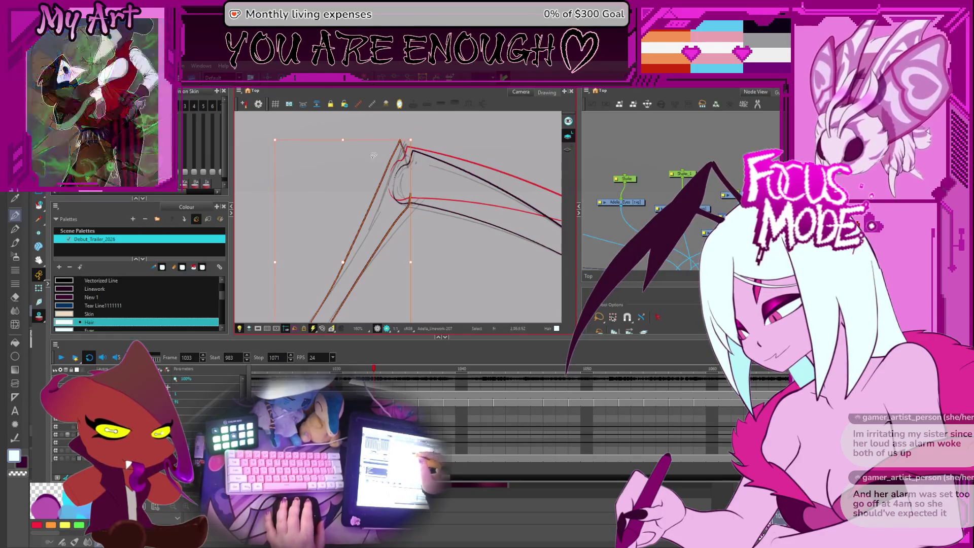
pyautogui.moveTo(411, 198); pyautogui.dragTo(377, 176)
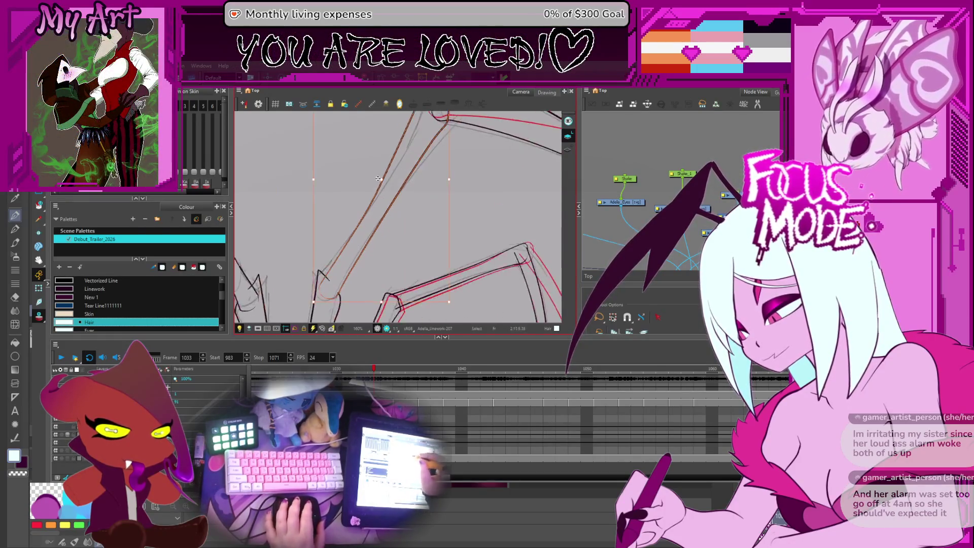
pyautogui.scroll(3, 328, 284)
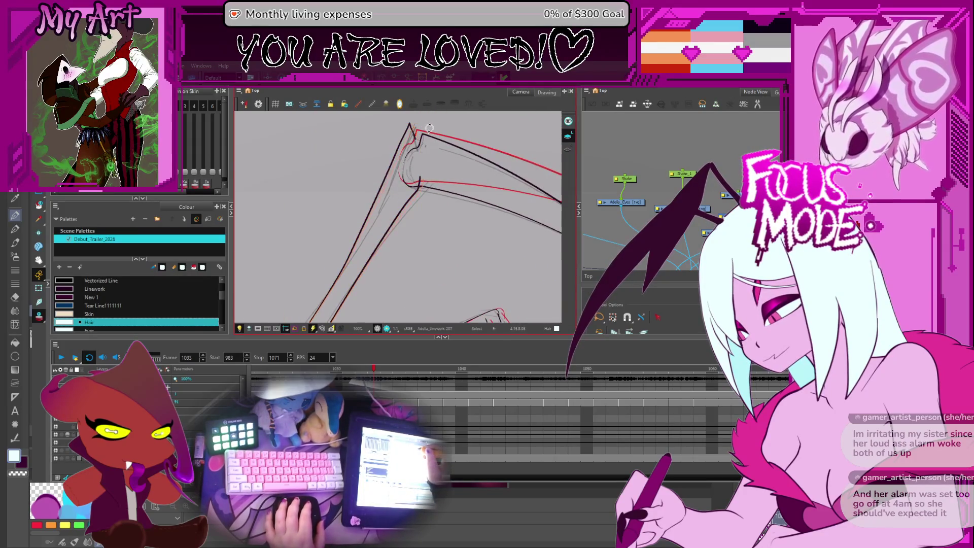
pyautogui.click(425, 132)
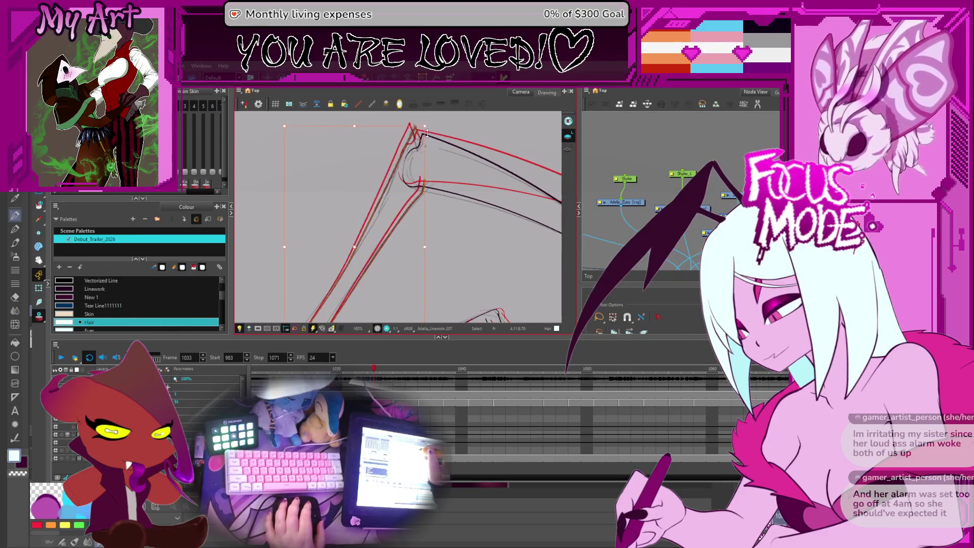
pyautogui.click(427, 196)
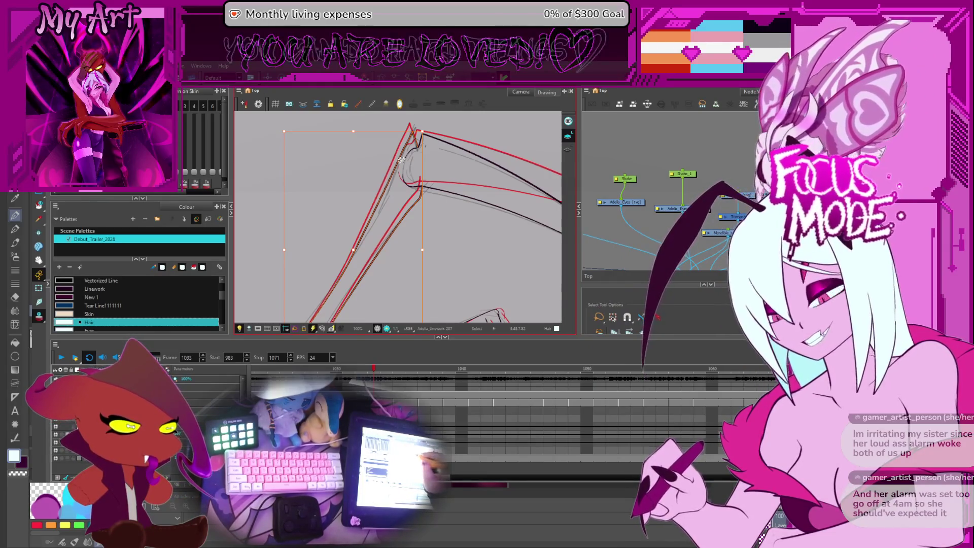
pyautogui.scroll(2, 438, 196)
pyautogui.scroll(-1, 438, 196)
pyautogui.scroll(-1, 394, 217)
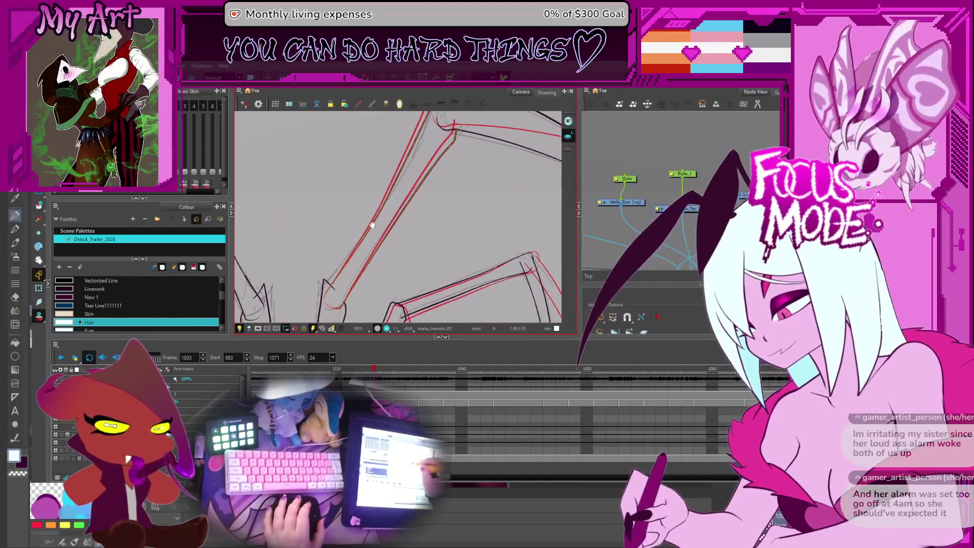
pyautogui.scroll(-1, 363, 243)
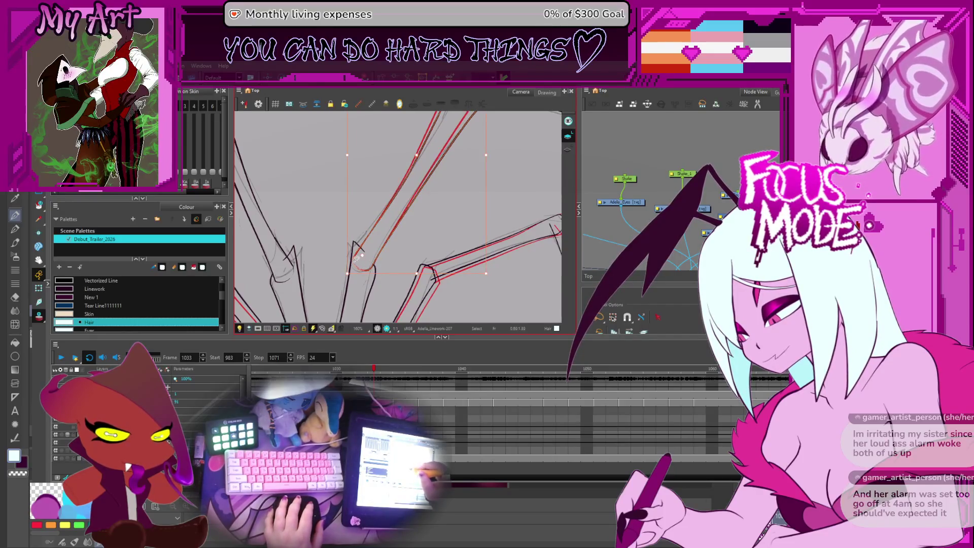
# Step: Nudge the red knee stroke upward and reshape the leg stroke near the knee joint
pyautogui.moveTo(354, 251); pyautogui.dragTo(362, 292)
pyautogui.moveTo(372, 260); pyautogui.dragTo(373, 244)
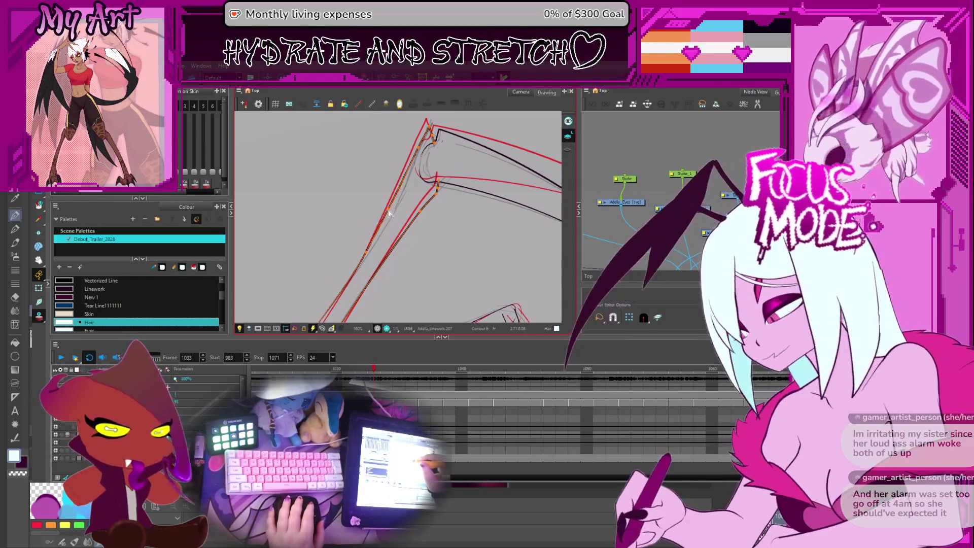
pyautogui.moveTo(381, 243); pyautogui.dragTo(384, 220)
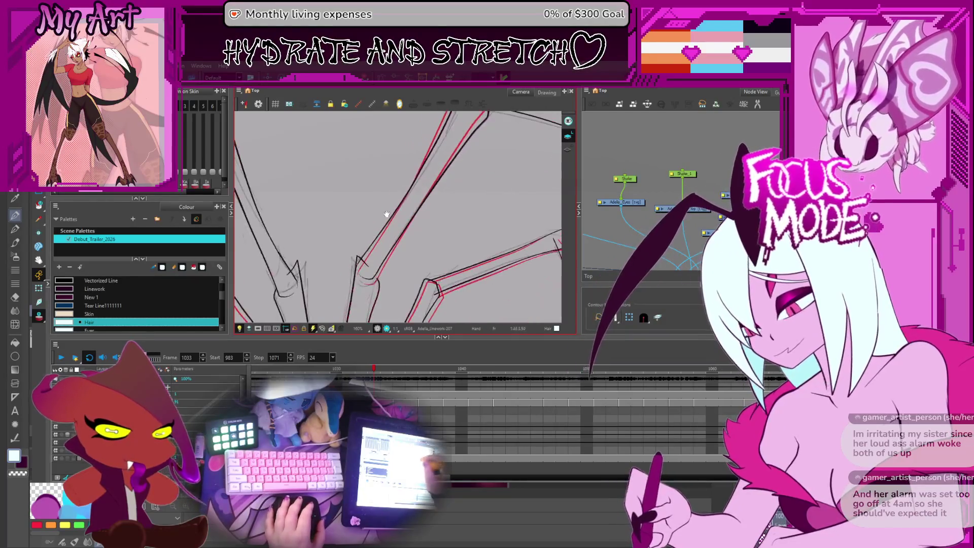
pyautogui.click(388, 223)
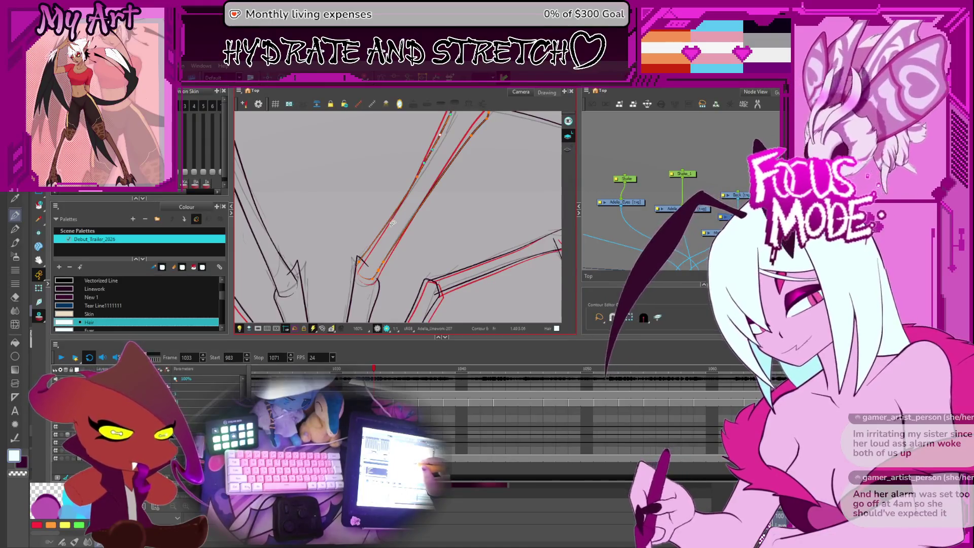
pyautogui.moveTo(393, 226)
pyautogui.mouseDown()
pyautogui.moveTo(403, 247)
pyautogui.moveTo(389, 256)
pyautogui.mouseUp()
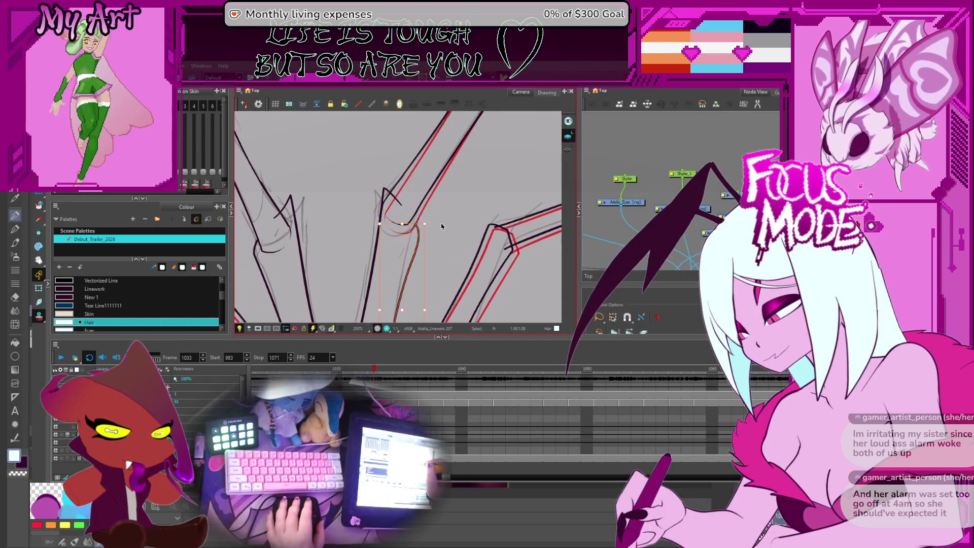
pyautogui.moveTo(414, 228)
pyautogui.mouseDown()
pyautogui.moveTo(388, 190)
pyautogui.moveTo(399, 219)
pyautogui.moveTo(390, 262)
pyautogui.mouseUp()
pyautogui.click(388, 177)
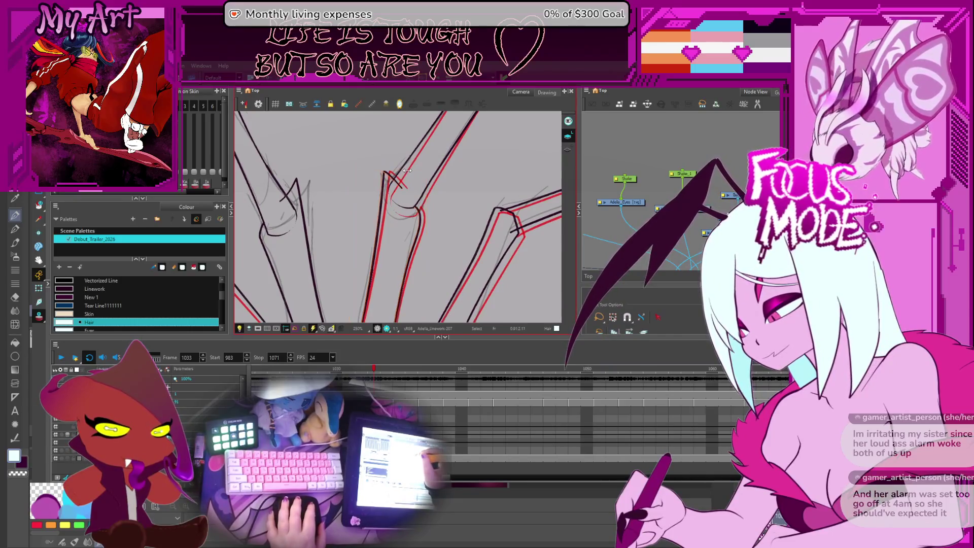
pyautogui.moveTo(406, 171); pyautogui.dragTo(430, 194)
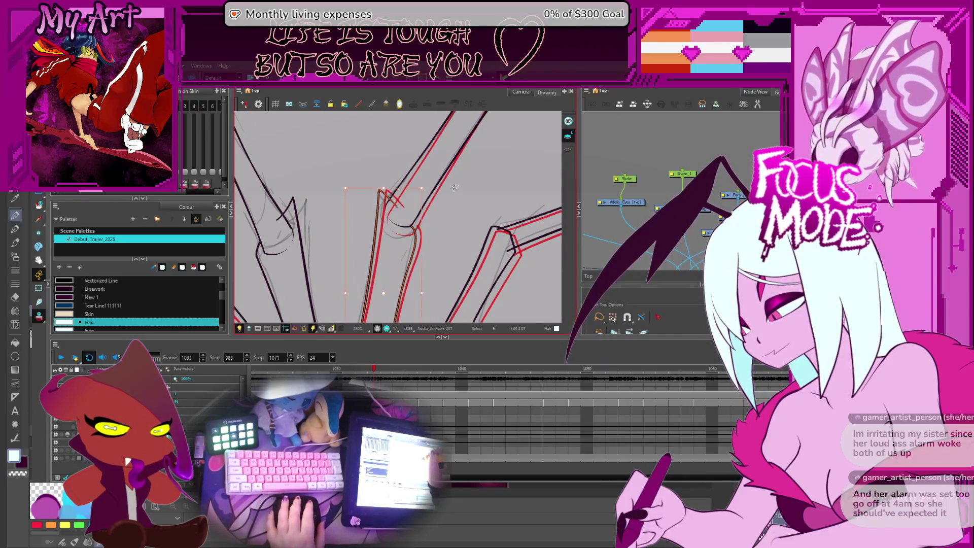
# Step: Redraw the knee's left line slightly further right, flipping through later frames to compare
pyautogui.hotkey('alt', 'q')
pyautogui.scroll(2, 401, 204)
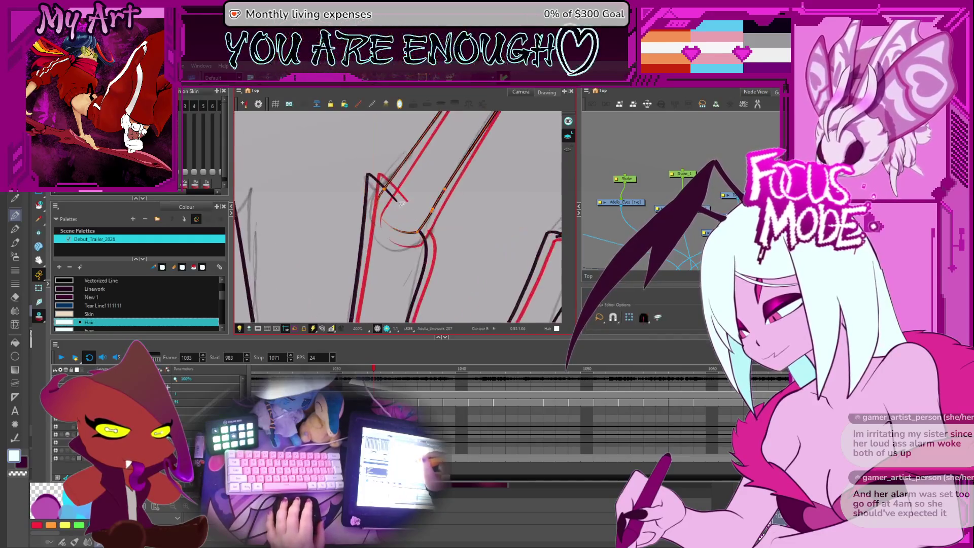
pyautogui.scroll(1, 392, 205)
pyautogui.scroll(1, 392, 205)
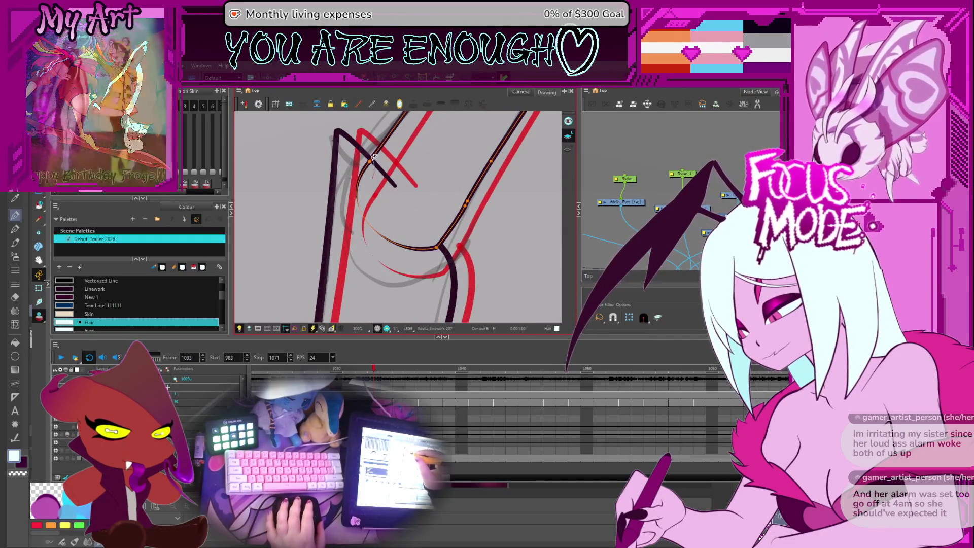
pyautogui.moveTo(392, 187); pyautogui.dragTo(415, 218)
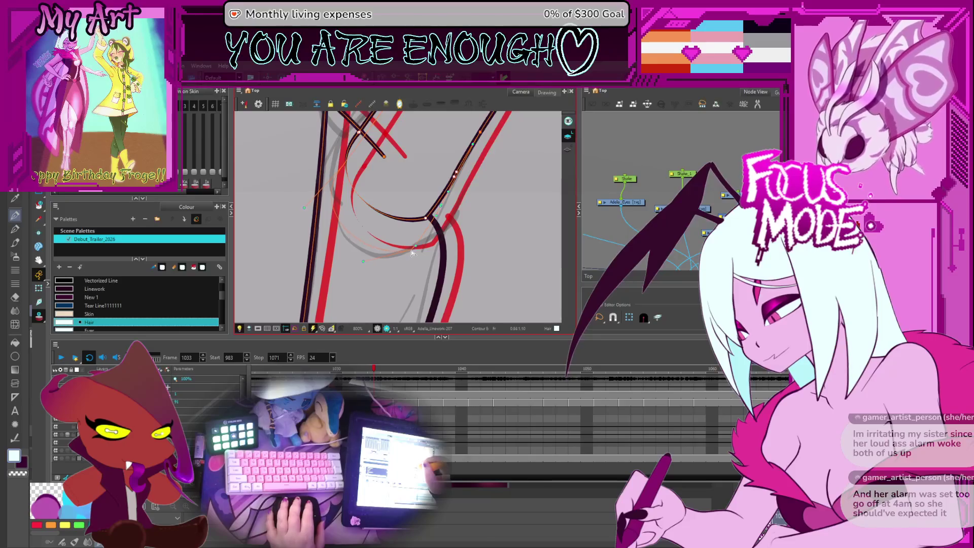
pyautogui.scroll(-1, 412, 251)
pyautogui.scroll(-1, 418, 220)
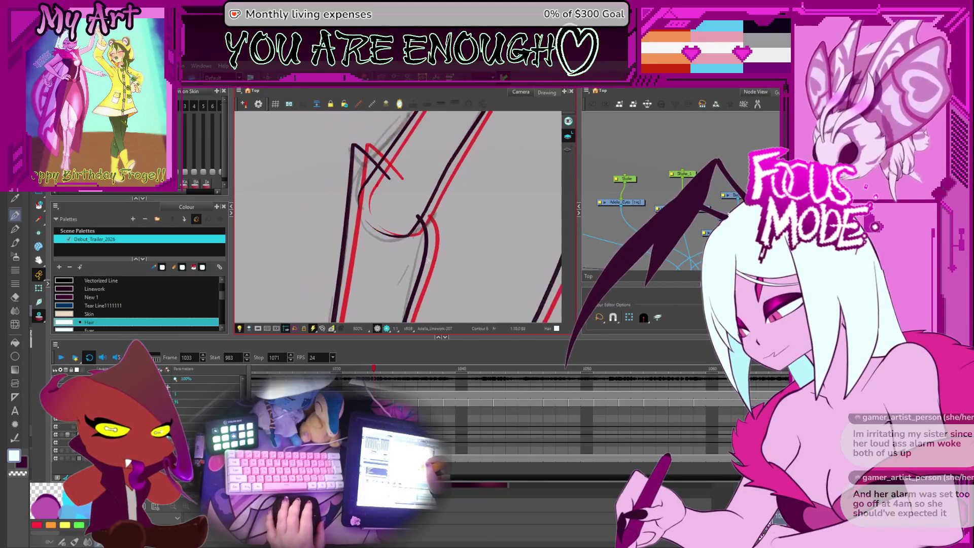
pyautogui.press('.')
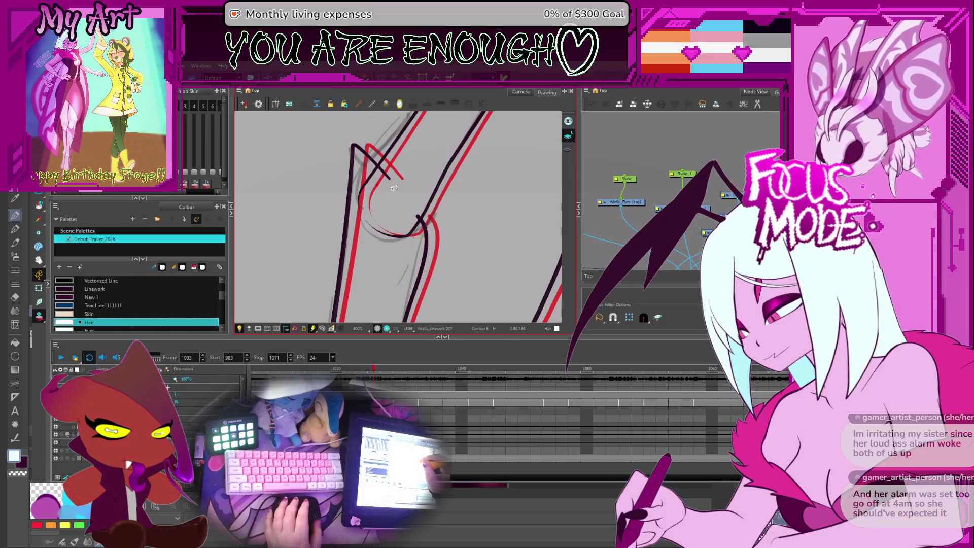
pyautogui.press('.')
pyautogui.press('.')
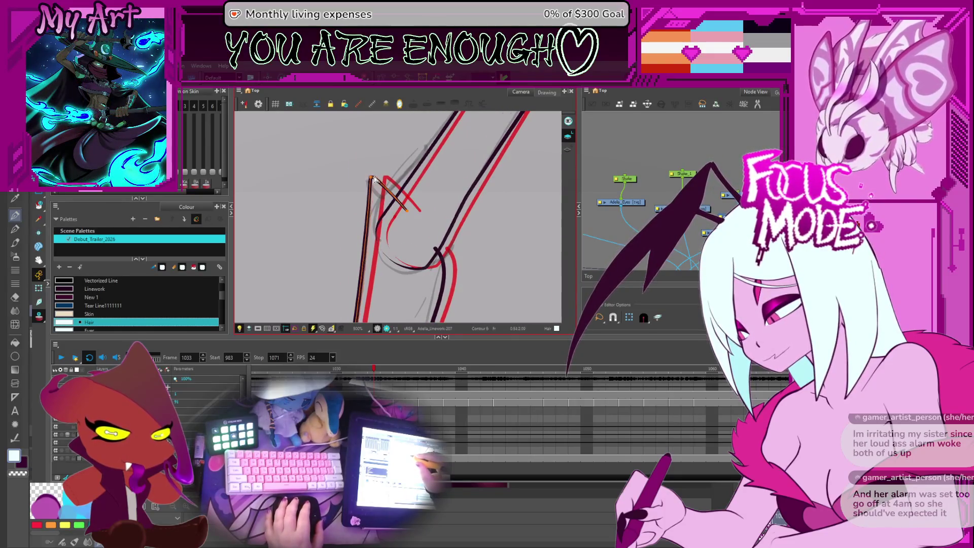
pyautogui.moveTo(358, 318); pyautogui.dragTo(374, 177)
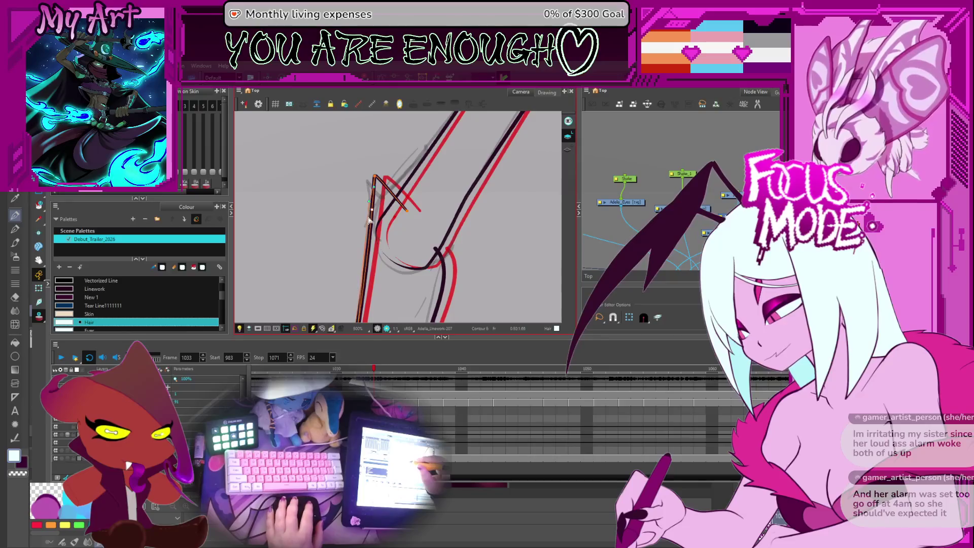
pyautogui.press('.')
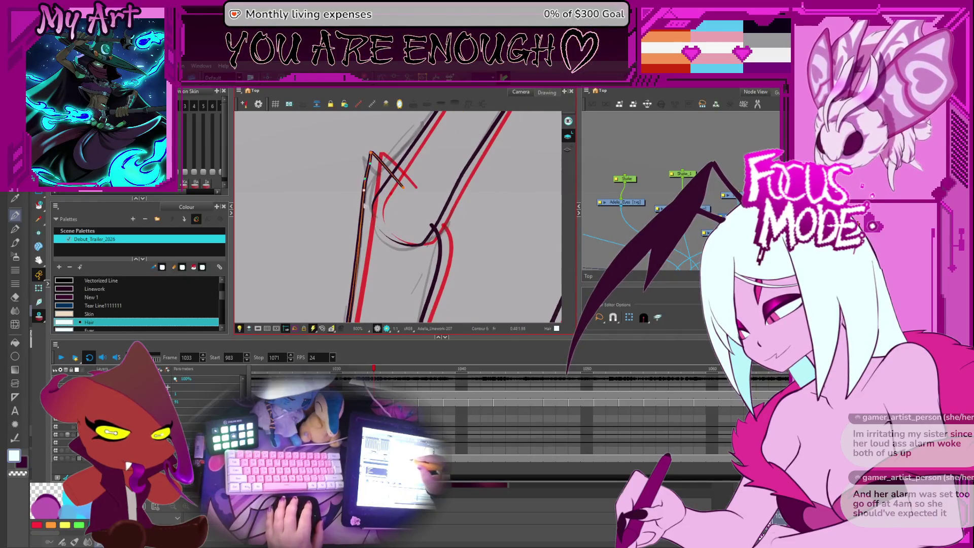
pyautogui.press('.')
pyautogui.click(422, 242)
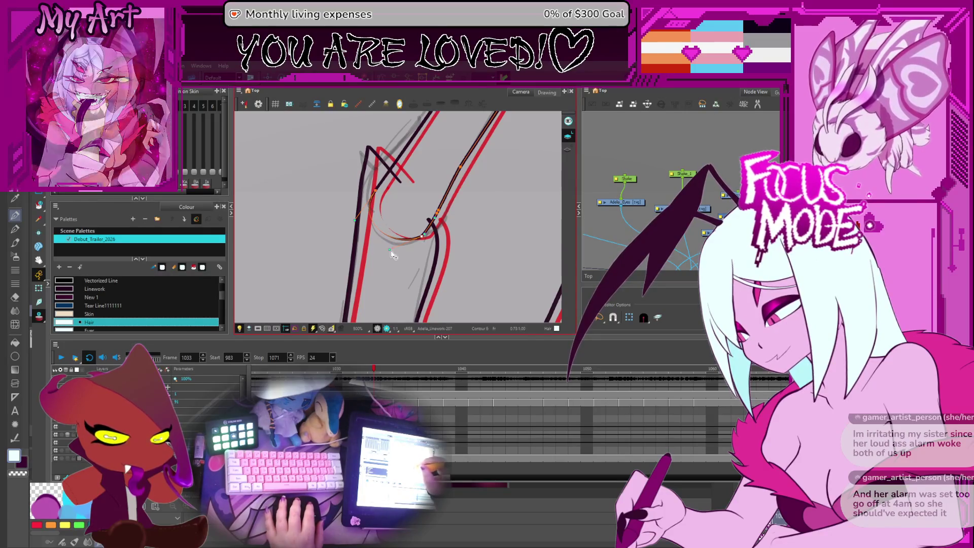
pyautogui.scroll(-3, 388, 251)
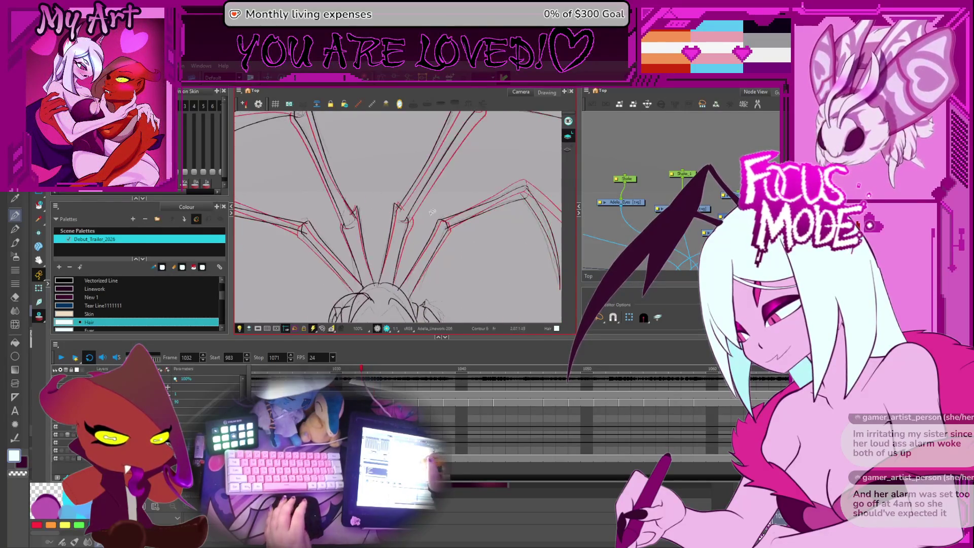
# Step: On frame 1034, ink a black line along the right leg's red rough and refine it with a second pass
pyautogui.press('.')
pyautogui.scroll(3, 427, 220)
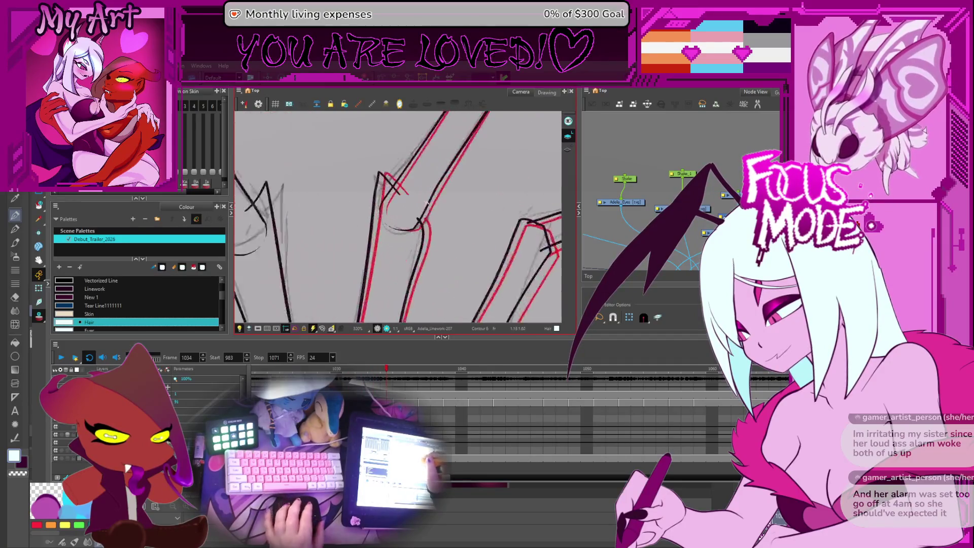
pyautogui.scroll(-3, 428, 211)
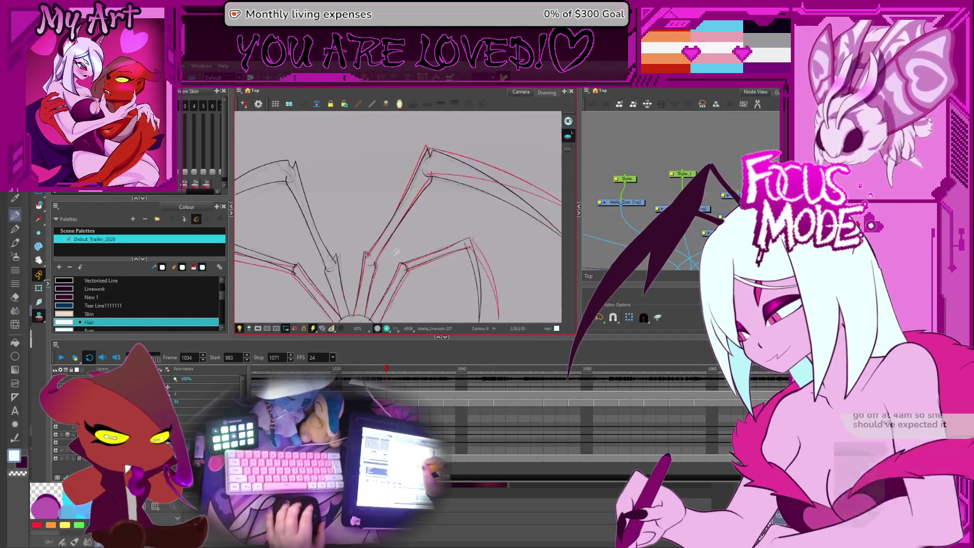
pyautogui.scroll(3, 378, 256)
pyautogui.scroll(-2, 377, 257)
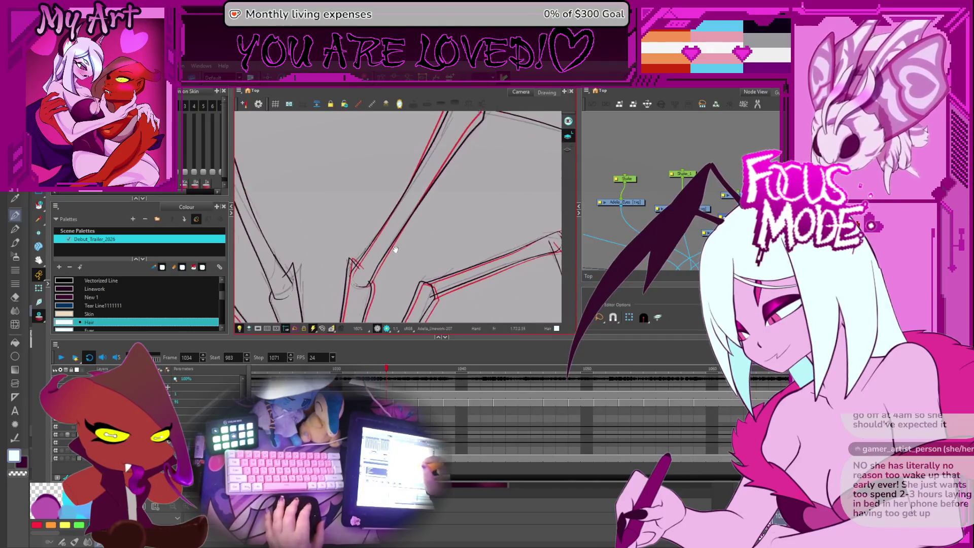
pyautogui.scroll(2, 375, 242)
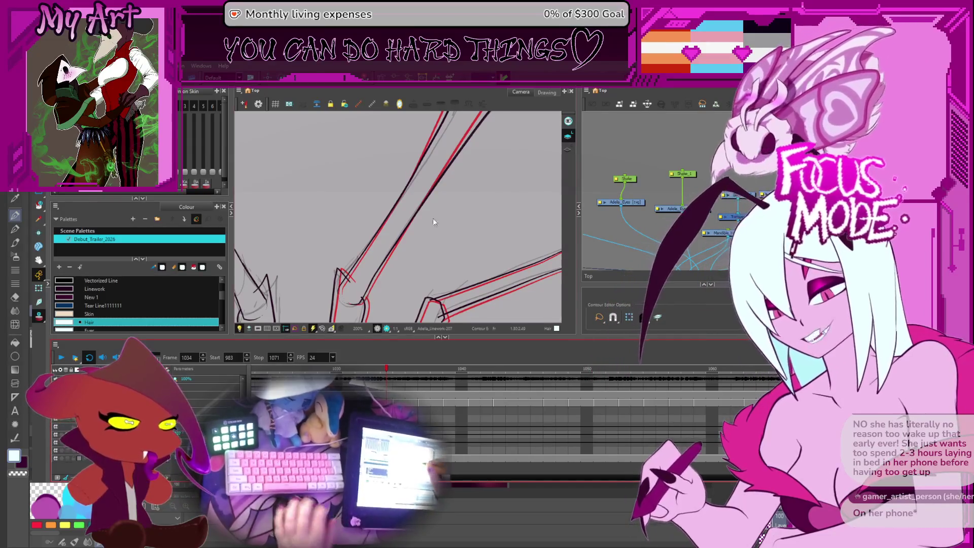
pyautogui.moveTo(487, 114); pyautogui.dragTo(364, 295)
pyautogui.moveTo(483, 118); pyautogui.dragTo(366, 296)
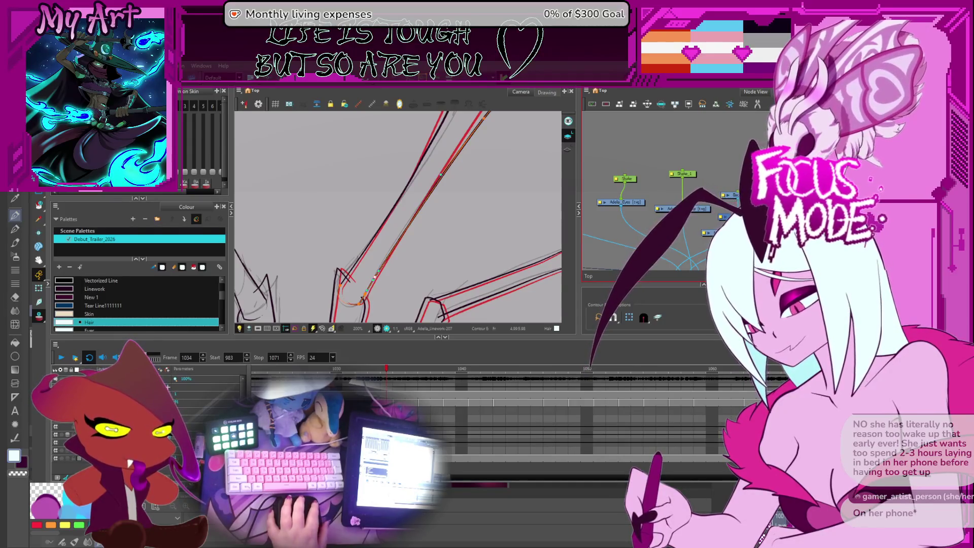
pyautogui.scroll(-5, 414, 205)
pyautogui.scroll(-1, 413, 206)
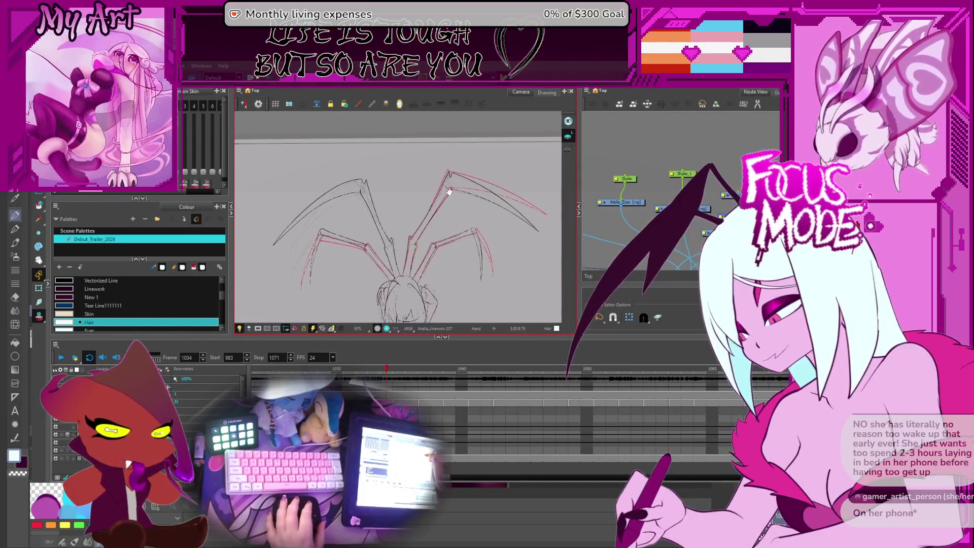
# Step: Select the long arched leg strokes together for transforming
pyautogui.hotkey('alt', 's')
pyautogui.scroll(1, 395, 202)
pyautogui.scroll(2, 336, 194)
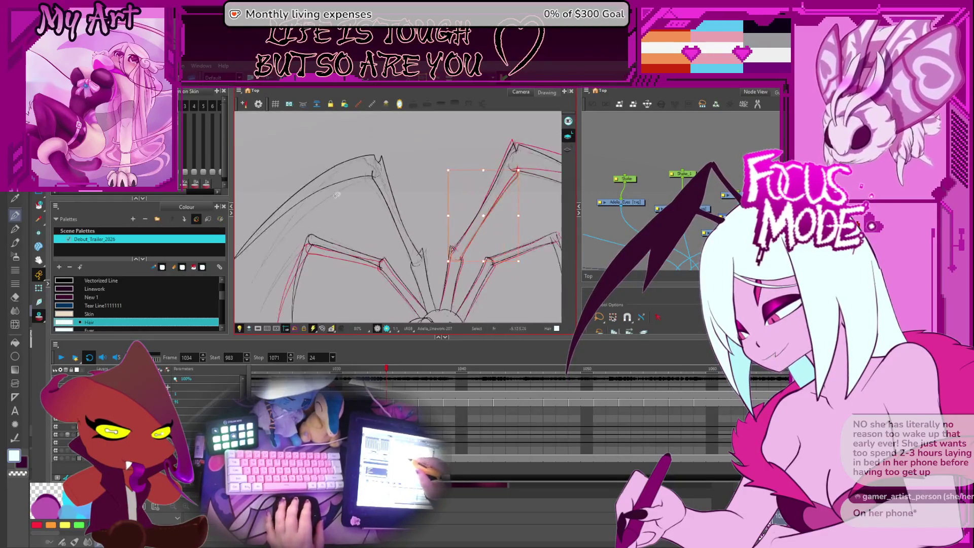
pyautogui.moveTo(324, 220); pyautogui.dragTo(349, 217)
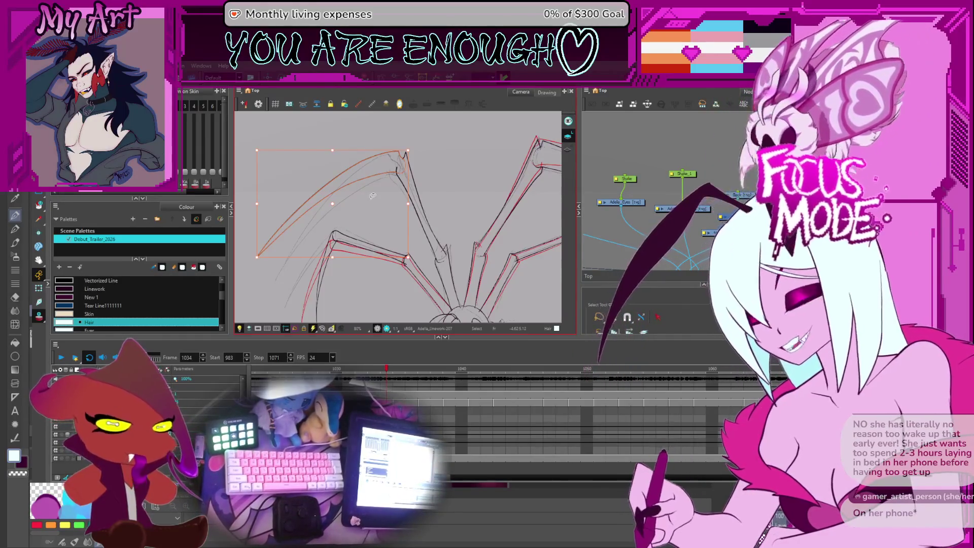
pyautogui.scroll(1, 369, 204)
pyautogui.moveTo(368, 210)
pyautogui.mouseDown()
pyautogui.moveTo(374, 196)
pyautogui.moveTo(355, 209)
pyautogui.mouseUp()
pyautogui.click(358, 185)
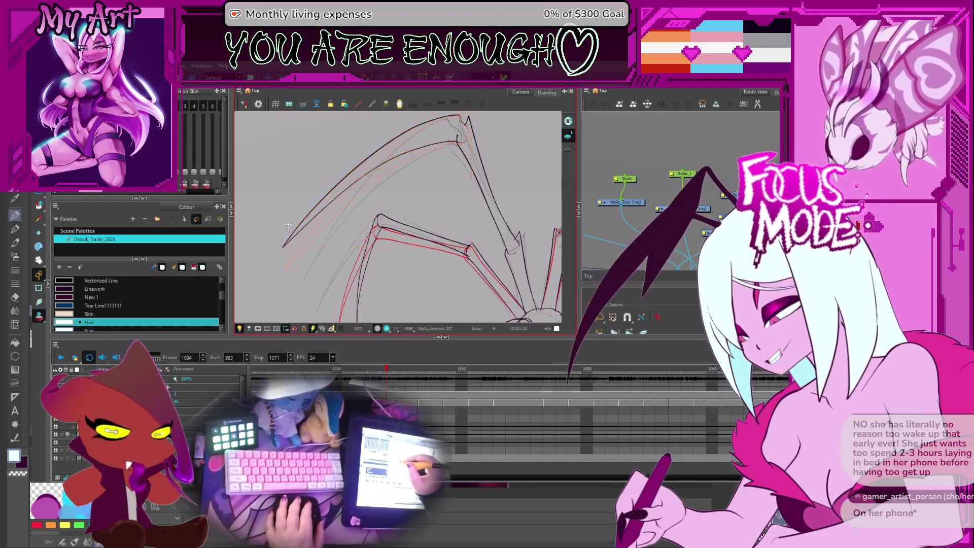
pyautogui.click(301, 244)
pyautogui.moveTo(301, 244); pyautogui.dragTo(274, 297)
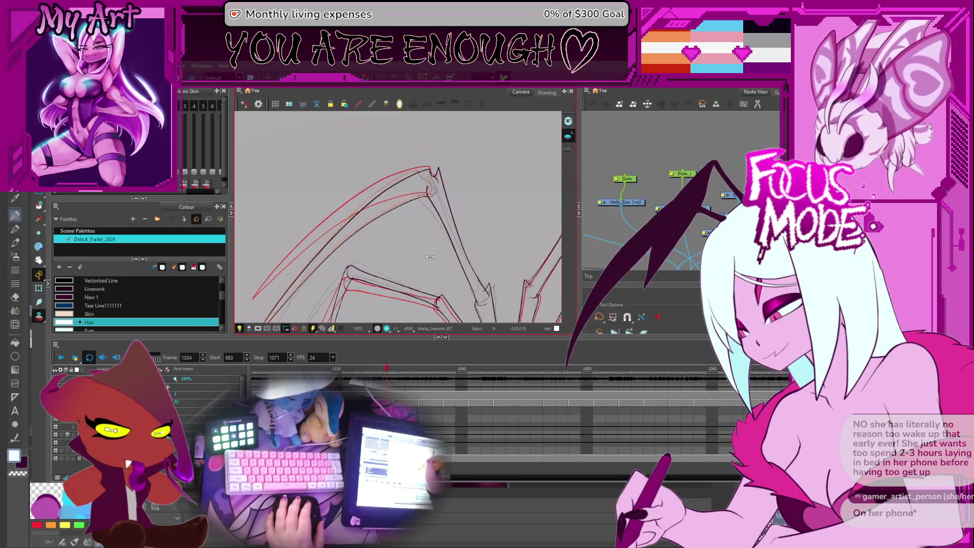
pyautogui.click(431, 232)
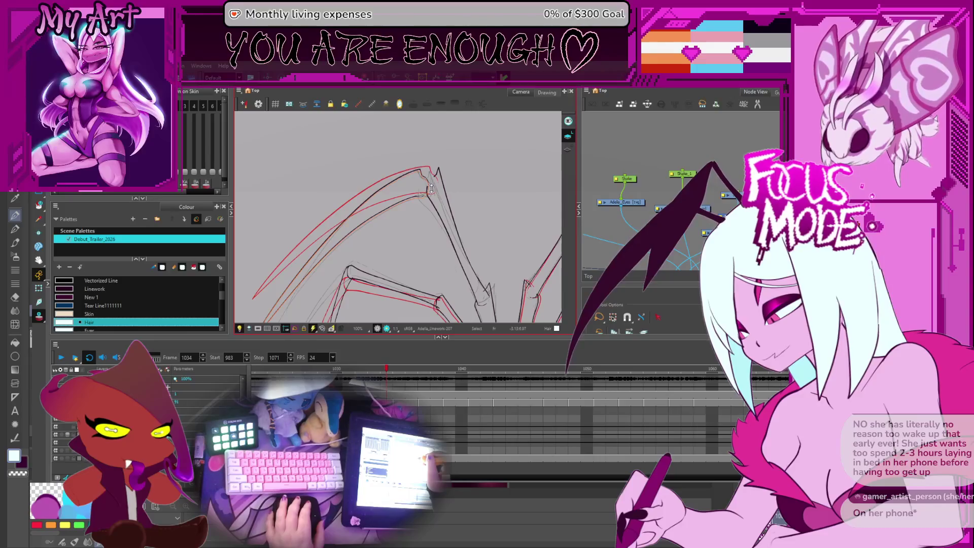
# Step: Reshape the upper leg's black contour toward its tip to follow the red rough
pyautogui.moveTo(355, 242); pyautogui.dragTo(323, 265)
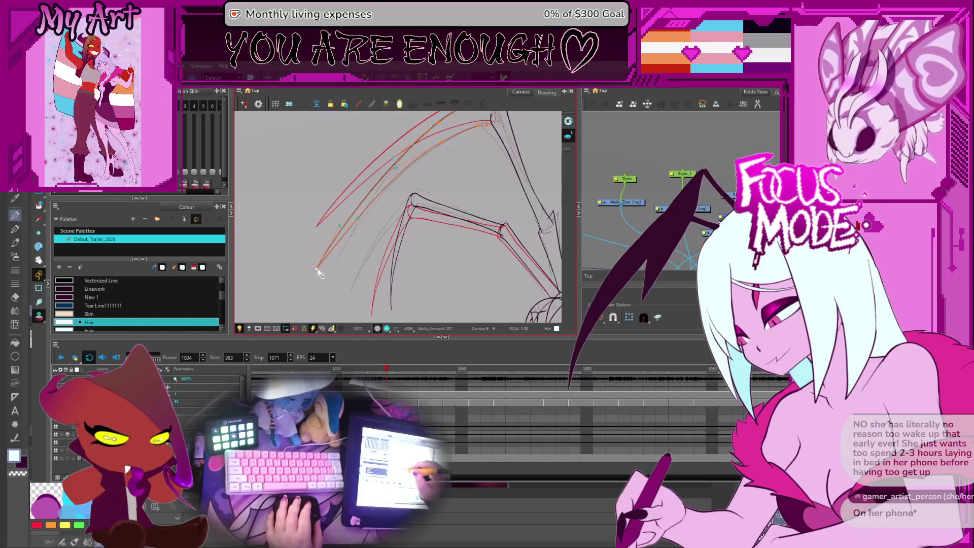
pyautogui.moveTo(320, 272); pyautogui.dragTo(325, 269)
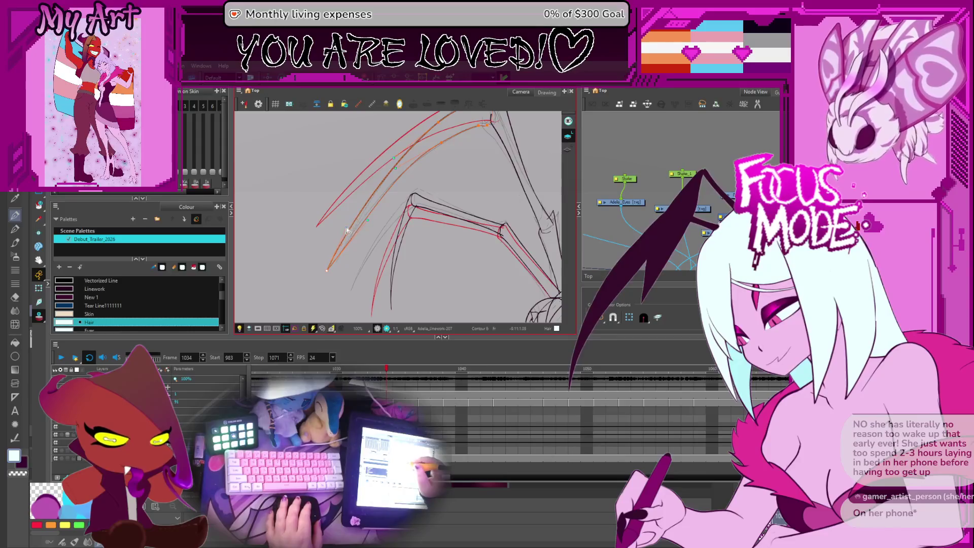
pyautogui.moveTo(382, 196); pyautogui.dragTo(389, 225)
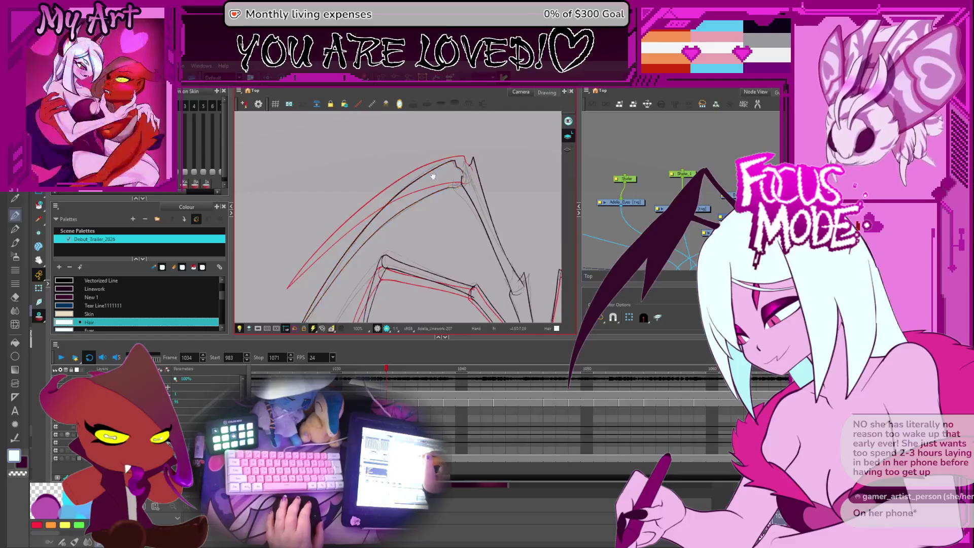
pyautogui.scroll(3, 411, 182)
pyautogui.scroll(-2, 425, 177)
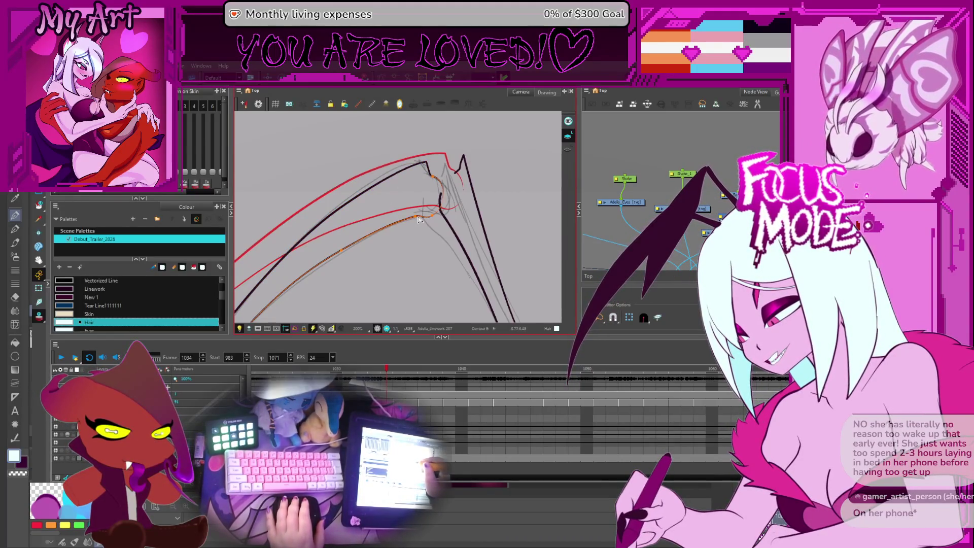
pyautogui.scroll(3, 464, 178)
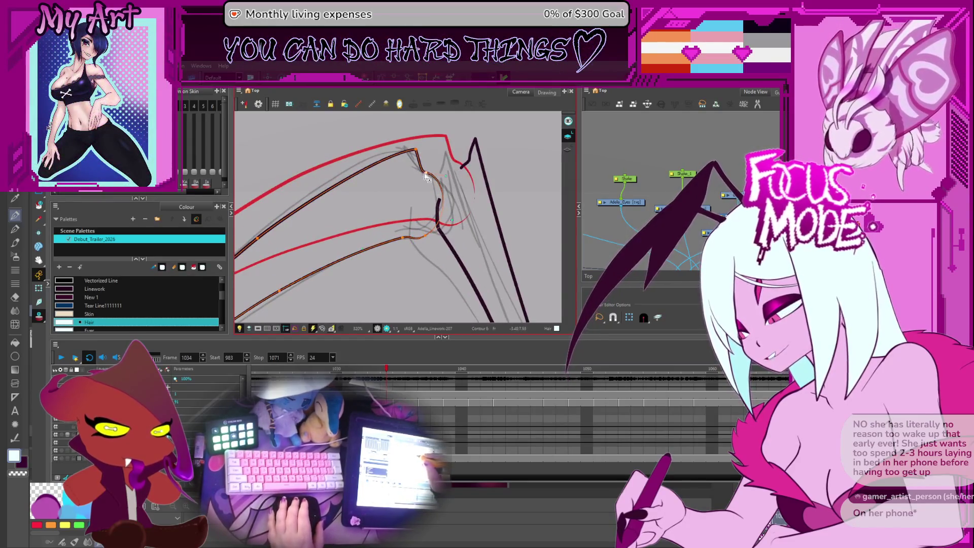
# Step: Frame the view tightly on the leg's knee joint and its upper segment
pyautogui.moveTo(428, 177); pyautogui.dragTo(421, 194)
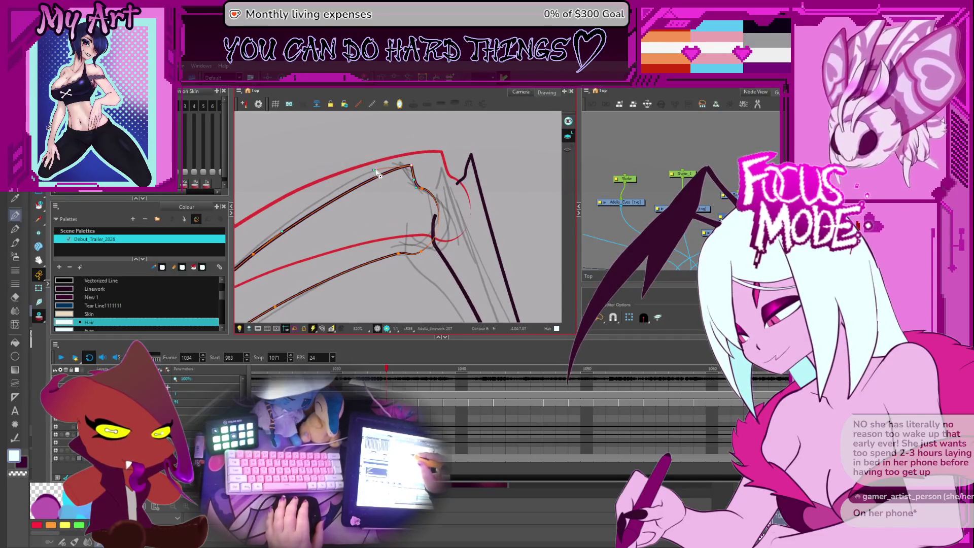
pyautogui.moveTo(328, 217); pyautogui.dragTo(372, 204)
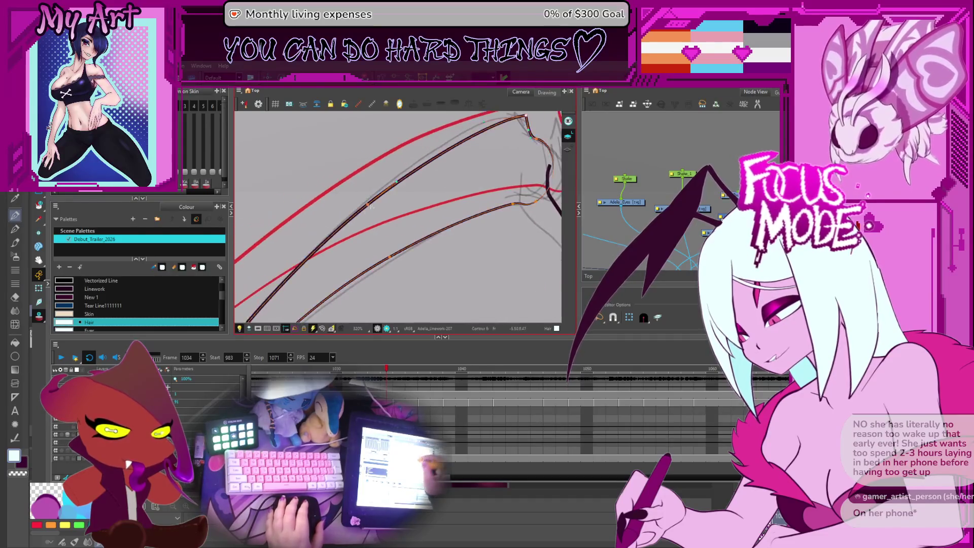
pyautogui.moveTo(494, 164); pyautogui.dragTo(417, 217)
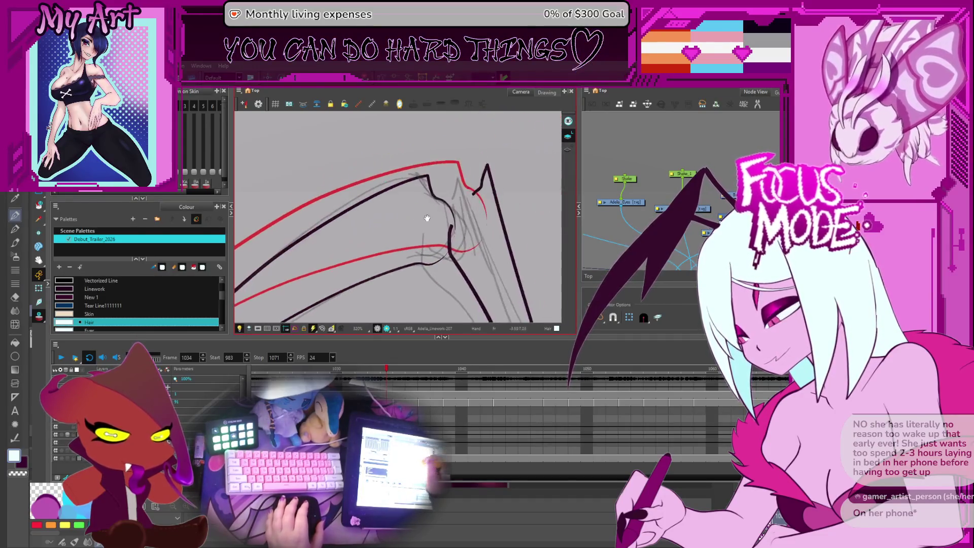
pyautogui.moveTo(460, 200); pyautogui.dragTo(391, 249)
pyautogui.scroll(-3, 424, 161)
pyautogui.moveTo(423, 190); pyautogui.dragTo(435, 222)
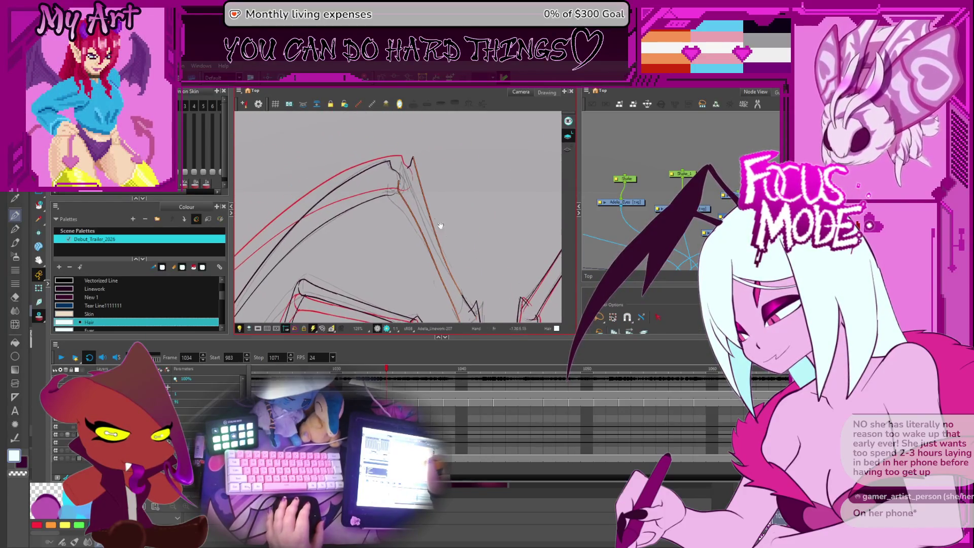
# Step: Select the joint's right-hand stroke, undo its bad edit, and ready it for contour-point reshaping
pyautogui.moveTo(404, 188); pyautogui.dragTo(402, 210)
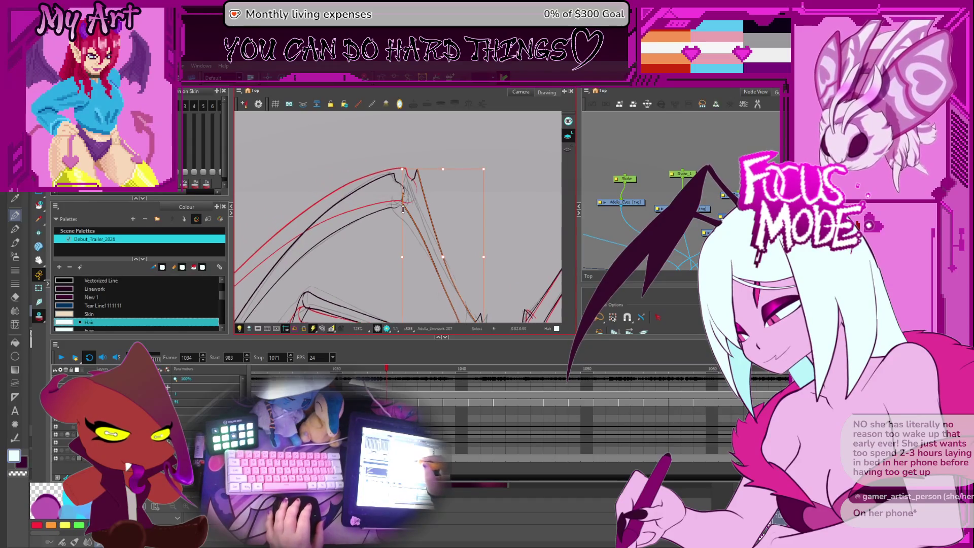
pyautogui.click(402, 222)
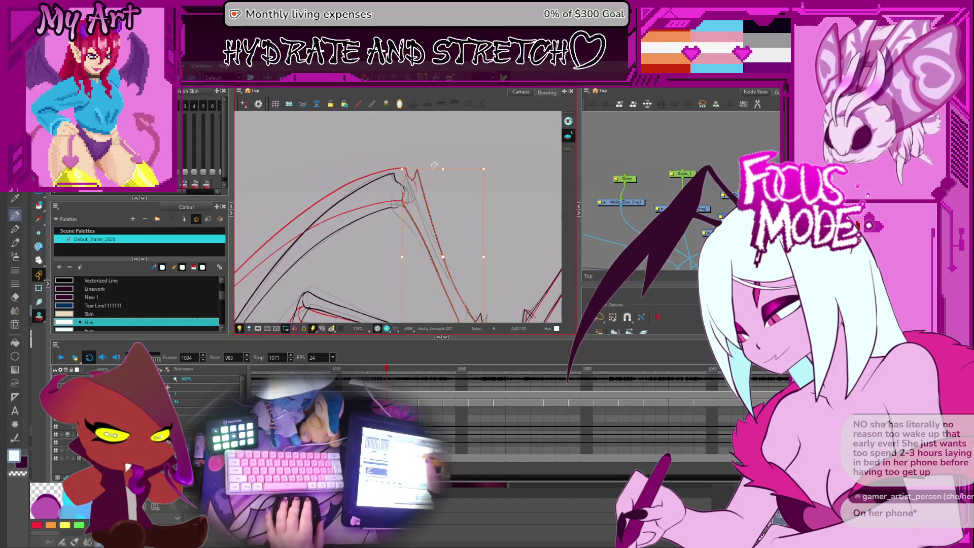
pyautogui.hotkey('ctrl', 'z')
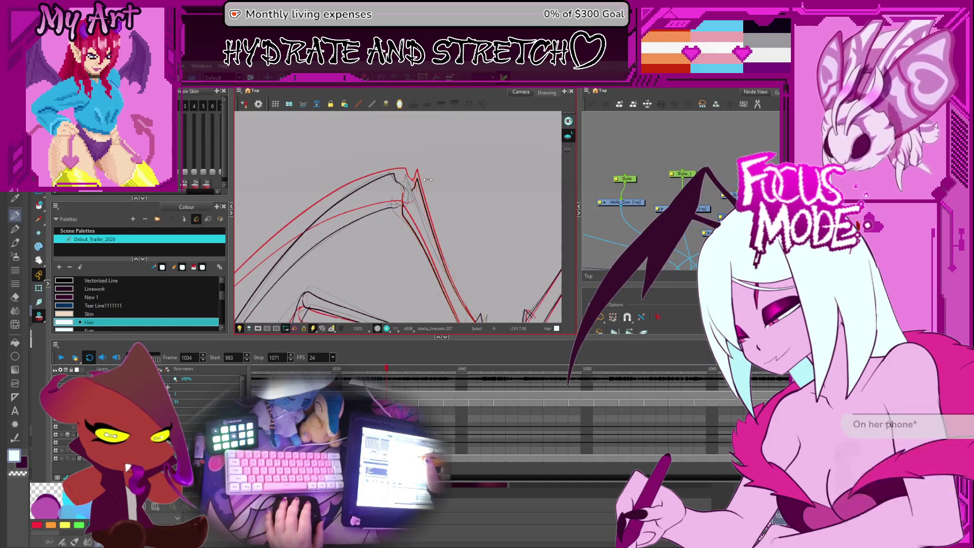
pyautogui.moveTo(421, 180); pyautogui.dragTo(408, 219)
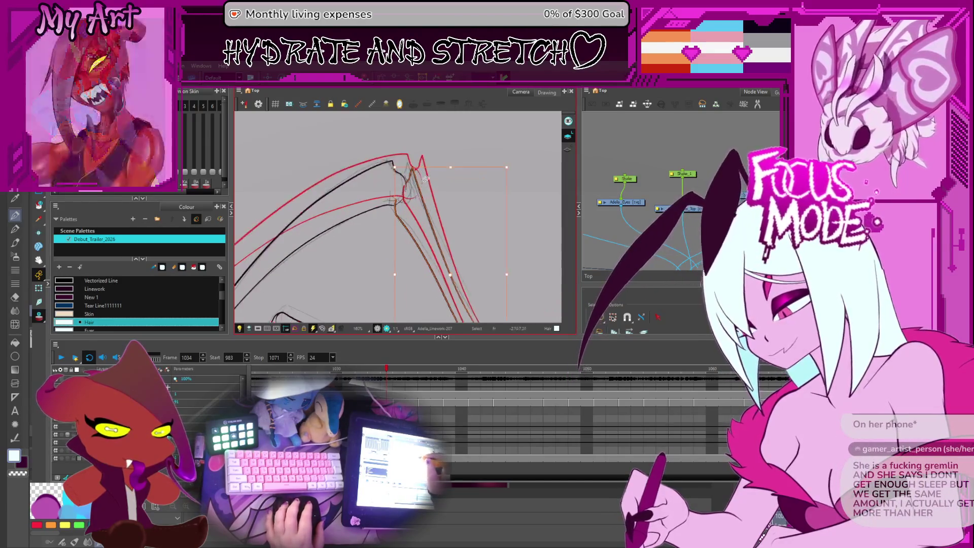
pyautogui.click(404, 222)
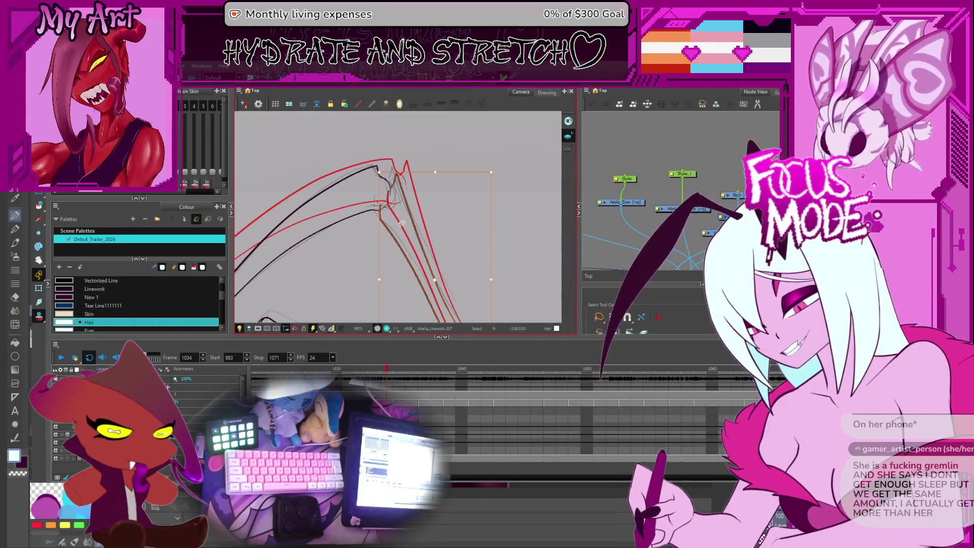
pyautogui.hotkey('alt', 'q')
pyautogui.scroll(2, 396, 163)
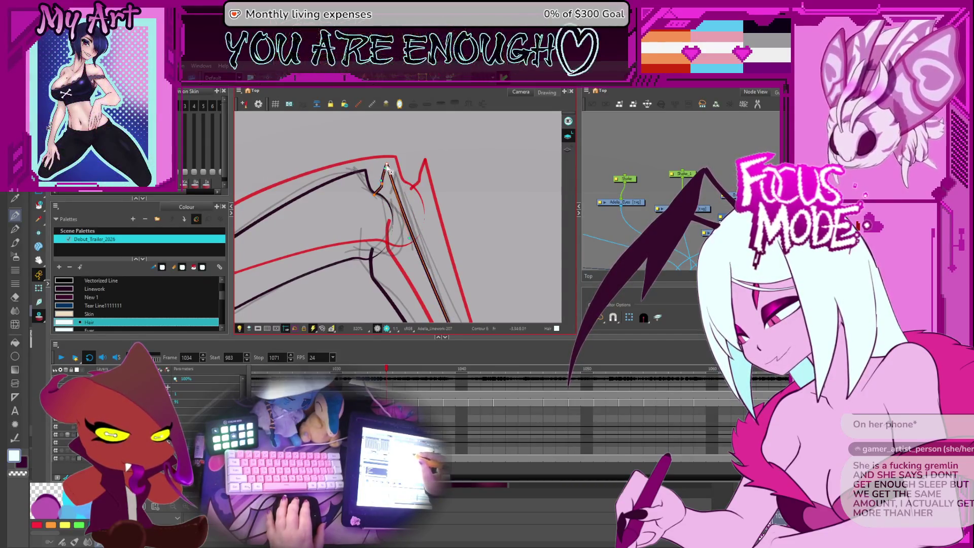
pyautogui.scroll(-3, 413, 239)
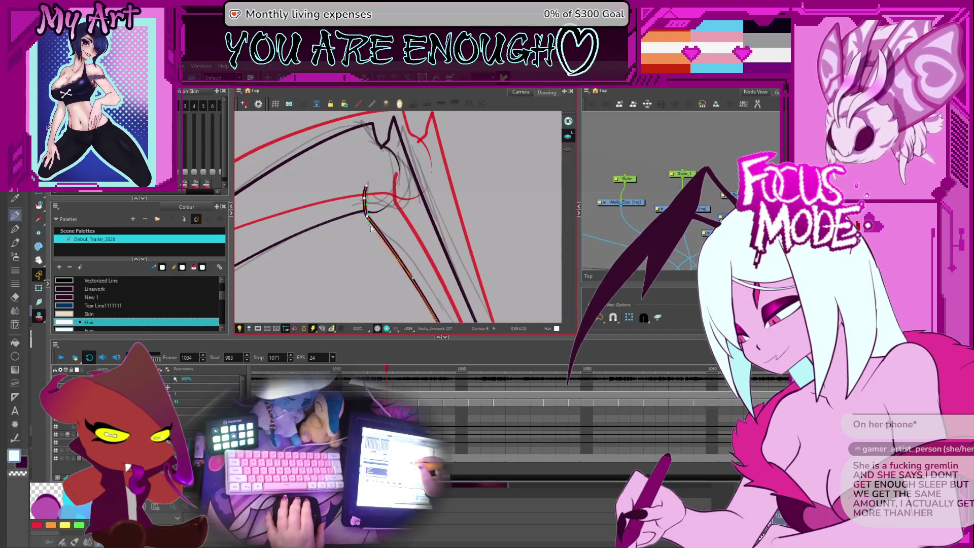
pyautogui.scroll(-3, 390, 255)
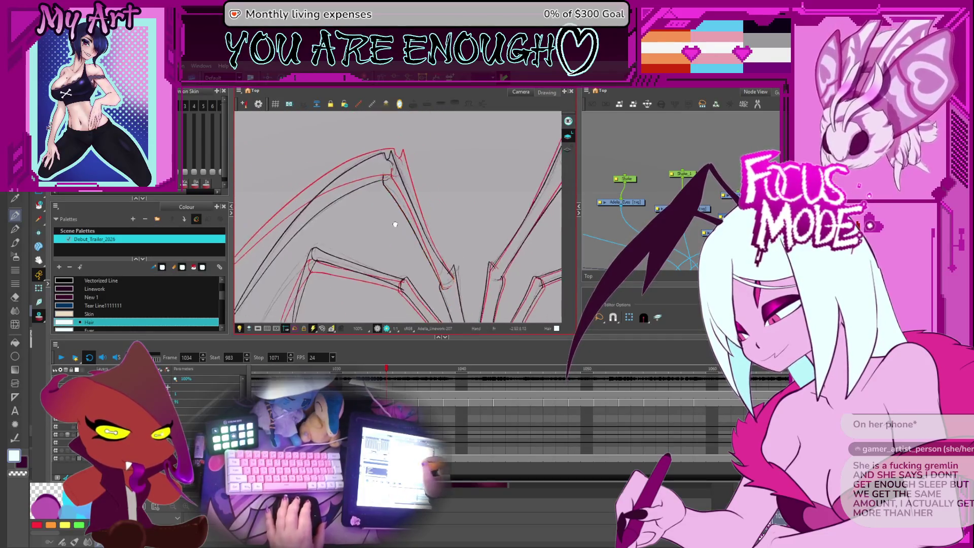
pyautogui.scroll(3, 415, 225)
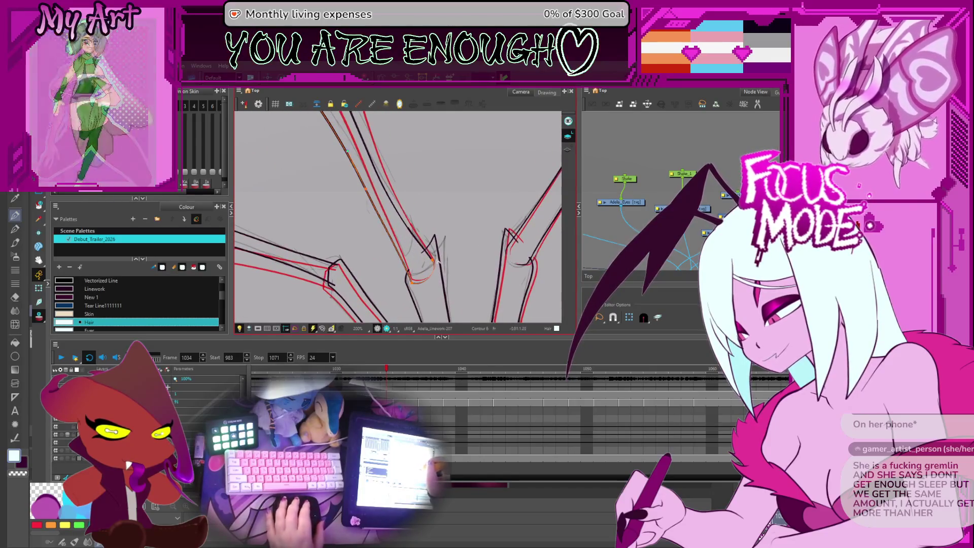
pyautogui.scroll(-2, 403, 247)
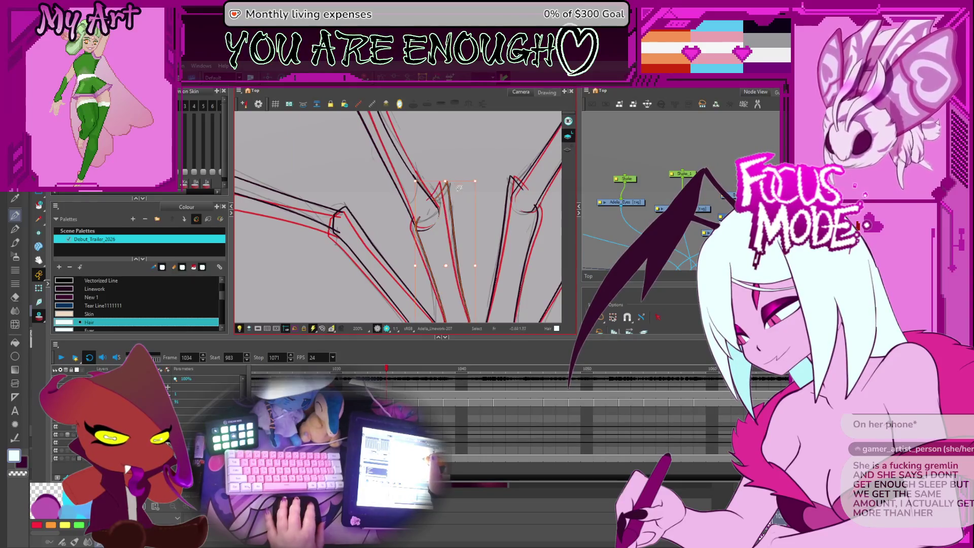
pyautogui.scroll(-2, 457, 187)
pyautogui.scroll(2, 428, 228)
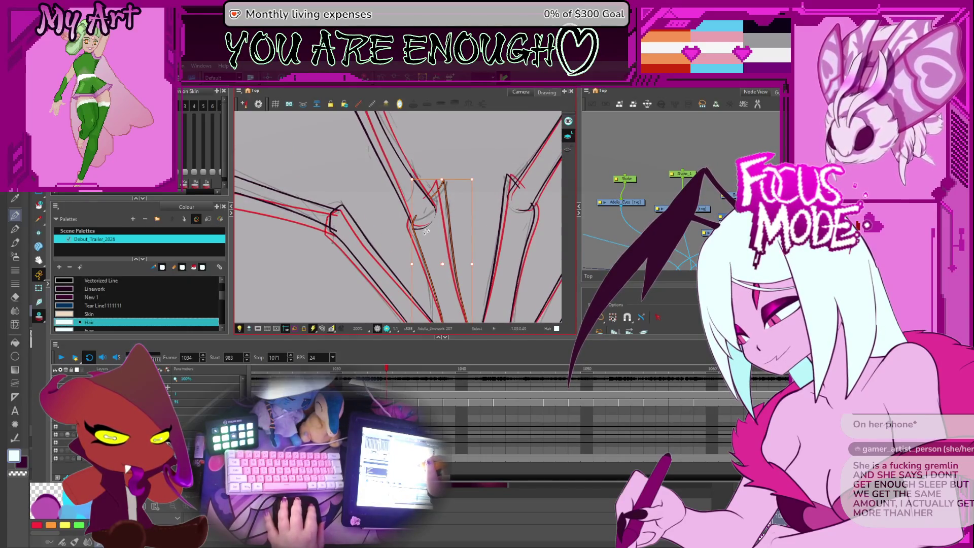
pyautogui.scroll(2, 432, 225)
pyautogui.scroll(1, 441, 219)
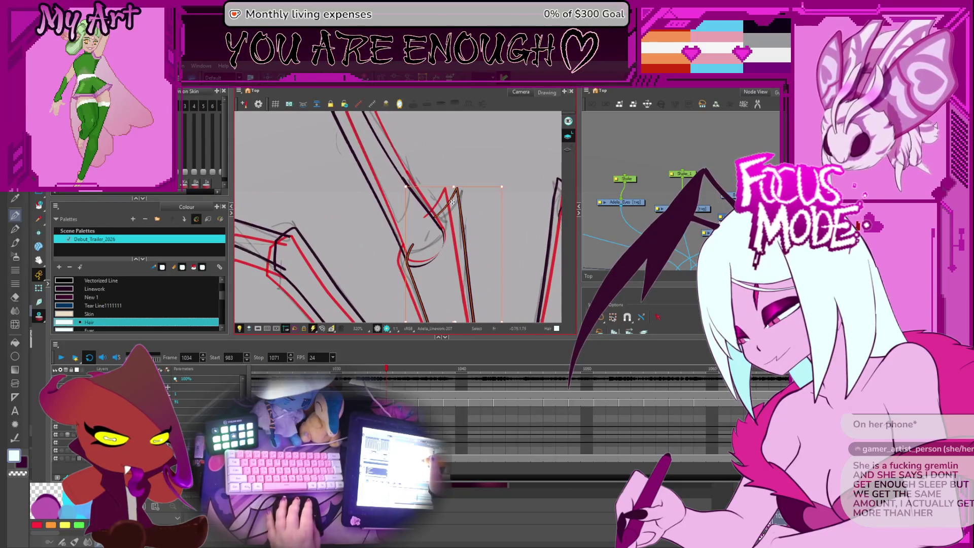
# Step: Reshape the second leg's lower-joint stroke and clean up the stray strokes around it
pyautogui.hotkey('alt', 'q')
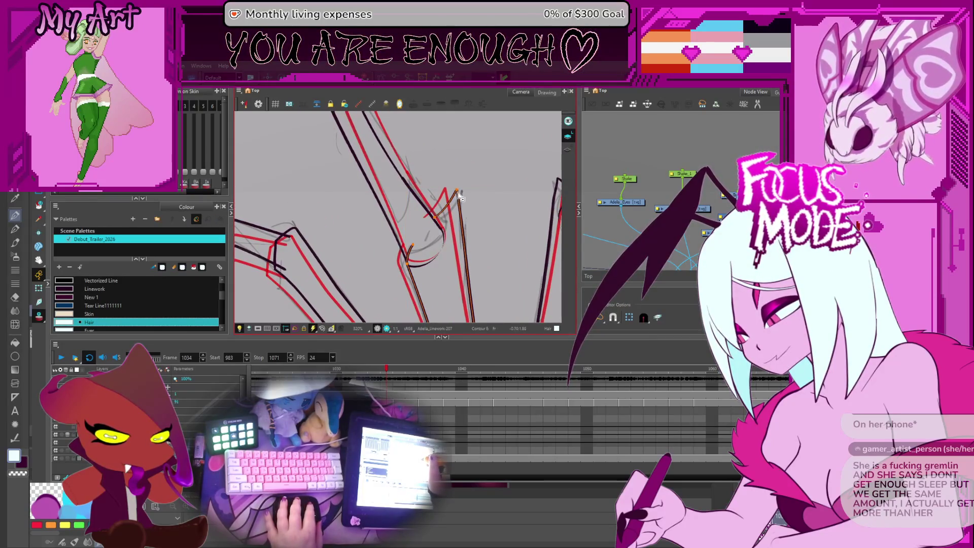
pyautogui.moveTo(459, 196); pyautogui.dragTo(445, 205)
pyautogui.click(446, 204)
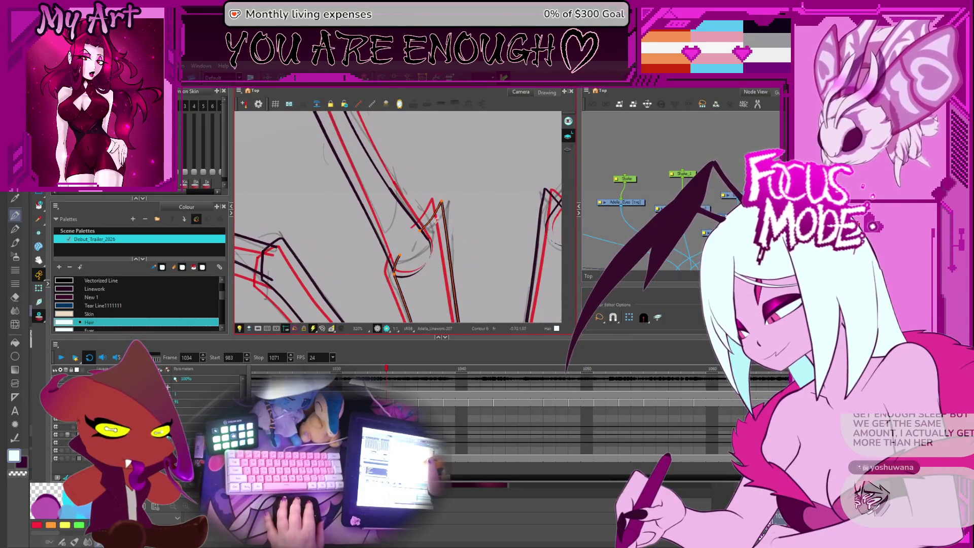
pyautogui.press('1')
pyautogui.moveTo(407, 227)
pyautogui.mouseDown()
pyautogui.moveTo(432, 269)
pyautogui.moveTo(431, 254)
pyautogui.mouseUp()
pyautogui.scroll(2, 436, 281)
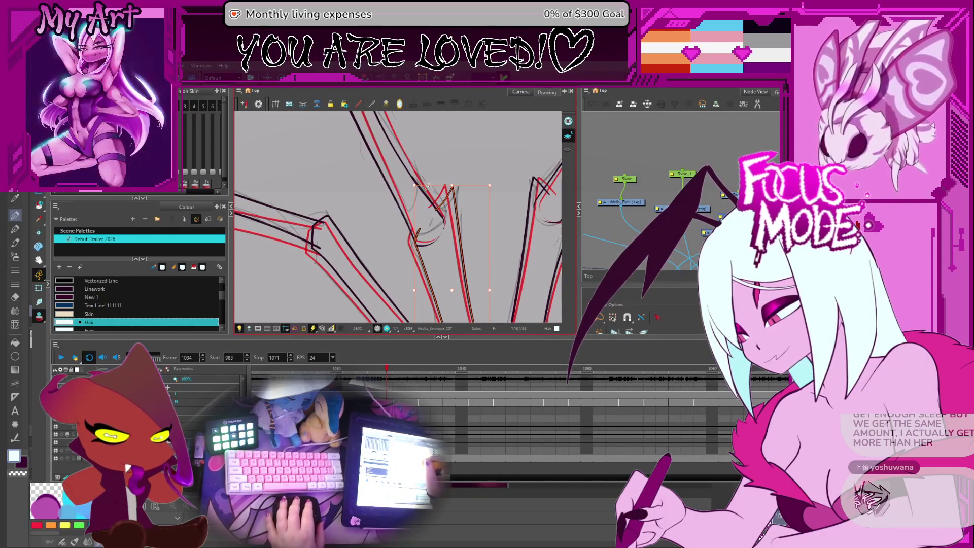
pyautogui.scroll(2, 431, 245)
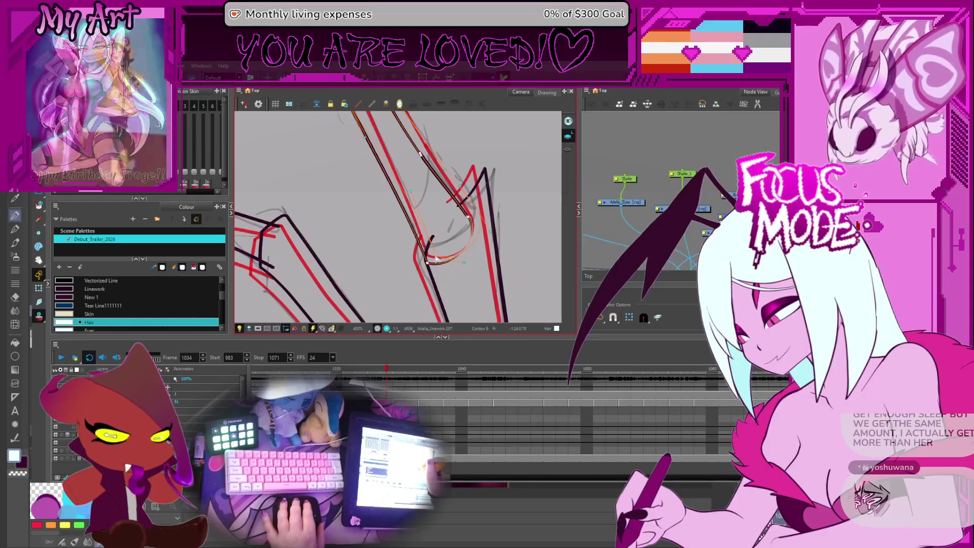
pyautogui.hotkey('ctrl', 'z')
pyautogui.scroll(-4, 447, 272)
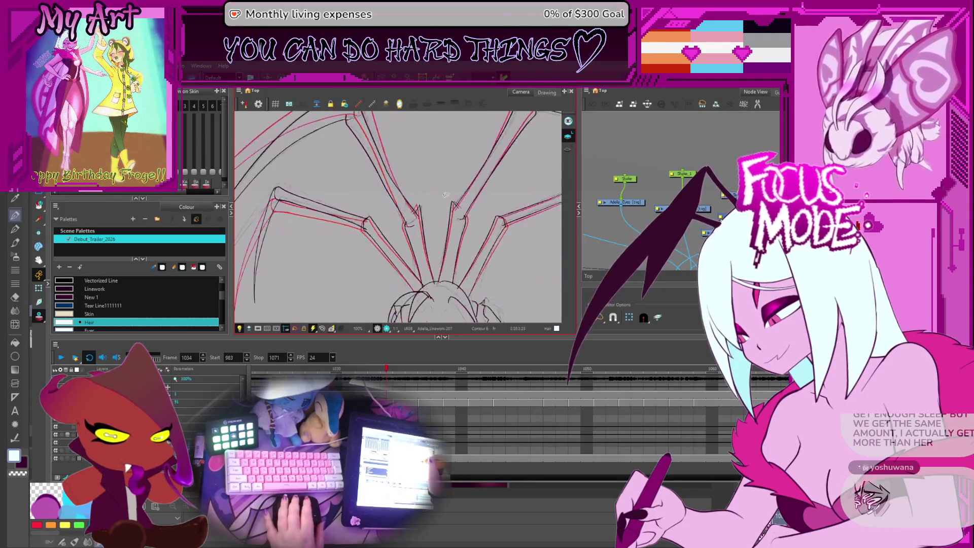
# Step: Flip between frames 1032 and 1034, then centre the view on the upper leg's joints
pyautogui.press(',')
pyautogui.press(',')
pyautogui.press('.')
pyautogui.press('.')
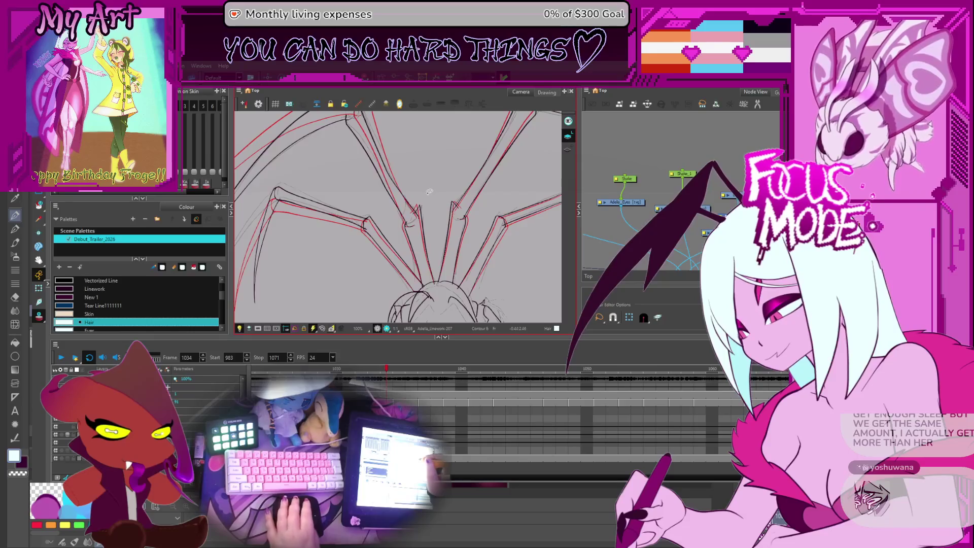
pyautogui.scroll(1, 429, 194)
pyautogui.scroll(1, 426, 197)
pyautogui.scroll(1, 418, 201)
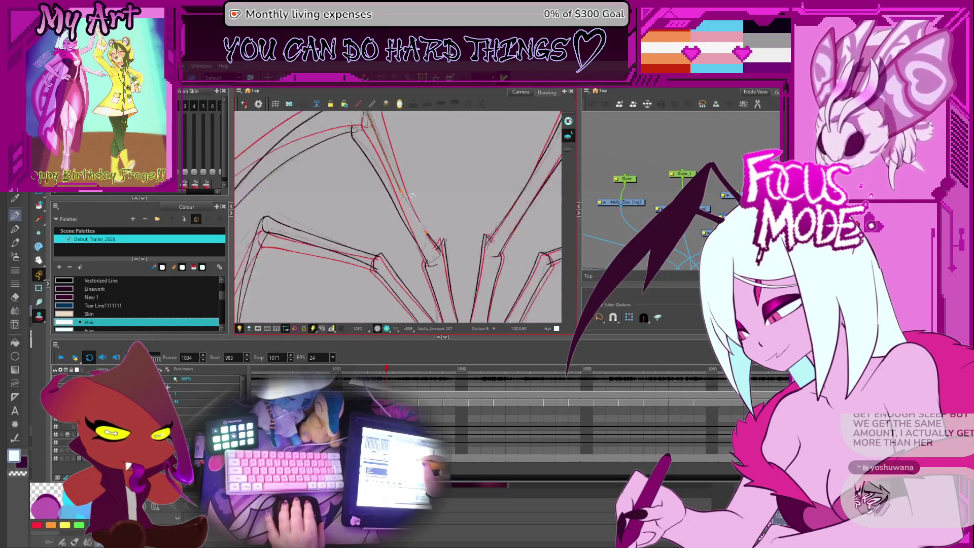
pyautogui.scroll(1, 414, 205)
pyautogui.click(407, 206)
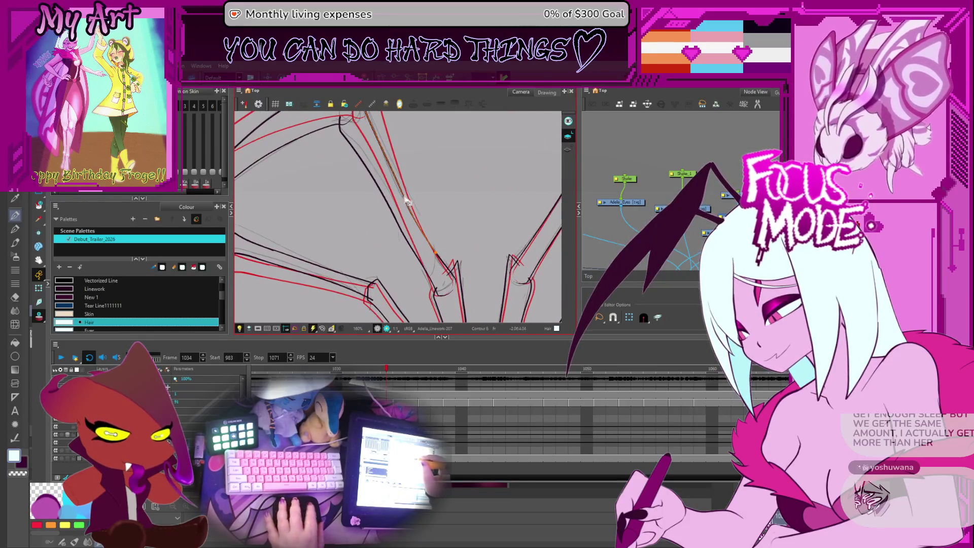
pyautogui.moveTo(415, 213); pyautogui.dragTo(408, 246)
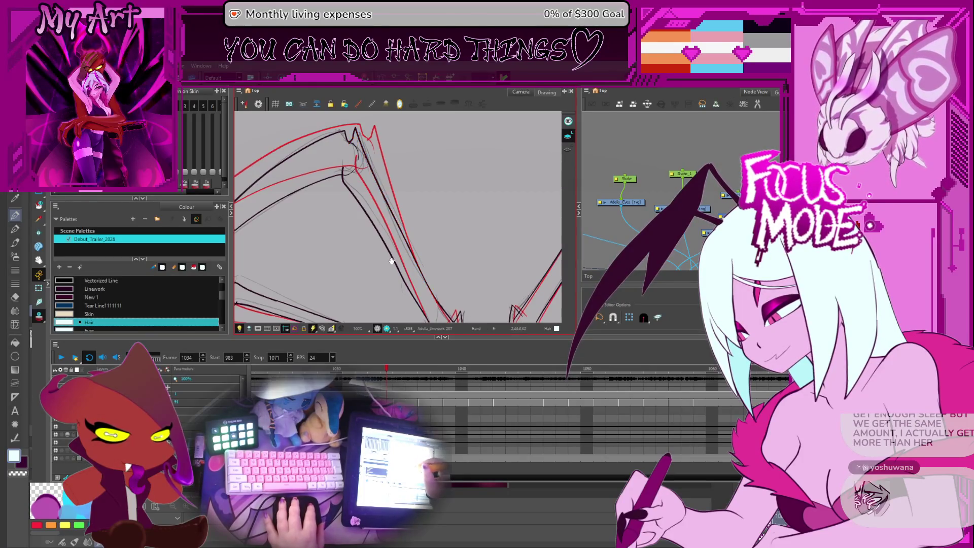
pyautogui.moveTo(391, 258); pyautogui.dragTo(392, 229)
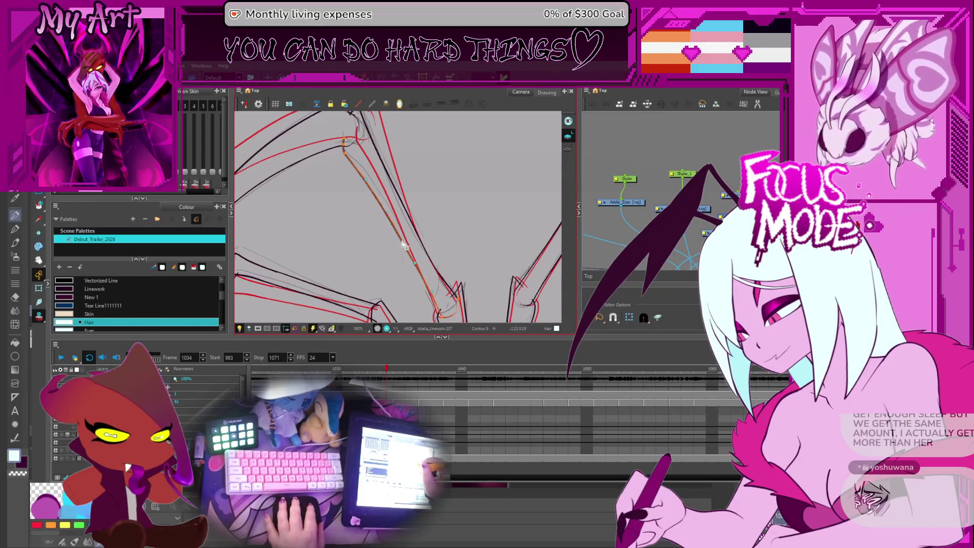
# Step: Step back frame by frame, comparing leg poses, until frame 1031 is shown
pyautogui.press(',')
pyautogui.press('.')
pyautogui.press(',')
pyautogui.press(',')
pyautogui.press('.')
pyautogui.press(',')
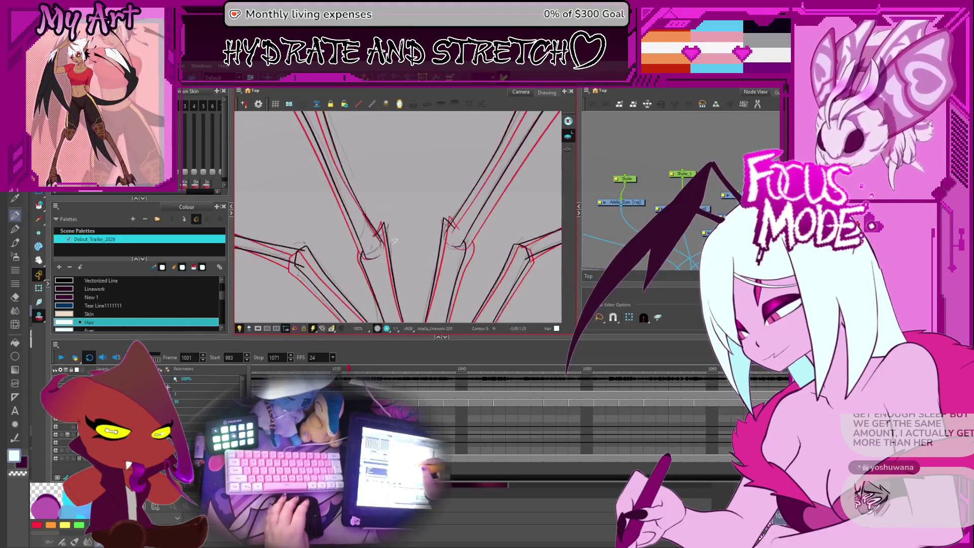
# Step: Review the spider body on later frames, return to 1034, and advance to frame 1035
pyautogui.press('.')
pyautogui.press('.')
pyautogui.press(',')
pyautogui.press('.')
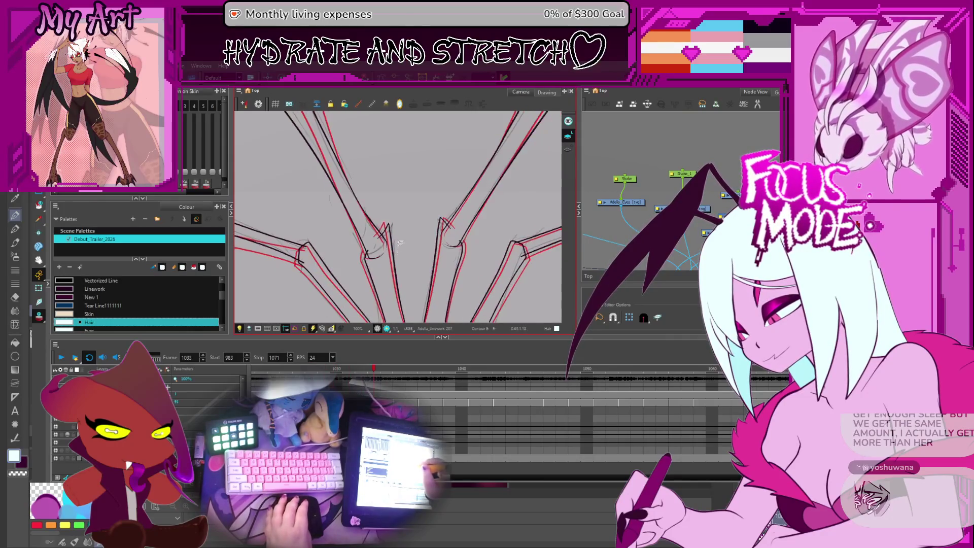
pyautogui.scroll(-2, 408, 235)
pyautogui.scroll(-2, 405, 225)
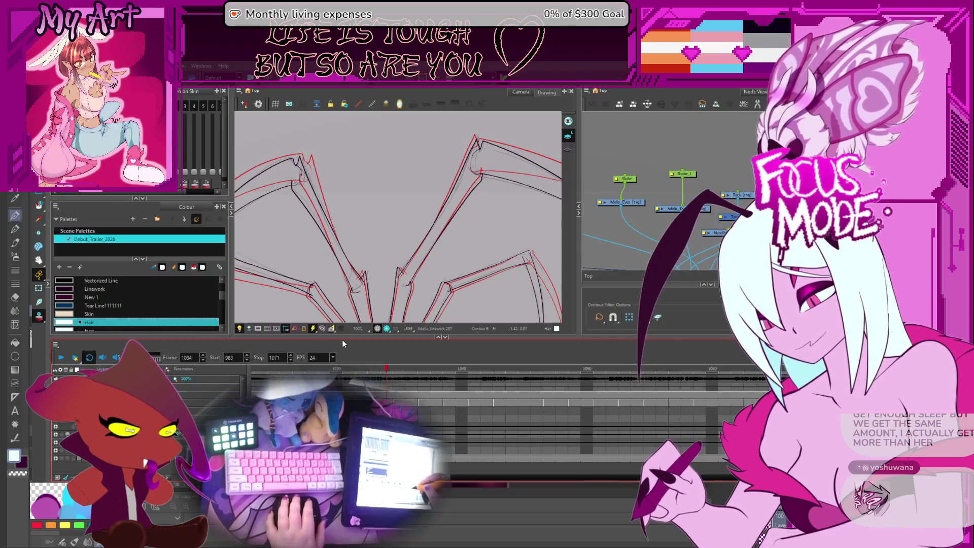
pyautogui.moveTo(349, 282); pyautogui.dragTo(380, 204)
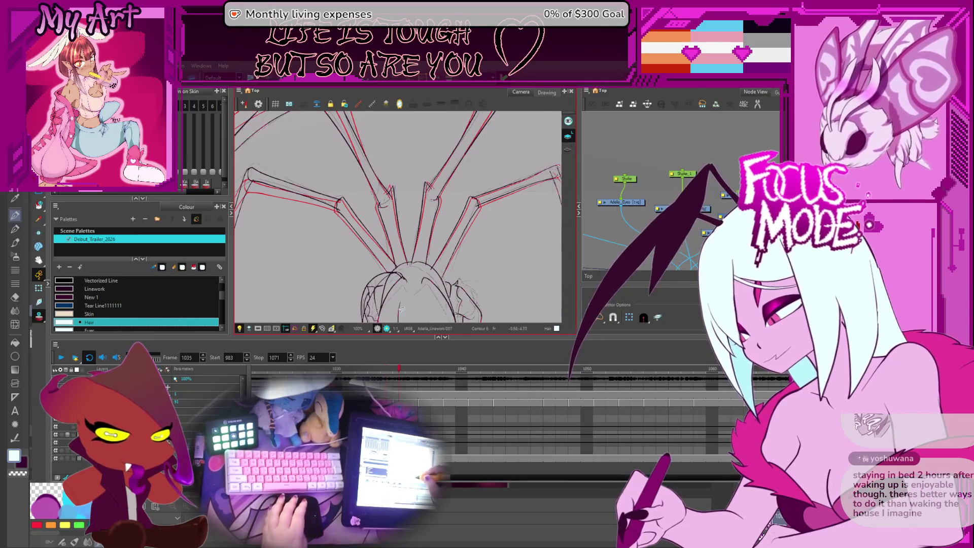
pyautogui.press('f')
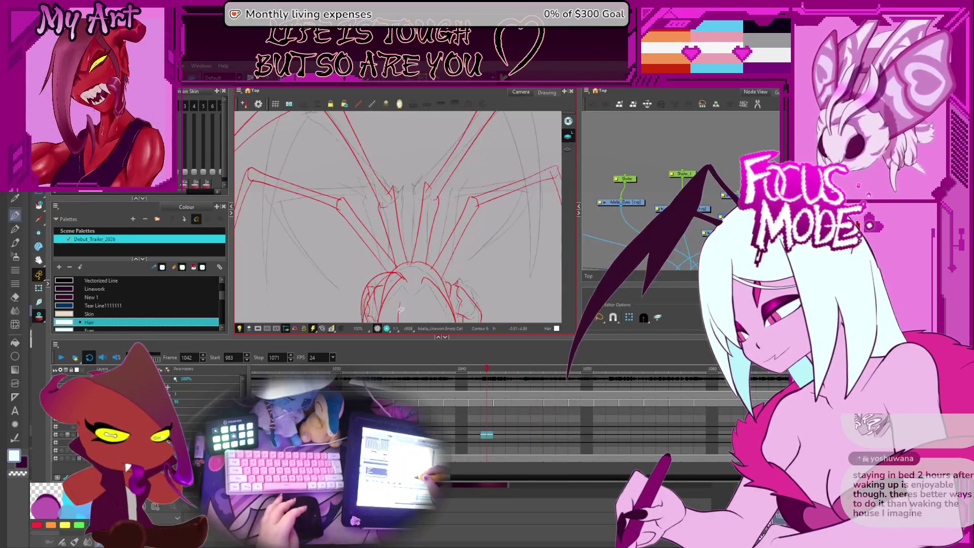
pyautogui.press('f')
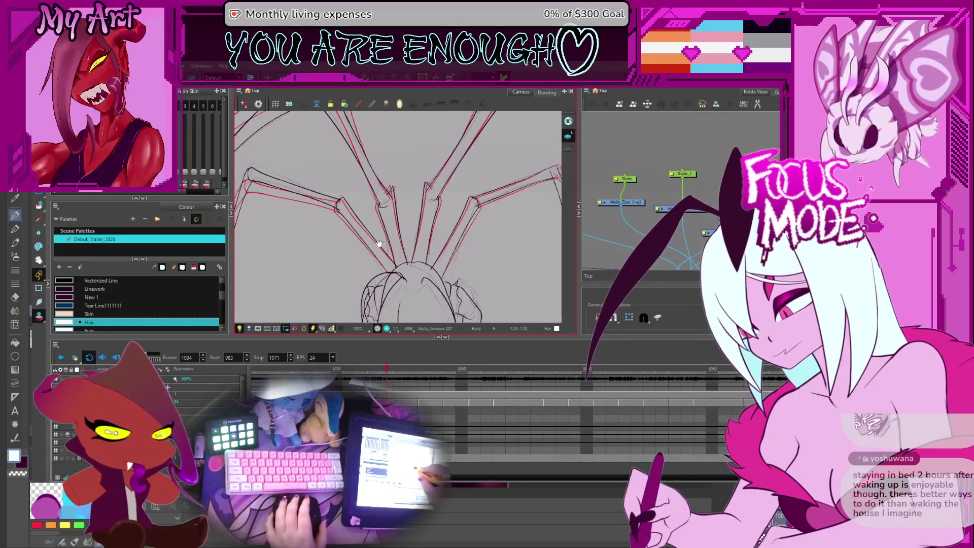
pyautogui.moveTo(391, 295); pyautogui.dragTo(394, 275)
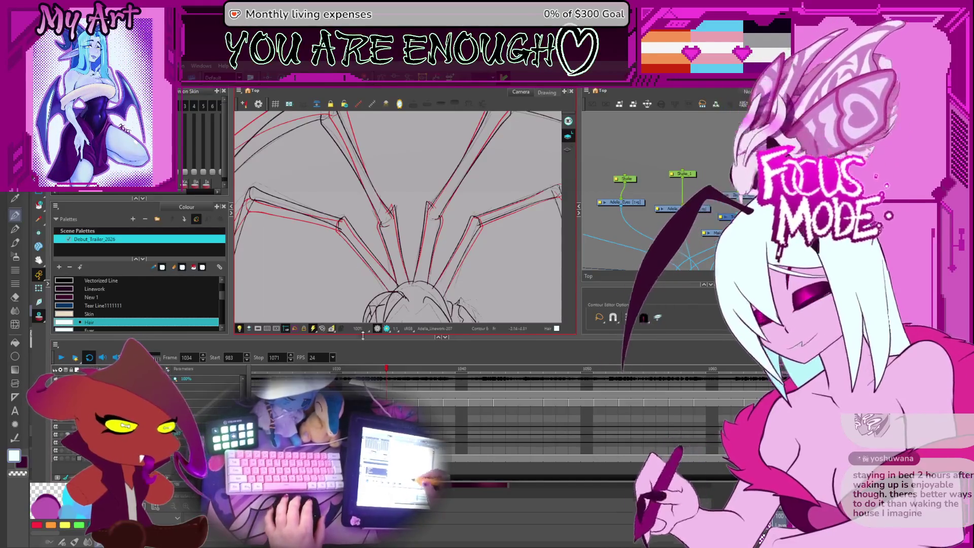
pyautogui.scroll(2, 168, 387)
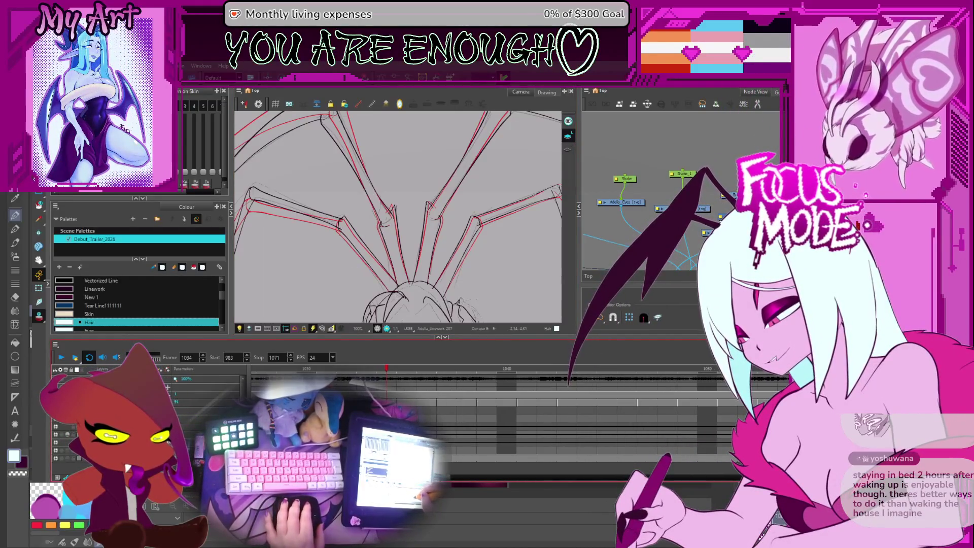
pyautogui.press('.')
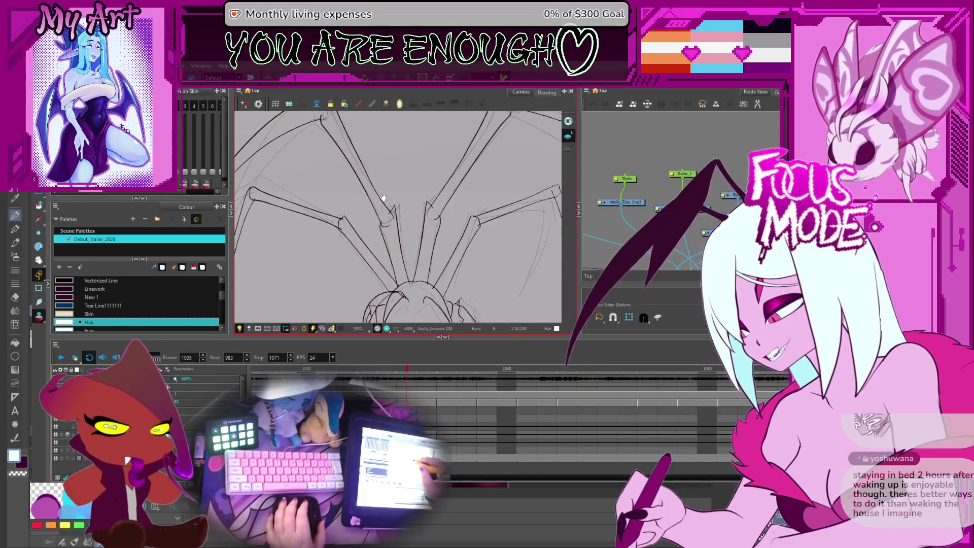
pyautogui.scroll(1, 378, 204)
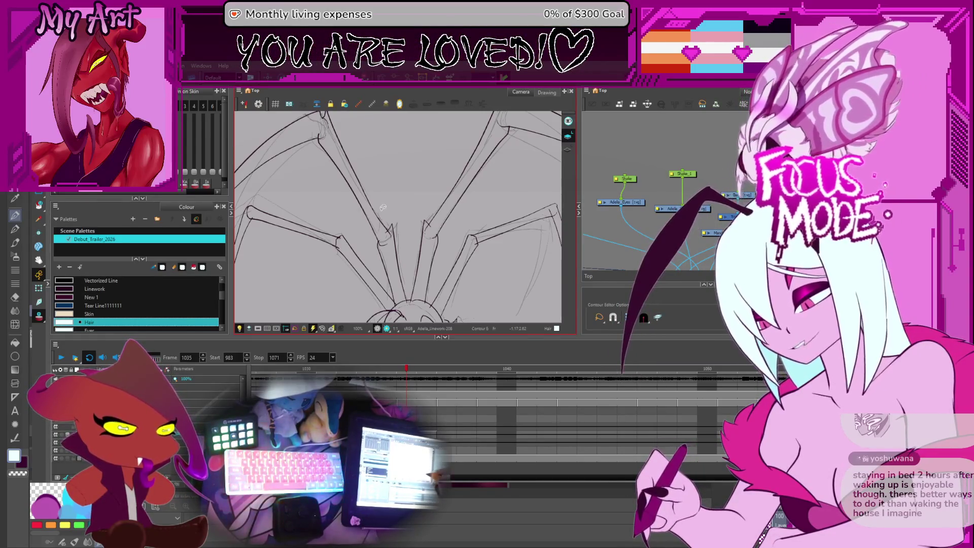
pyautogui.scroll(-3, 441, 272)
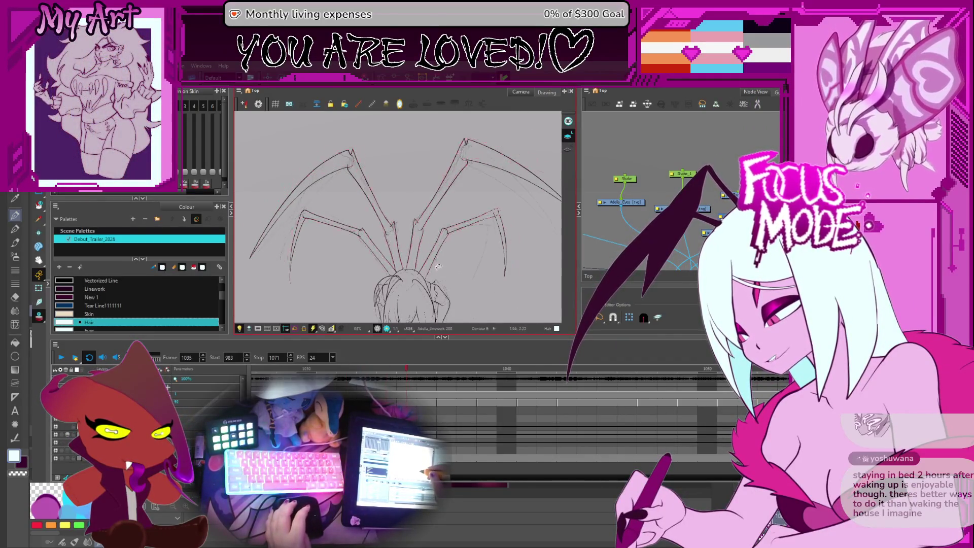
pyautogui.moveTo(398, 227); pyautogui.dragTo(470, 227)
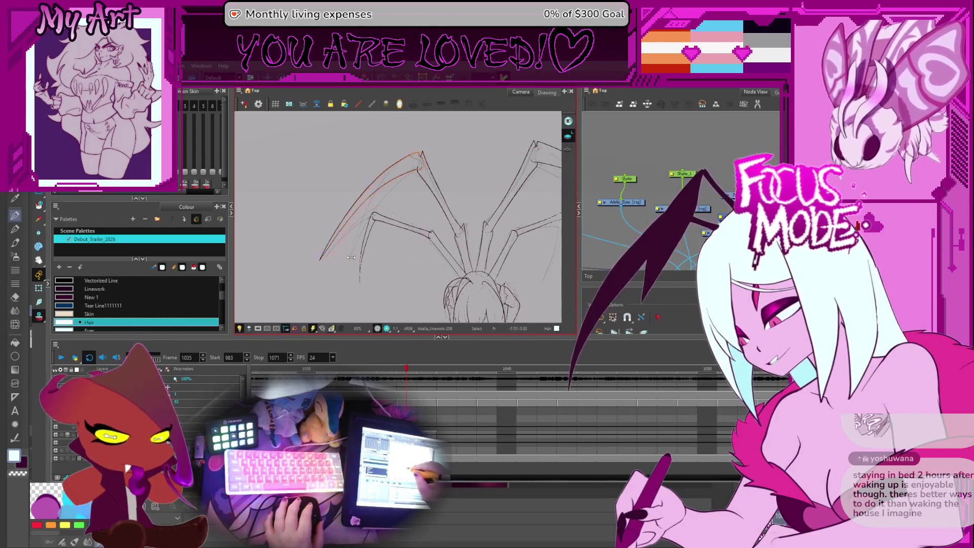
# Step: On frame 1036, lasso the upper-left leg's strokes and zoom in on its bent joint
pyautogui.press('.')
pyautogui.press('.')
pyautogui.press(',')
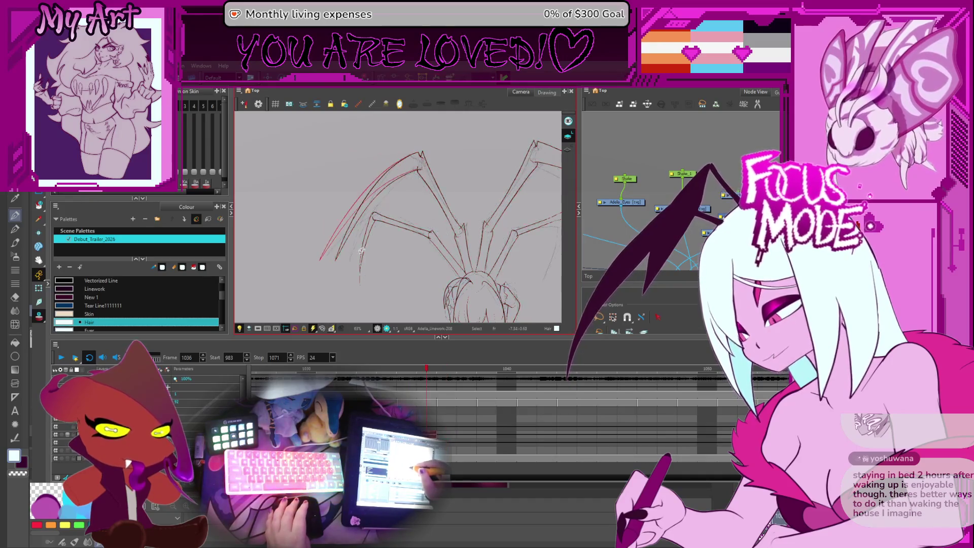
pyautogui.moveTo(404, 141); pyautogui.dragTo(352, 263)
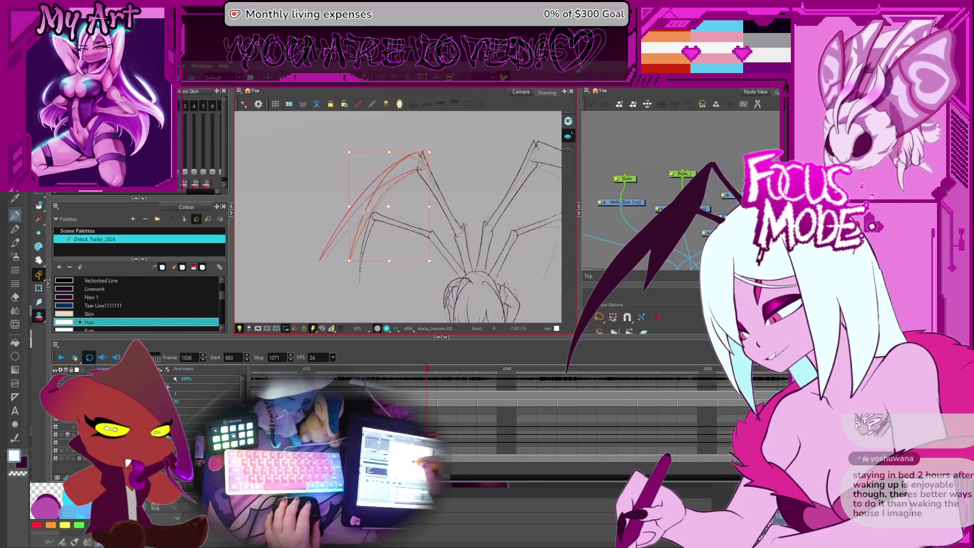
pyautogui.hotkey('shift', 'z')
pyautogui.moveTo(404, 141); pyautogui.dragTo(443, 169)
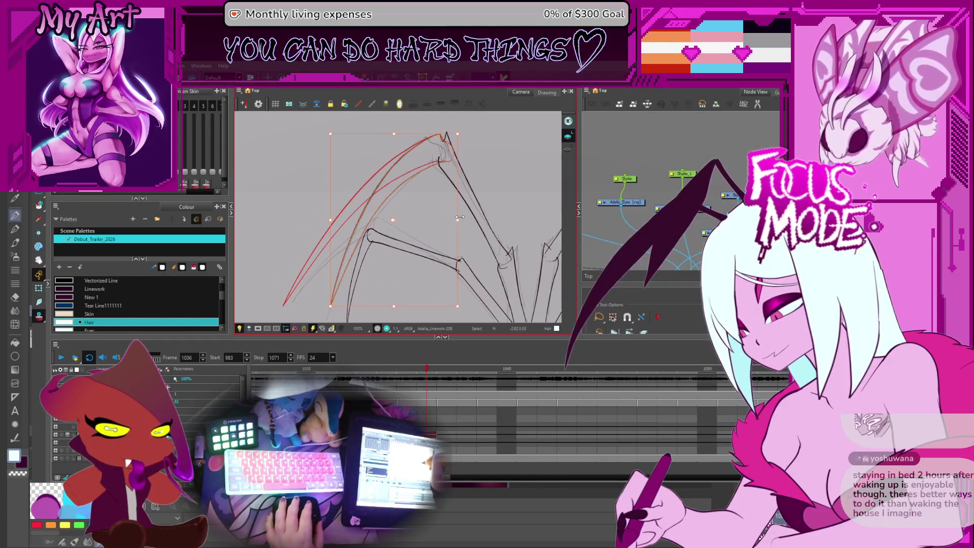
pyautogui.moveTo(363, 251); pyautogui.dragTo(367, 228)
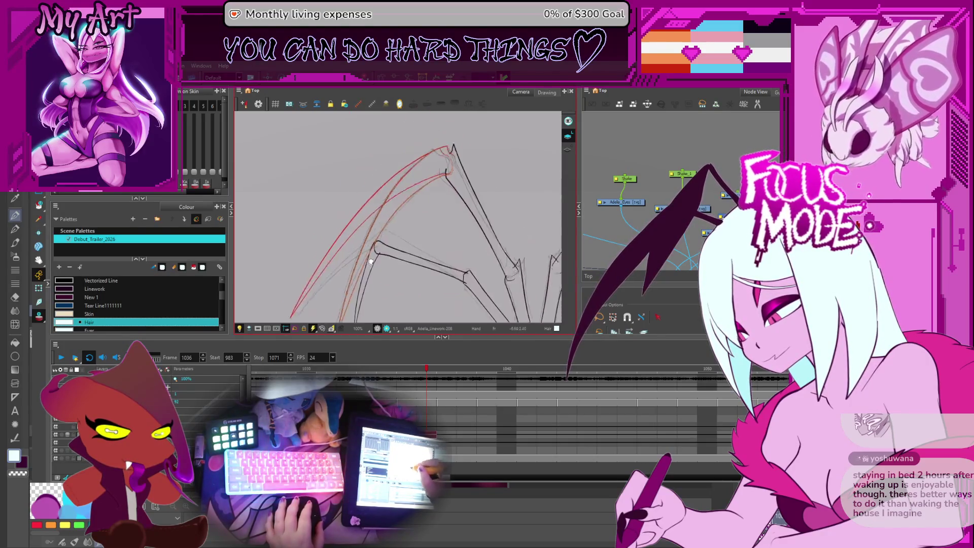
pyautogui.moveTo(431, 133); pyautogui.dragTo(420, 184)
pyautogui.press('2')
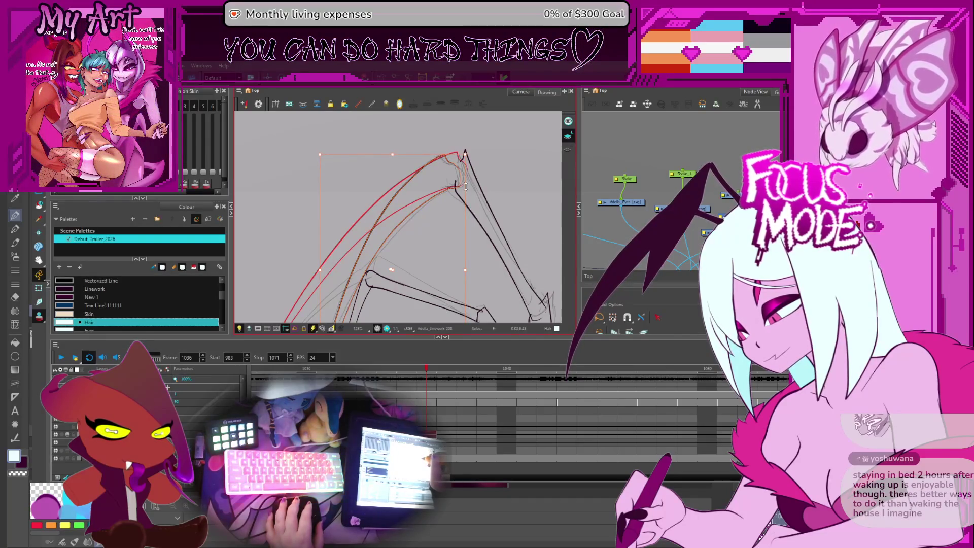
pyautogui.scroll(-3, 432, 245)
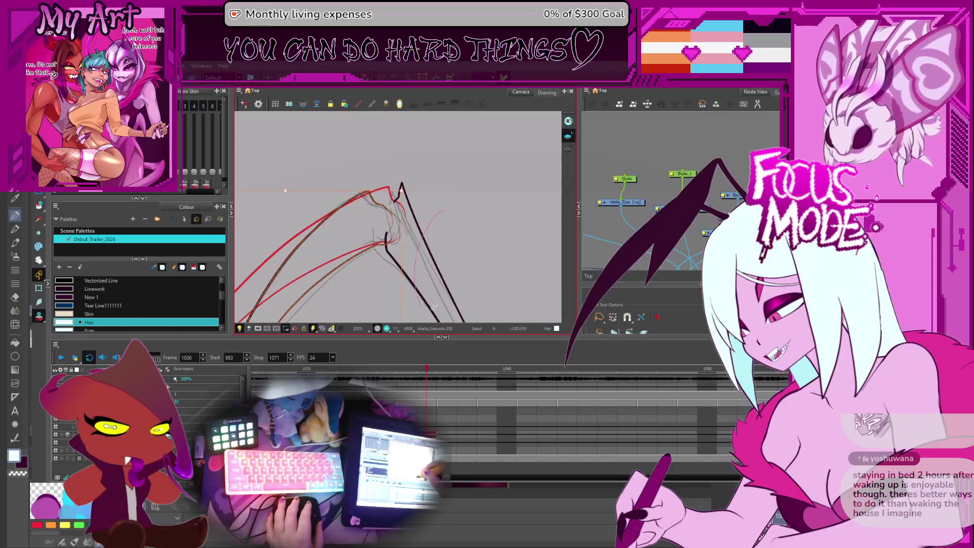
pyautogui.scroll(-2, 428, 305)
pyautogui.scroll(-1, 399, 199)
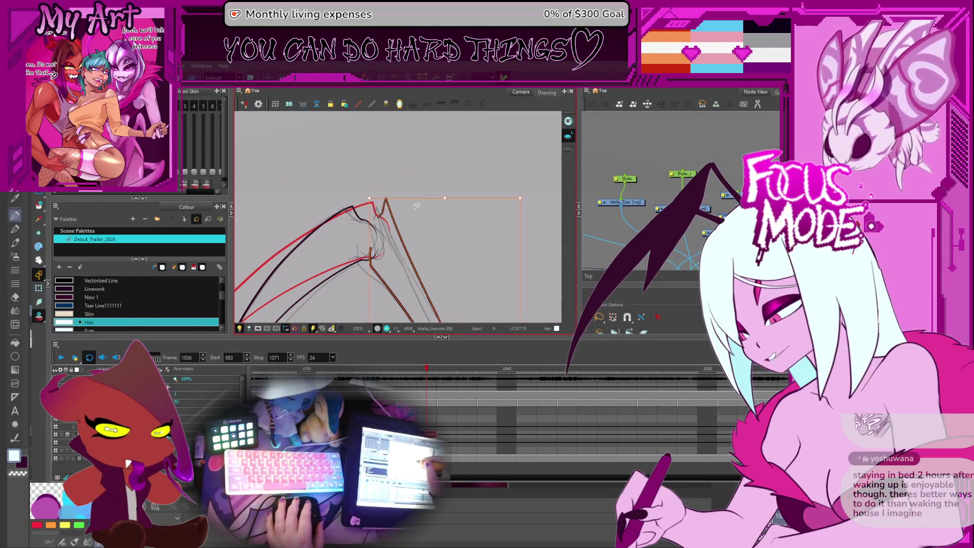
# Step: Select the black strokes at the bent joint to line them up against the red rough
pyautogui.moveTo(404, 197)
pyautogui.mouseDown()
pyautogui.moveTo(431, 211)
pyautogui.moveTo(418, 203)
pyautogui.moveTo(431, 250)
pyautogui.mouseUp()
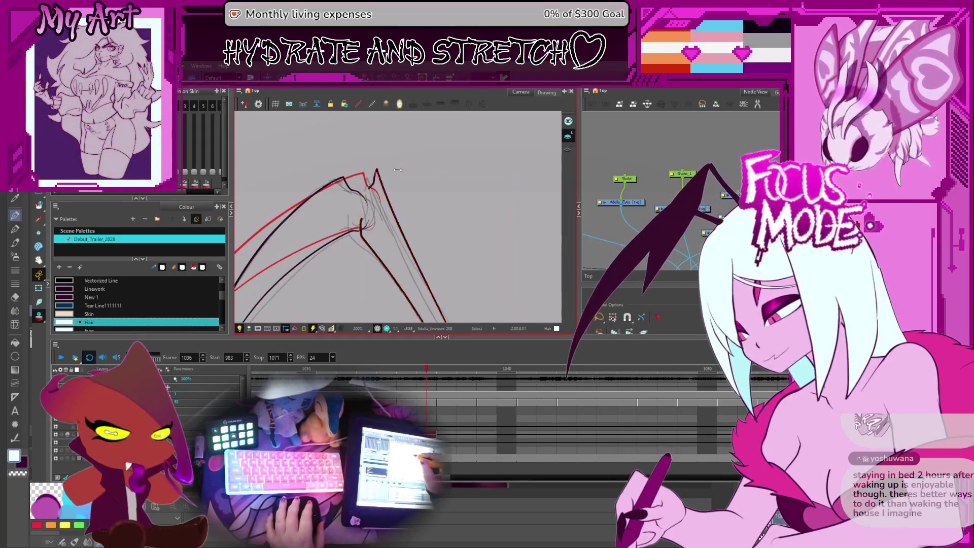
pyautogui.click(355, 219)
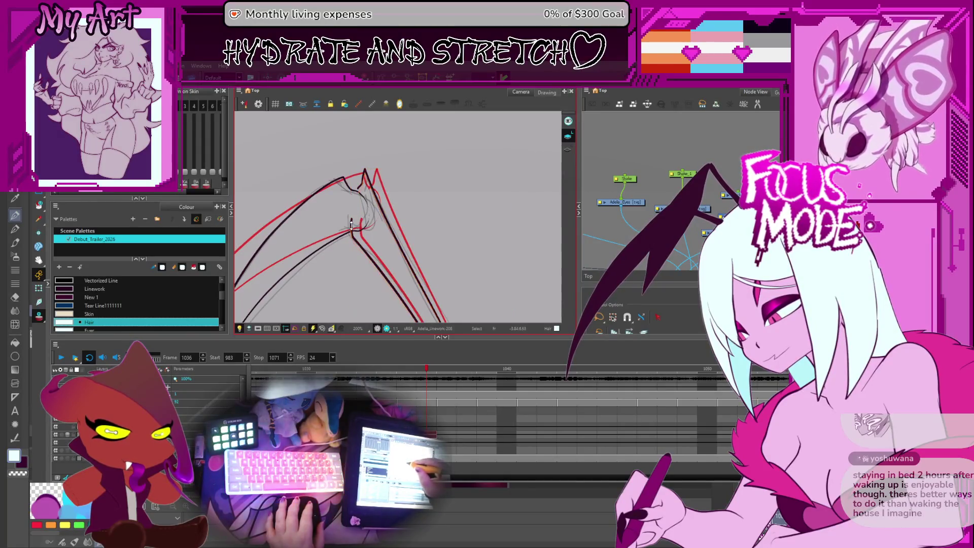
pyautogui.click(350, 223)
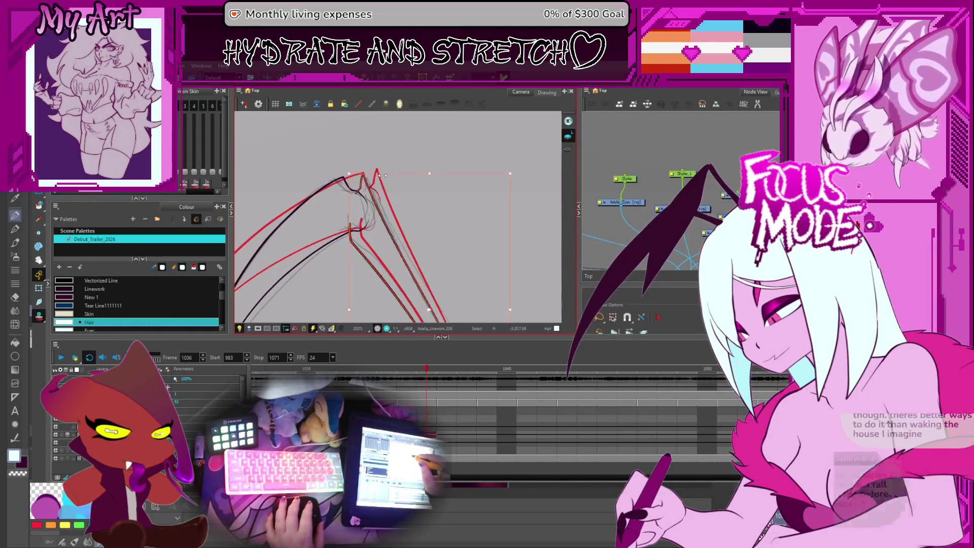
pyautogui.moveTo(381, 175)
pyautogui.mouseDown()
pyautogui.moveTo(374, 212)
pyautogui.moveTo(374, 193)
pyautogui.mouseUp()
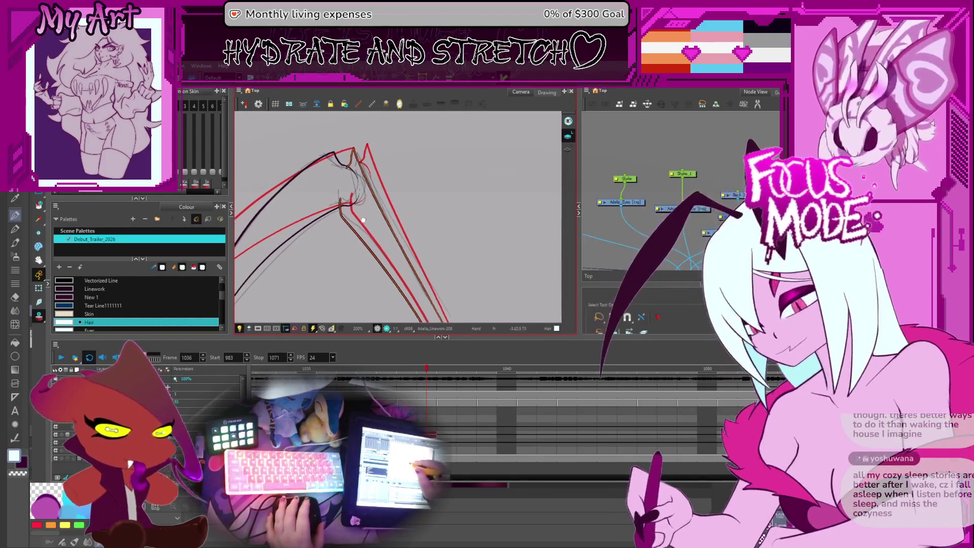
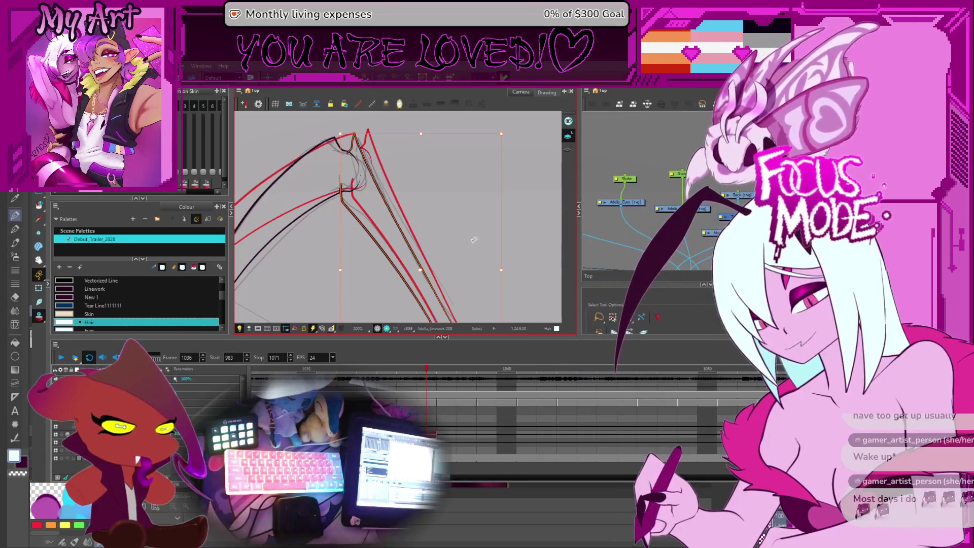
# Step: Clear the selection and bring the lower leg joint on frame 1036 into close view
pyautogui.click(434, 191)
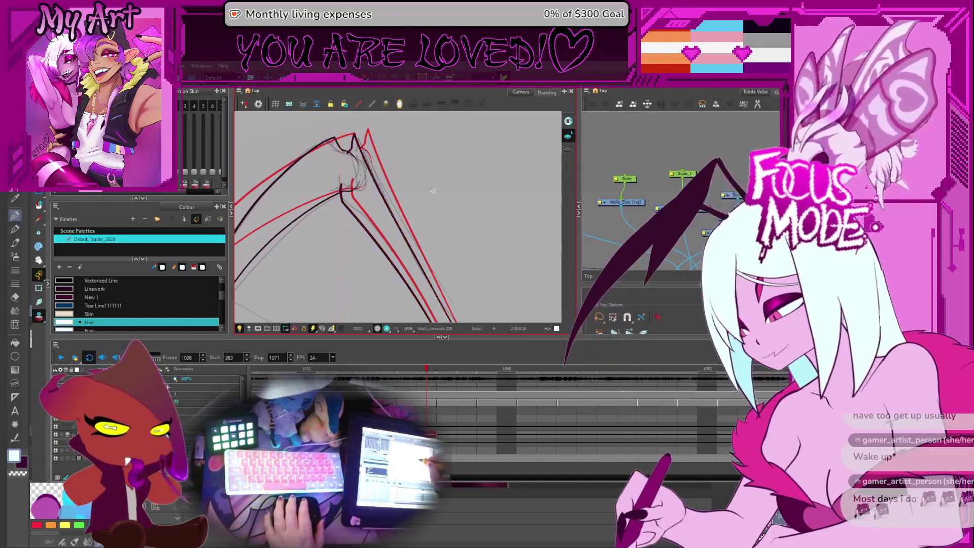
pyautogui.moveTo(433, 192)
pyautogui.mouseDown()
pyautogui.moveTo(478, 279)
pyautogui.moveTo(434, 244)
pyautogui.mouseUp()
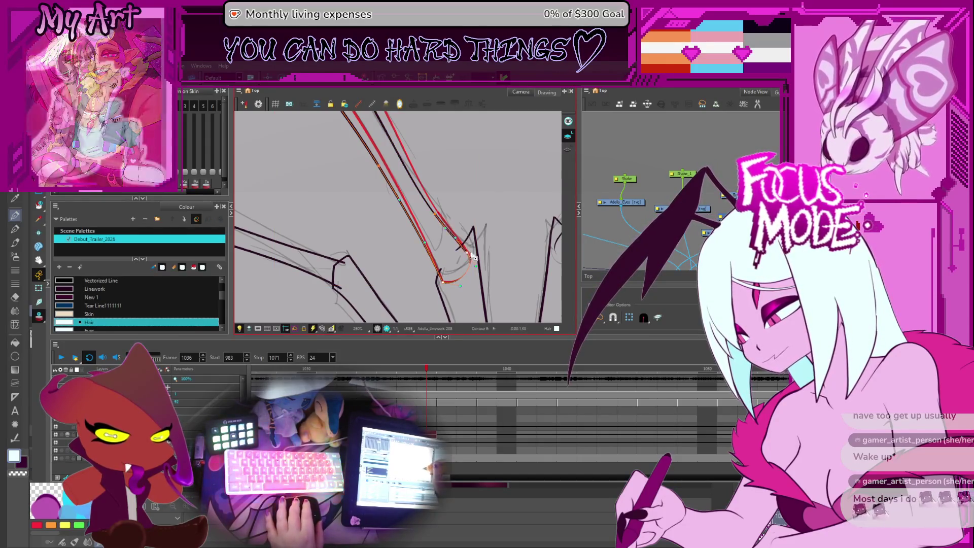
pyautogui.moveTo(471, 243); pyautogui.dragTo(460, 229)
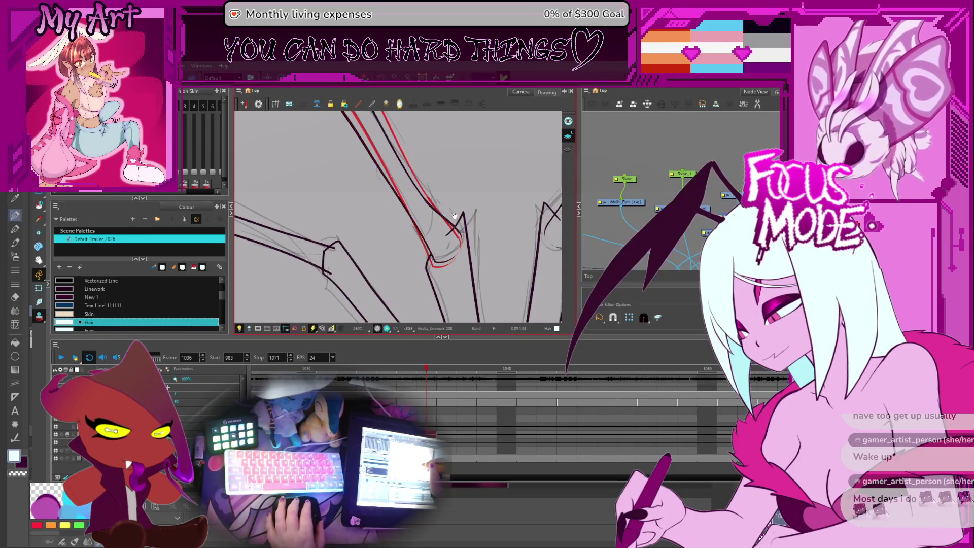
pyautogui.moveTo(458, 223); pyautogui.dragTo(439, 227)
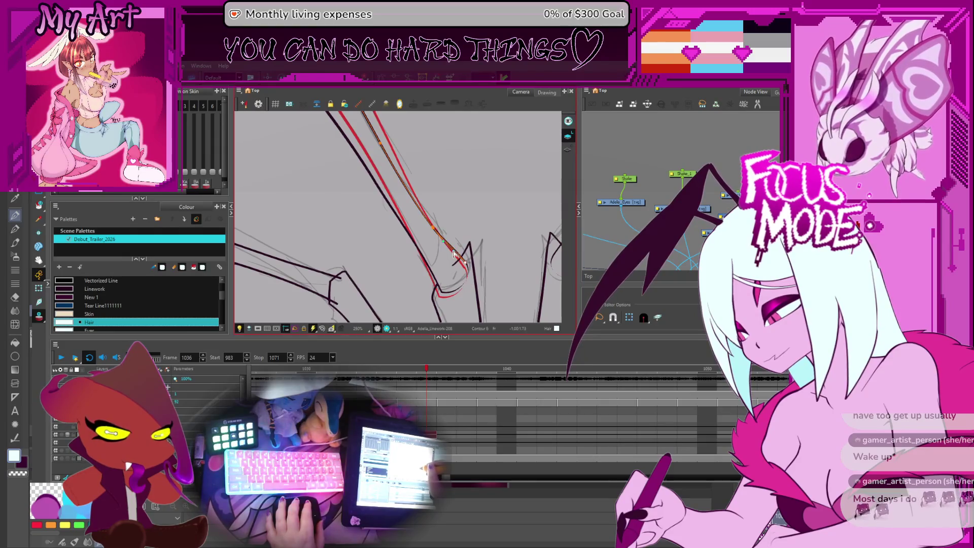
pyautogui.moveTo(454, 253); pyautogui.dragTo(442, 200)
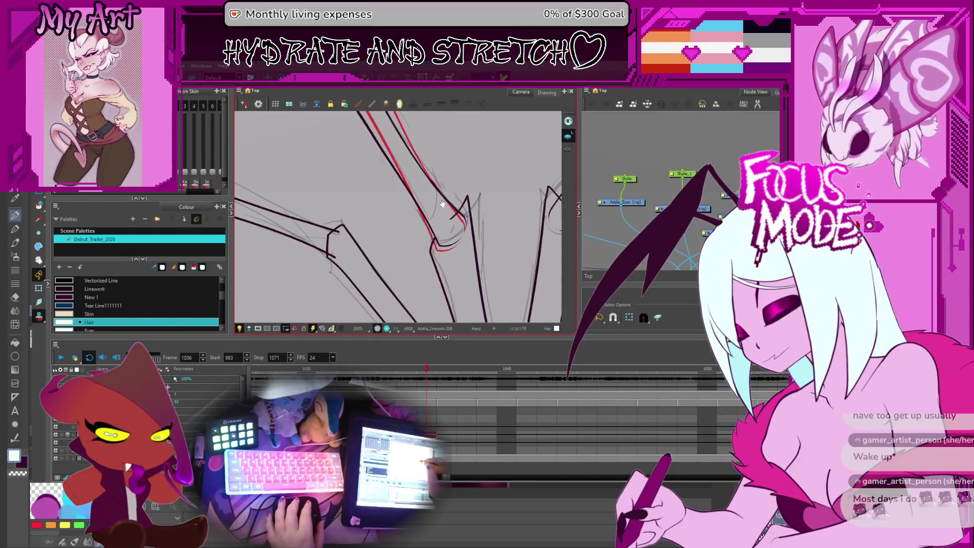
pyautogui.moveTo(449, 274); pyautogui.dragTo(467, 217)
pyautogui.scroll(2, 448, 253)
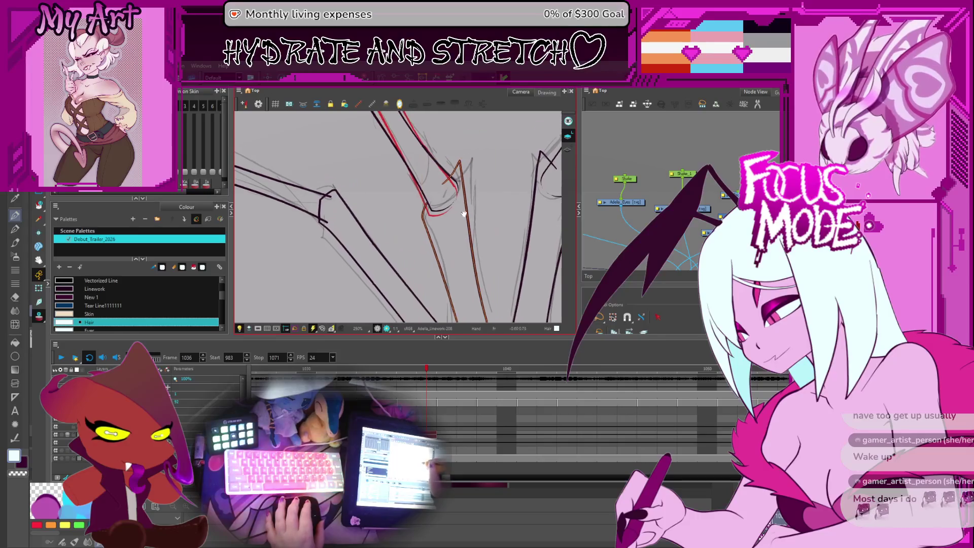
# Step: Reshape the red leg stroke's lower curve with the Contour Editor to follow the sketch
pyautogui.click(475, 162)
pyautogui.scroll(2, 475, 198)
pyautogui.scroll(2, 473, 244)
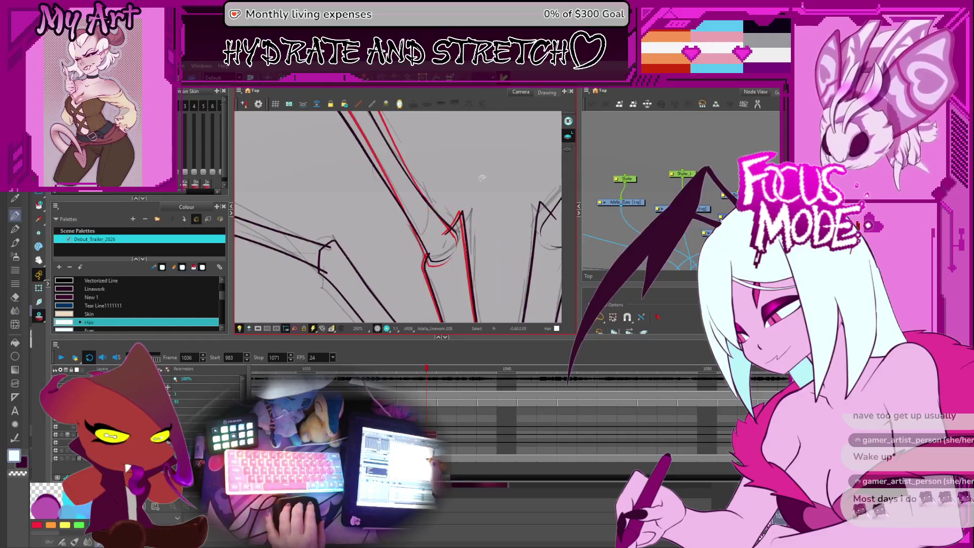
pyautogui.scroll(1, 456, 258)
pyautogui.hotkey('alt', 'q')
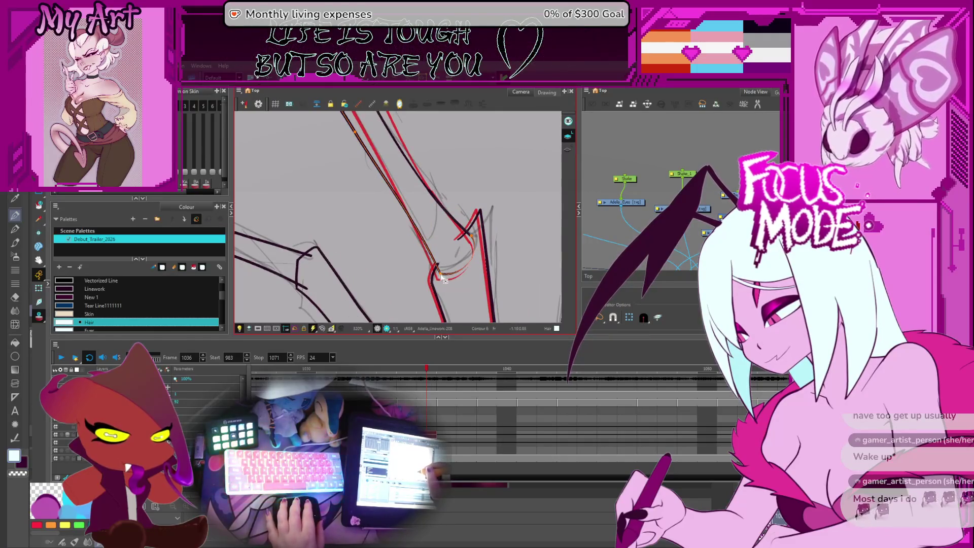
pyautogui.moveTo(443, 278); pyautogui.dragTo(466, 260)
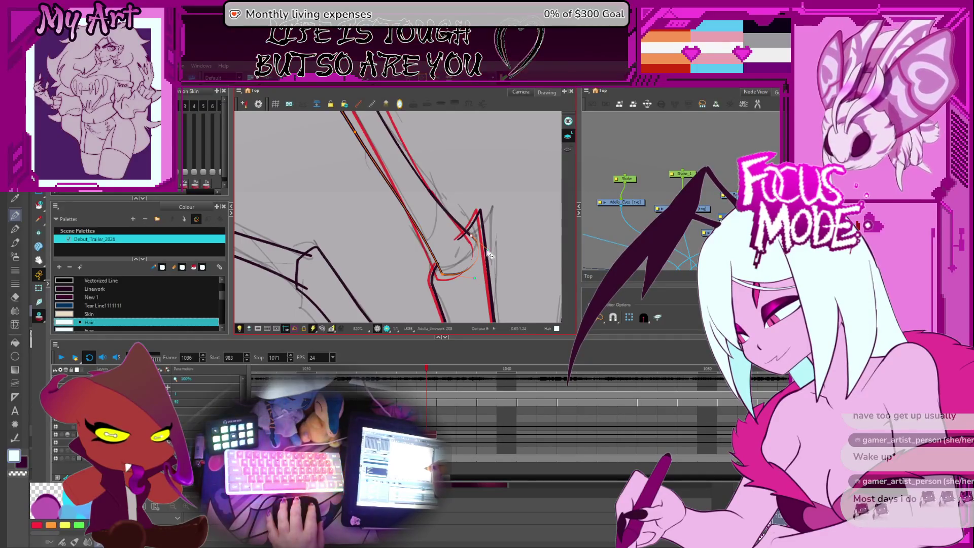
pyautogui.scroll(-3, 478, 213)
pyautogui.scroll(-3, 475, 236)
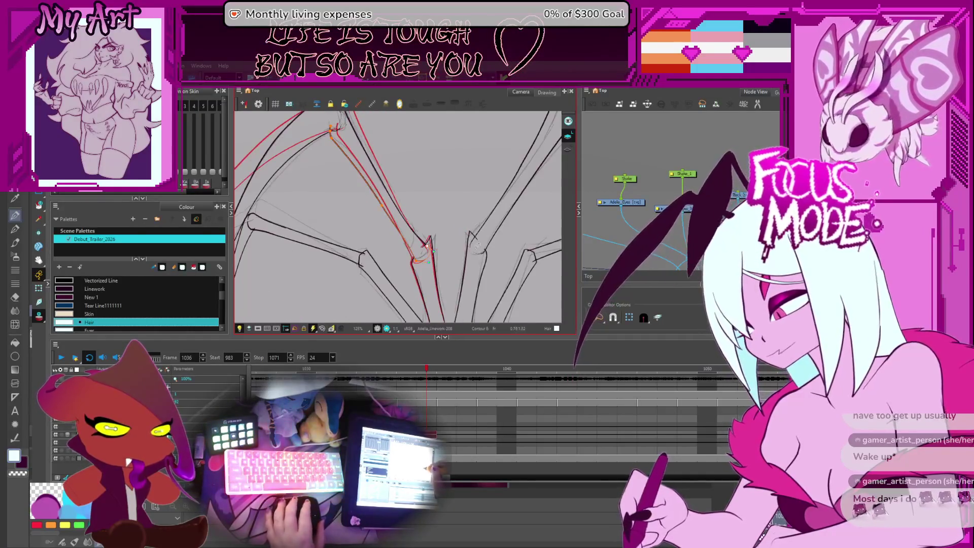
pyautogui.scroll(-2, 470, 266)
# Step: Step the timeline to frame 1035's leg drawing and view the whole sketch with its onion-skin
pyautogui.press(',')
pyautogui.press(',')
pyautogui.scroll(2, 441, 263)
pyautogui.scroll(2, 399, 257)
pyautogui.press('.')
pyautogui.press(',')
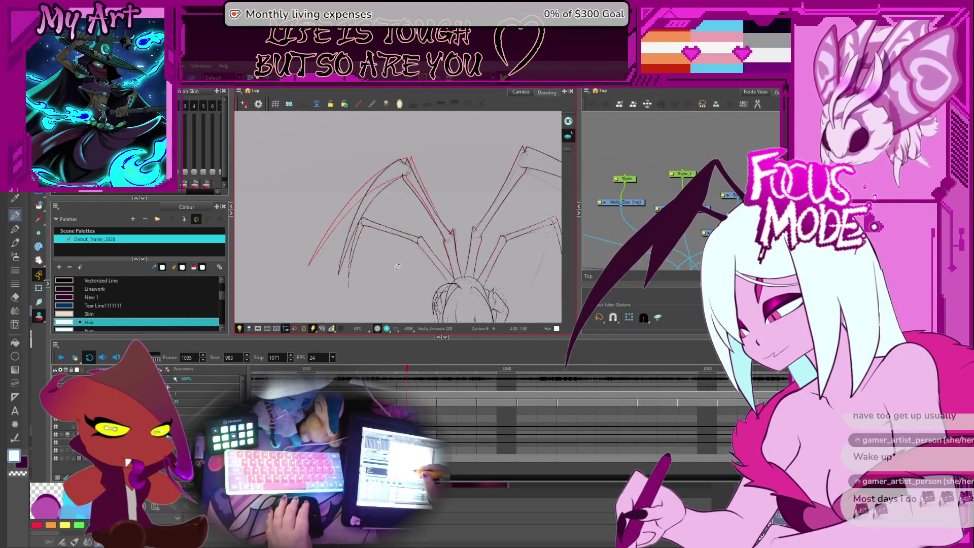
pyautogui.press(',')
pyautogui.press(',')
pyautogui.press(',')
pyautogui.press(',')
pyautogui.scroll(2, 426, 229)
pyautogui.scroll(1, 456, 202)
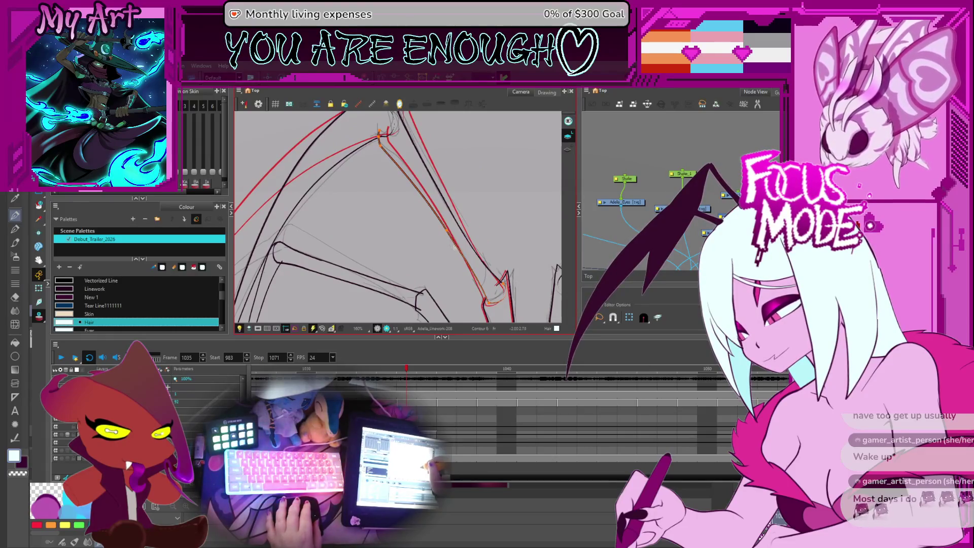
pyautogui.scroll(-1, 400, 239)
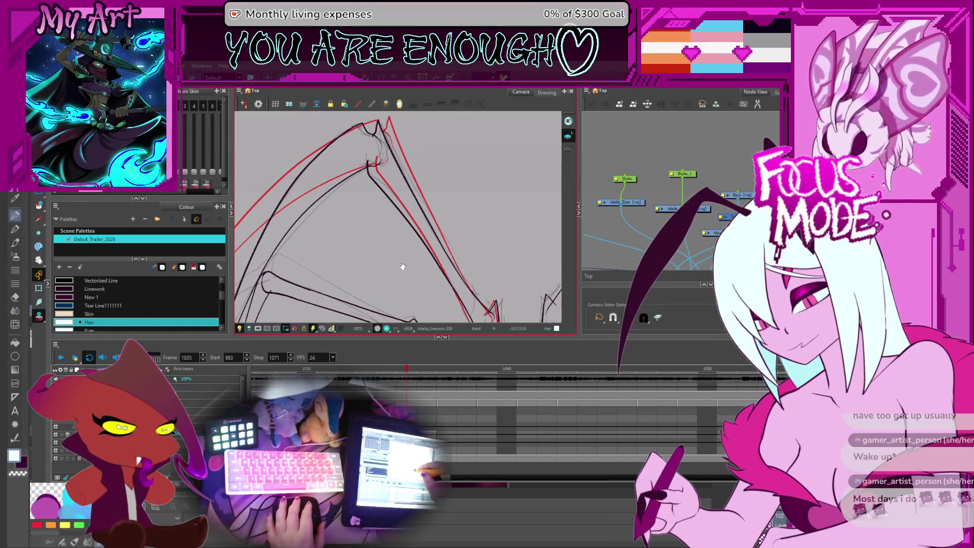
pyautogui.hotkey('alt', 'q')
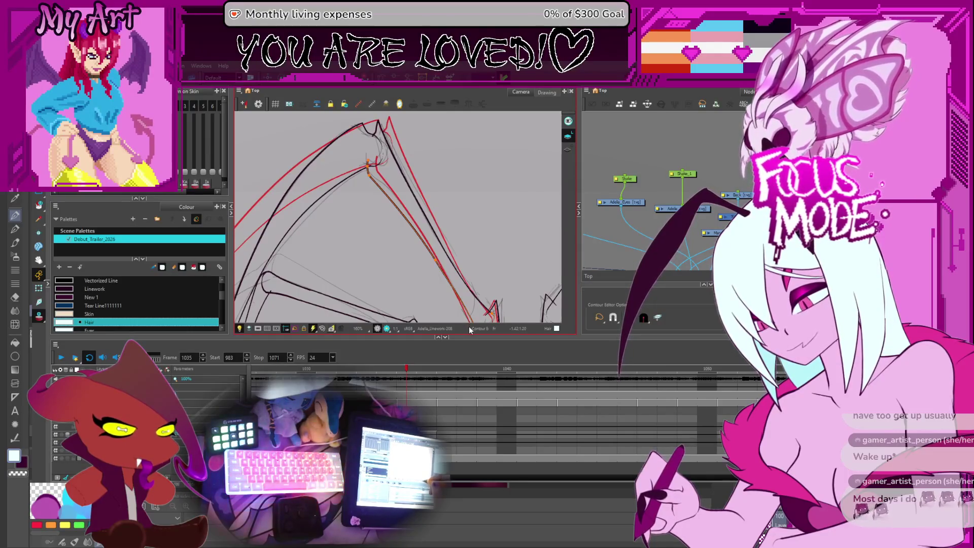
pyautogui.press('2')
pyautogui.press('2')
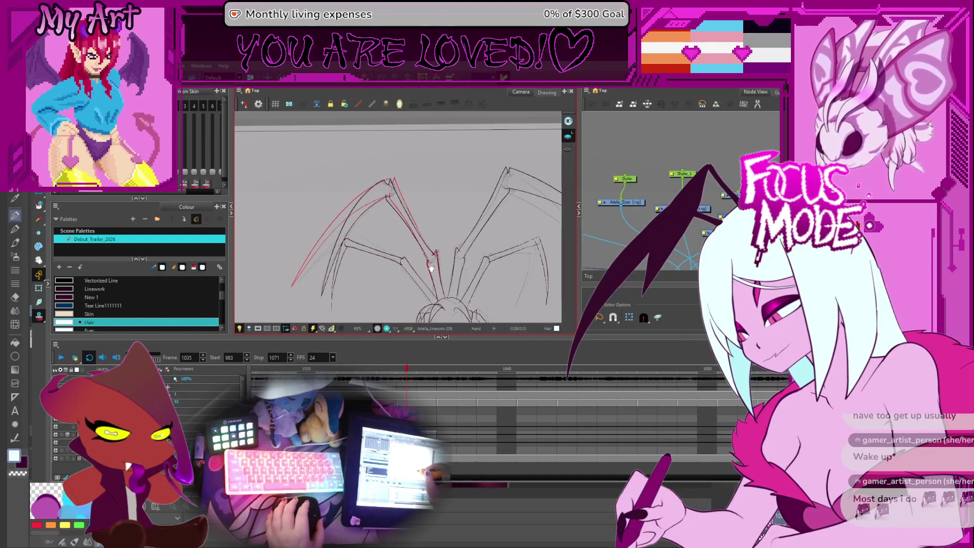
# Step: Select the upper-right leg stroke and adjust its joint contour toward the red onion-skin line
pyautogui.moveTo(450, 246); pyautogui.dragTo(450, 136)
pyautogui.click(482, 175)
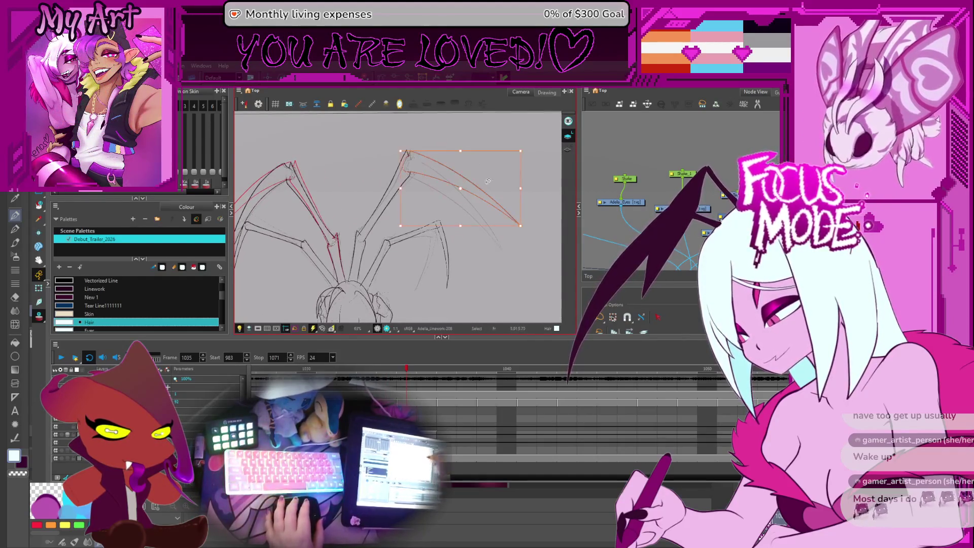
pyautogui.click(518, 233)
pyautogui.click(517, 225)
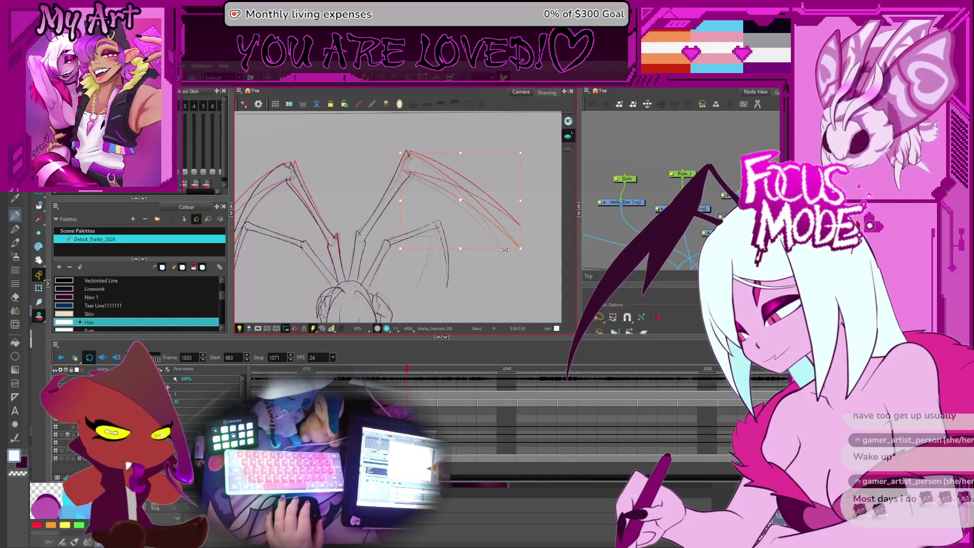
pyautogui.scroll(2, 404, 212)
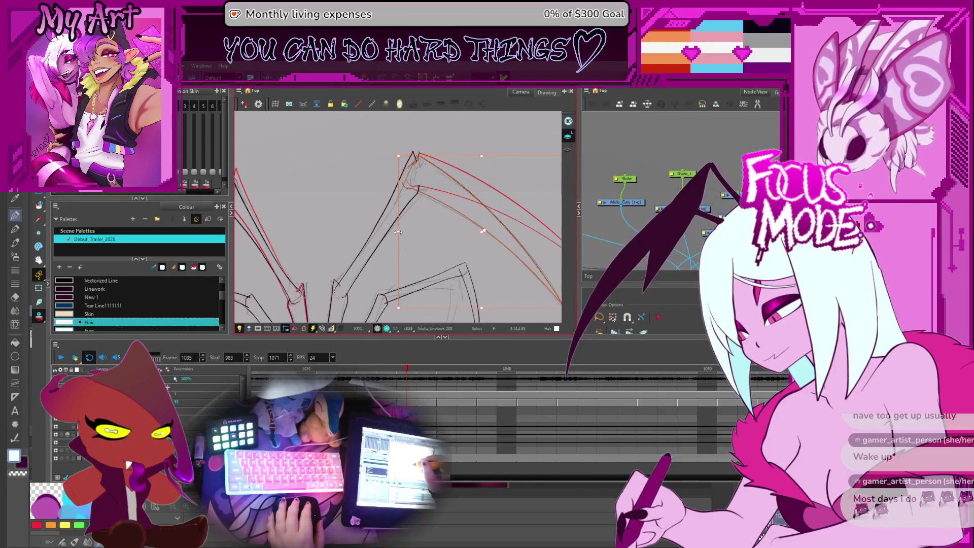
pyautogui.scroll(2, 402, 210)
pyautogui.moveTo(425, 174)
pyautogui.mouseDown()
pyautogui.moveTo(394, 223)
pyautogui.moveTo(393, 196)
pyautogui.mouseUp()
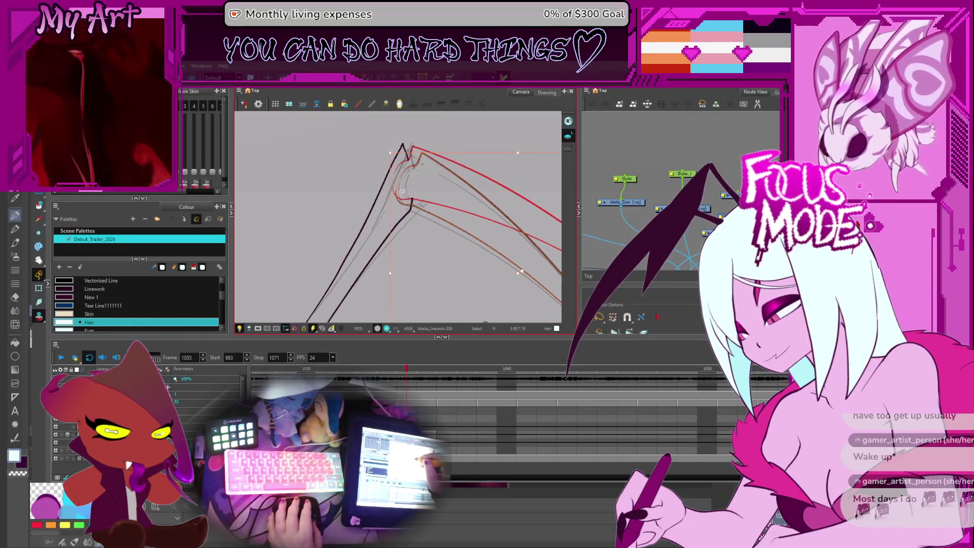
pyautogui.scroll(2, 408, 165)
pyautogui.hotkey('alt', 'q')
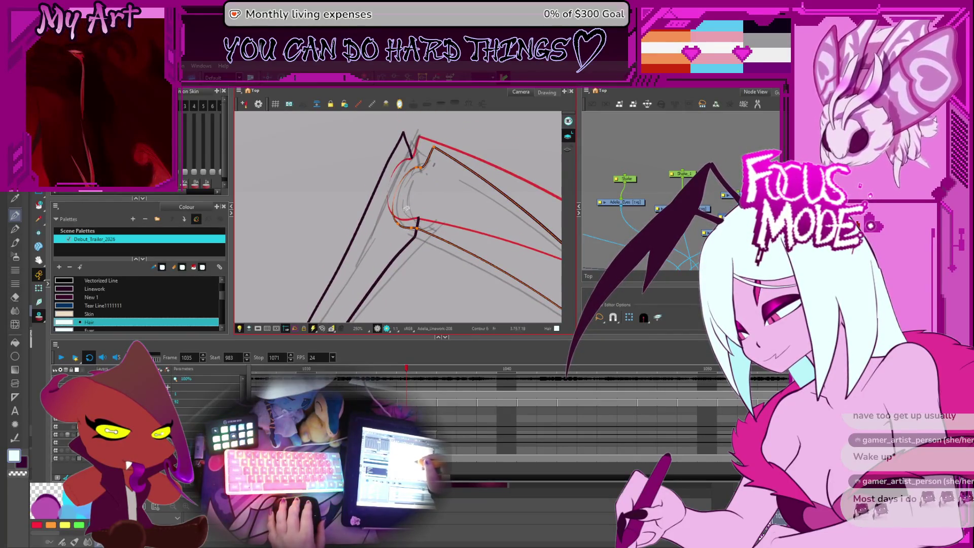
pyautogui.click(417, 232)
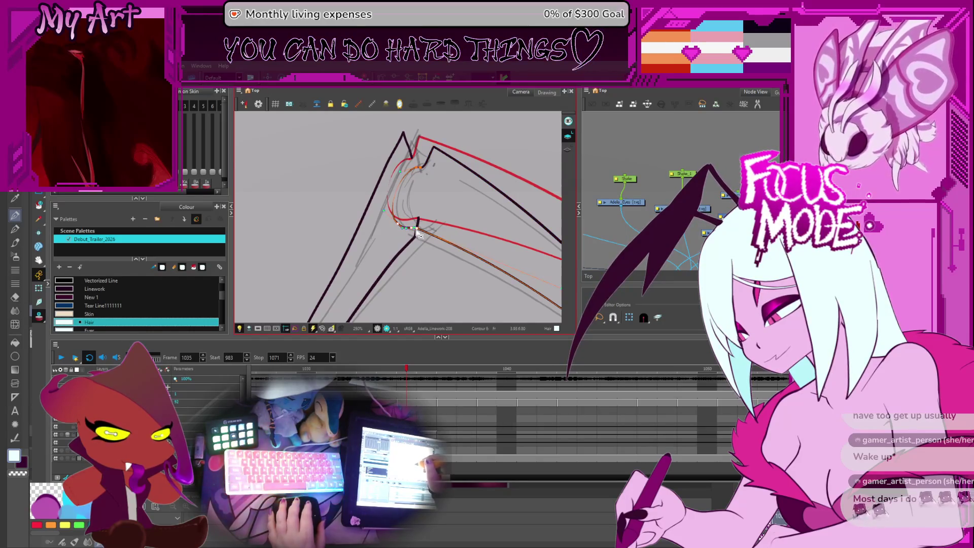
pyautogui.scroll(2, 422, 213)
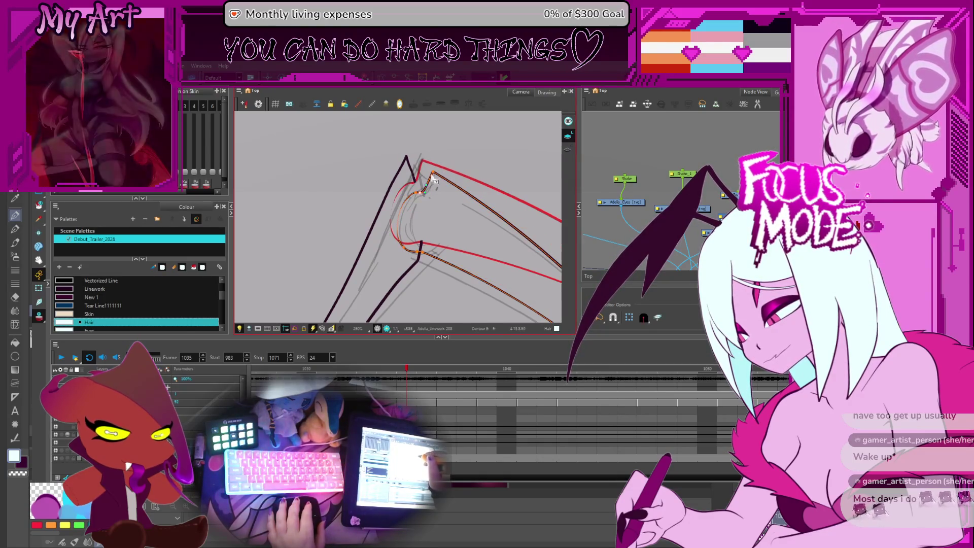
pyautogui.scroll(2, 415, 202)
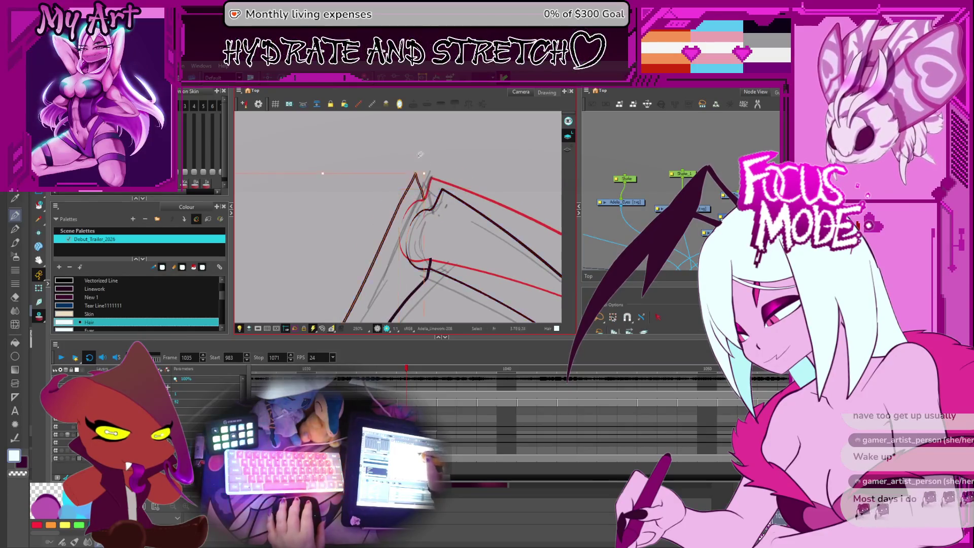
pyautogui.scroll(-3, 426, 216)
pyautogui.scroll(-2, 420, 226)
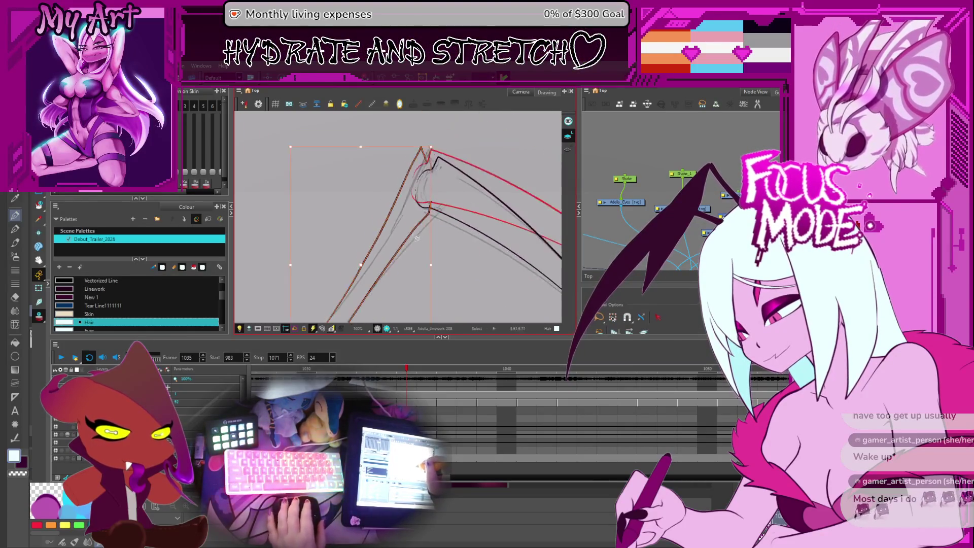
# Step: Select both left leg strokes and widen them slightly to match the reference
pyautogui.click(431, 218)
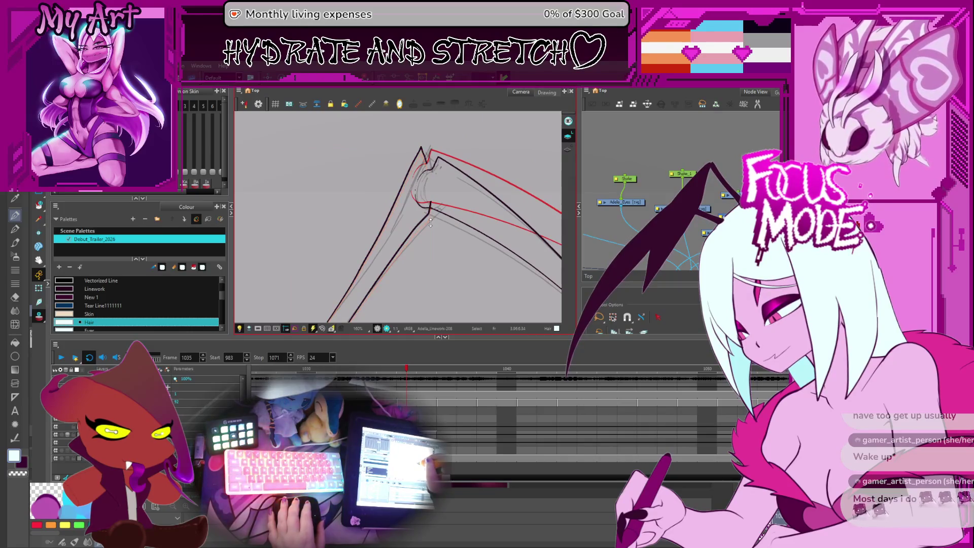
pyautogui.click(416, 166)
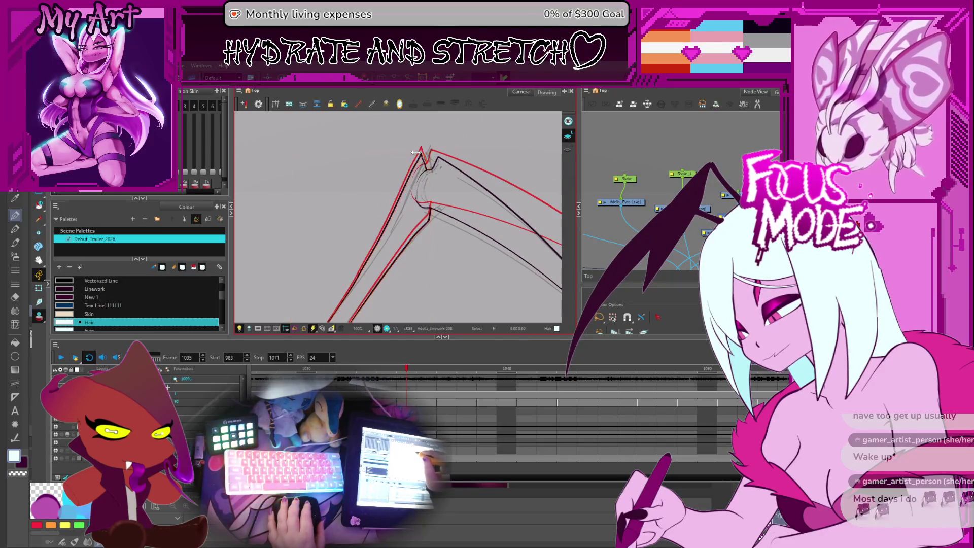
pyautogui.moveTo(415, 153); pyautogui.dragTo(444, 261)
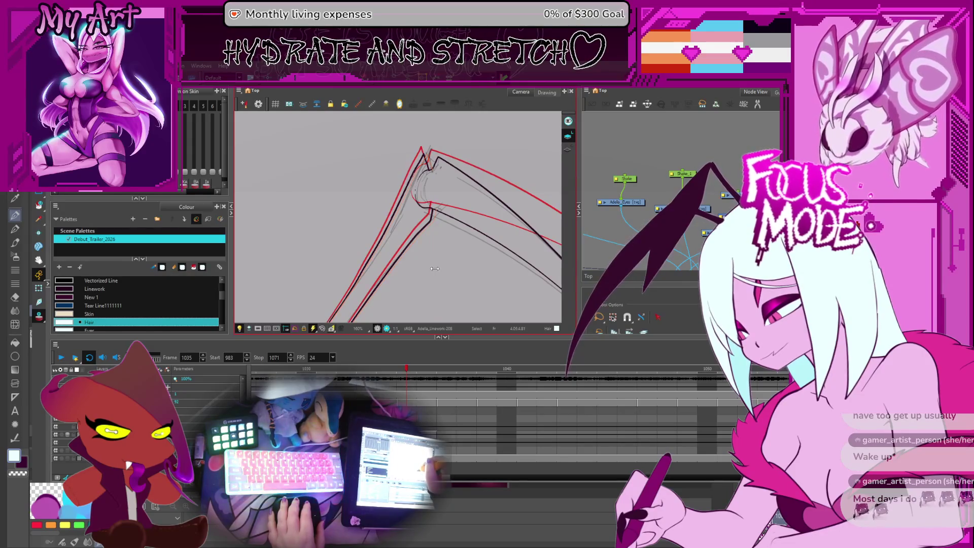
pyautogui.click(424, 232)
pyautogui.moveTo(424, 233)
pyautogui.mouseDown()
pyautogui.moveTo(385, 221)
pyautogui.moveTo(369, 243)
pyautogui.mouseUp()
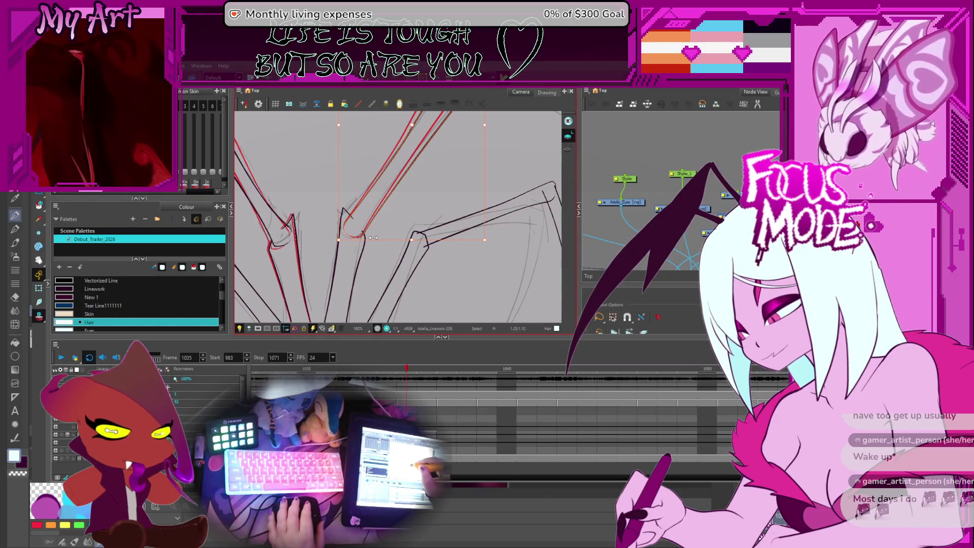
# Step: Select the middle leg's strokes and contour-edit the curved knee stroke onto the red line
pyautogui.click(397, 242)
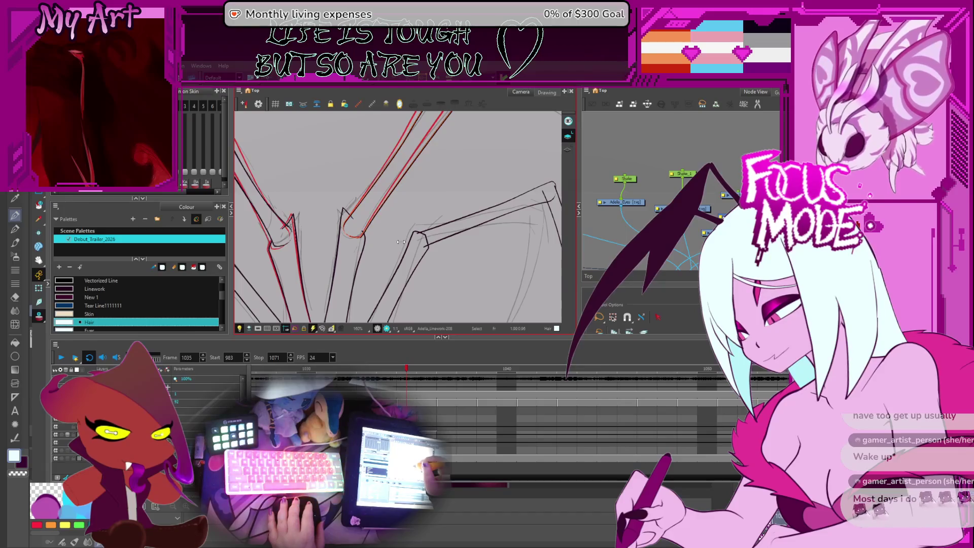
pyautogui.moveTo(398, 242); pyautogui.dragTo(390, 232)
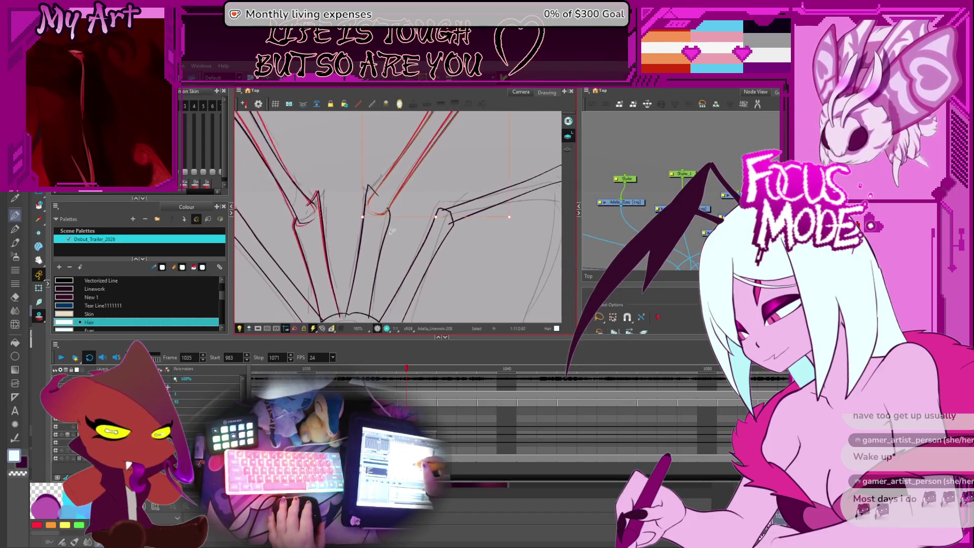
pyautogui.click(393, 248)
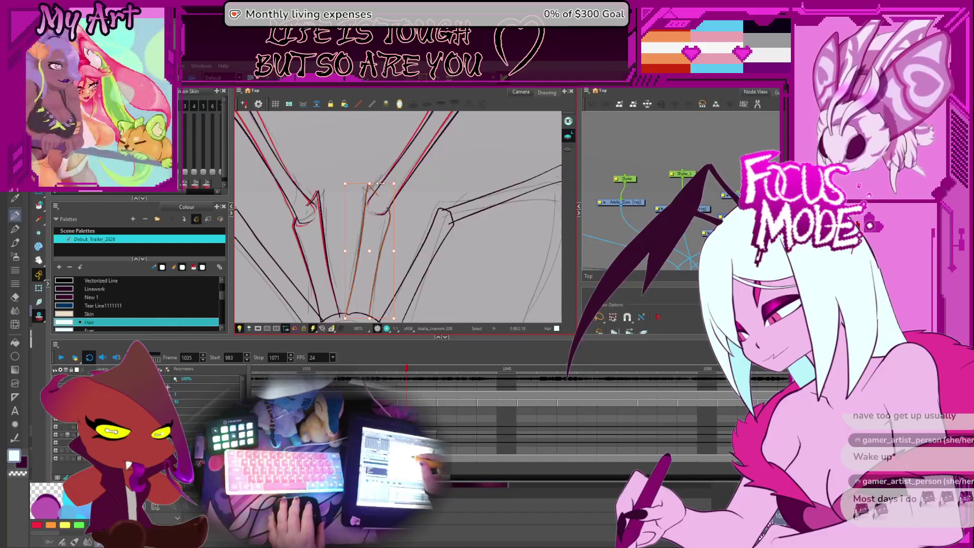
pyautogui.scroll(2, 385, 206)
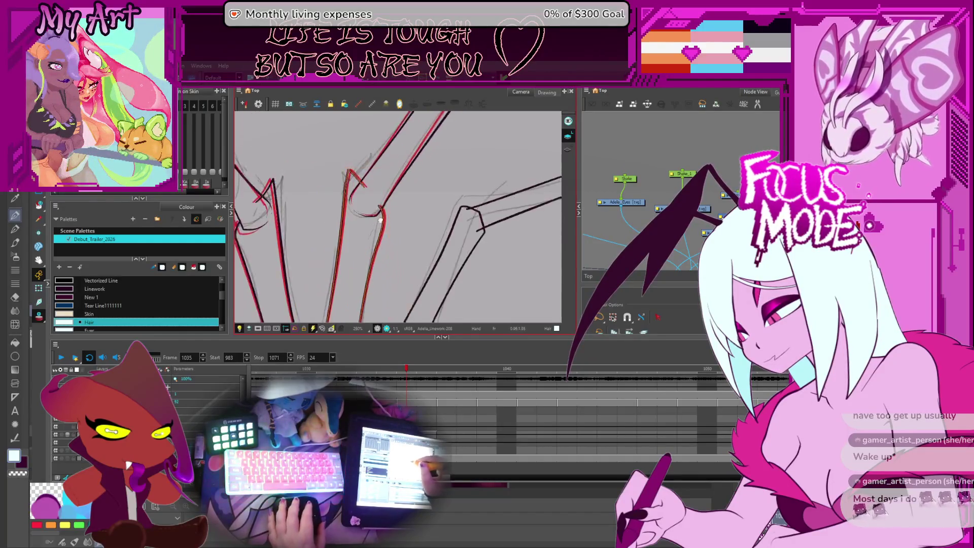
pyautogui.scroll(1, 381, 221)
pyautogui.scroll(2, 377, 241)
pyautogui.scroll(1, 377, 240)
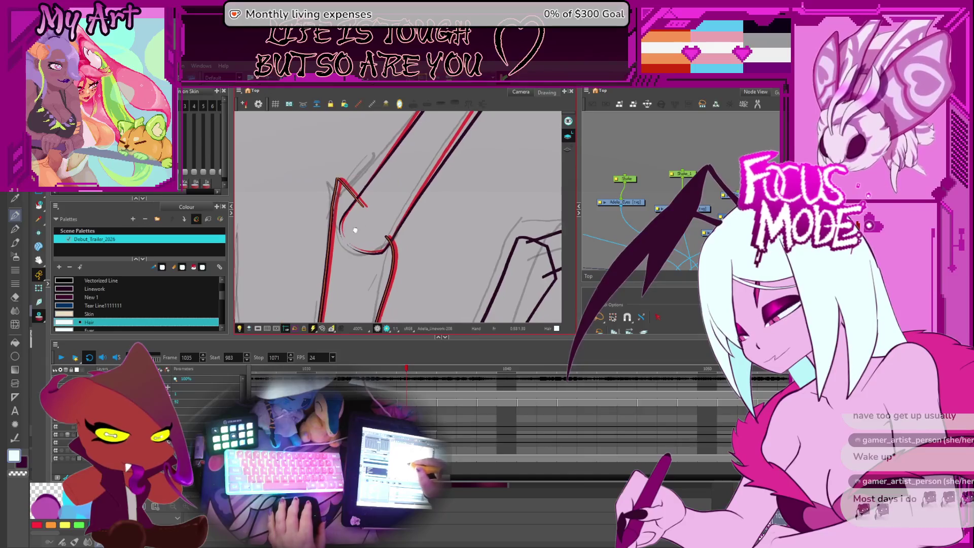
pyautogui.scroll(1, 365, 214)
pyautogui.hotkey('alt', 'q')
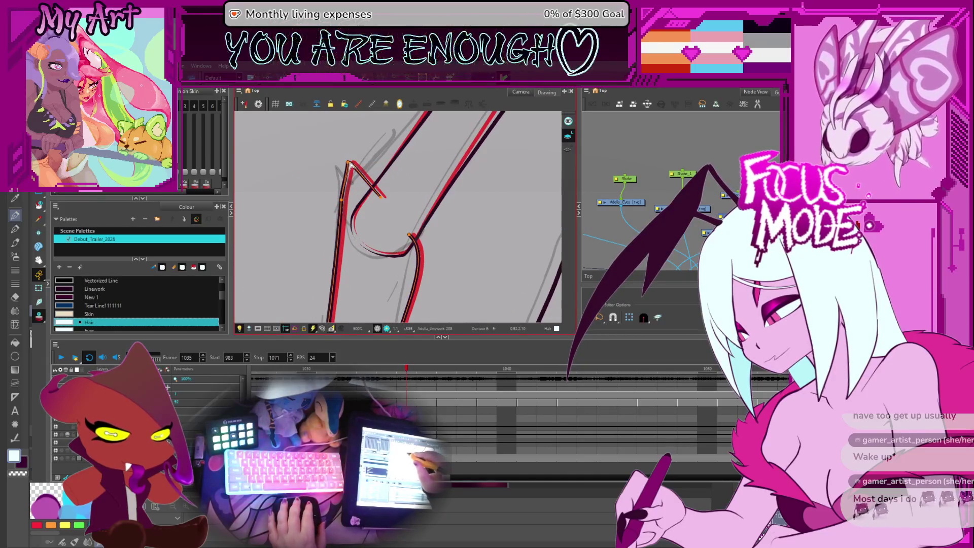
pyautogui.click(406, 254)
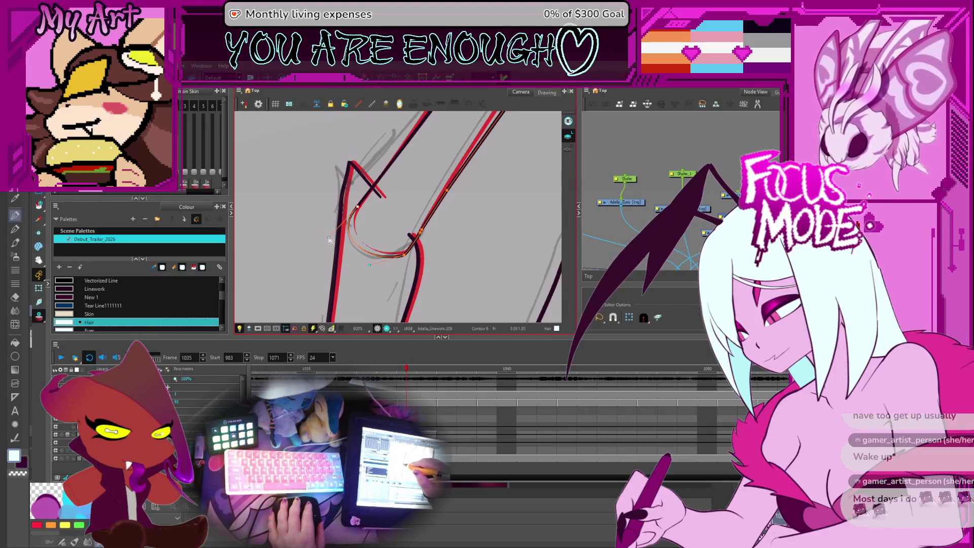
pyautogui.scroll(-4, 396, 213)
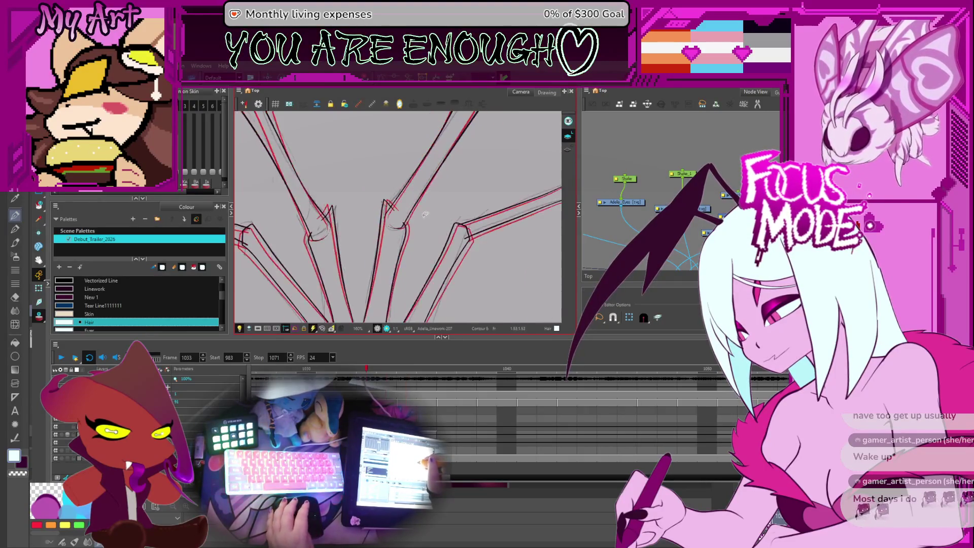
pyautogui.scroll(-3, 422, 215)
pyautogui.scroll(2, 368, 206)
pyautogui.scroll(1, 411, 229)
pyautogui.scroll(-1, 452, 260)
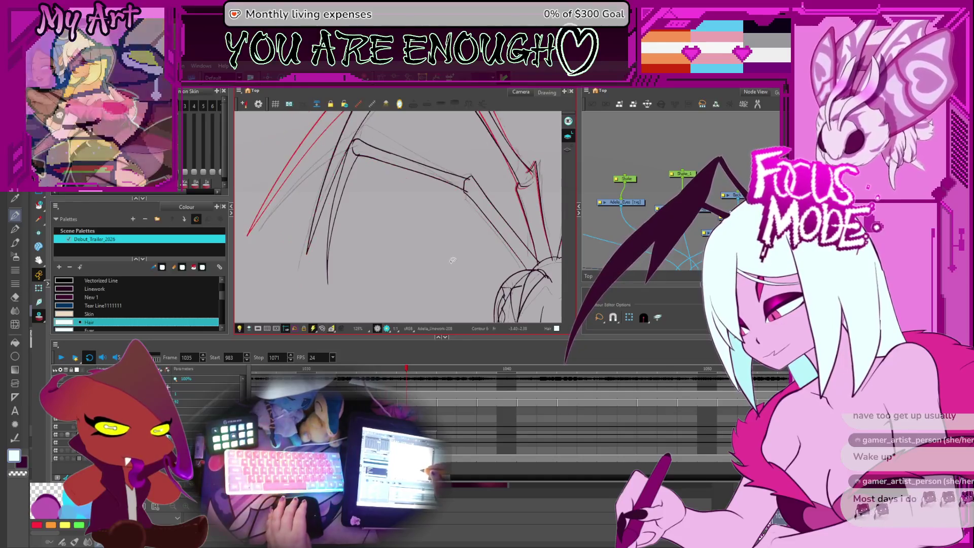
# Step: Flip between neighbouring frames to compare the leg poses, returning to frame 1035
pyautogui.press(',')
pyautogui.press('.')
pyautogui.press(',')
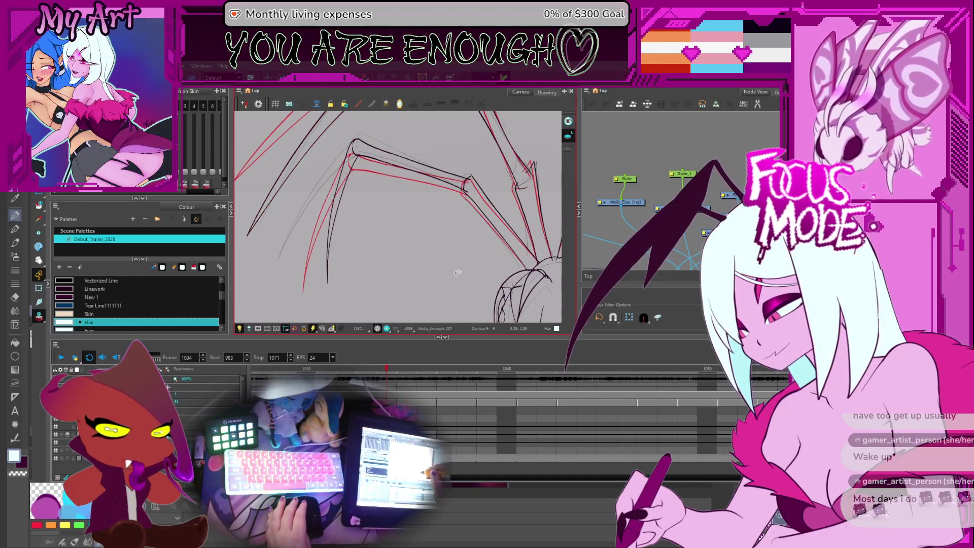
pyautogui.press(',')
pyautogui.press('.')
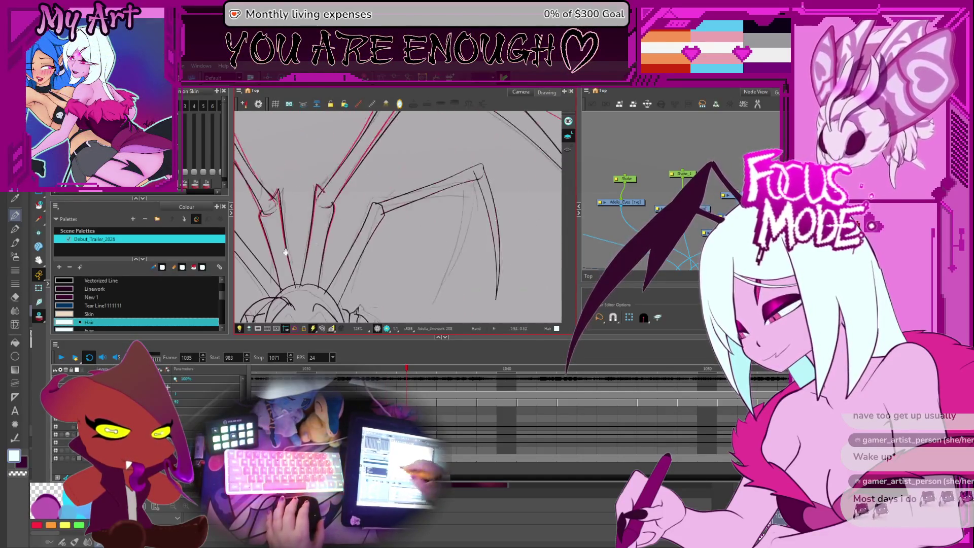
pyautogui.press(',')
pyautogui.press('.')
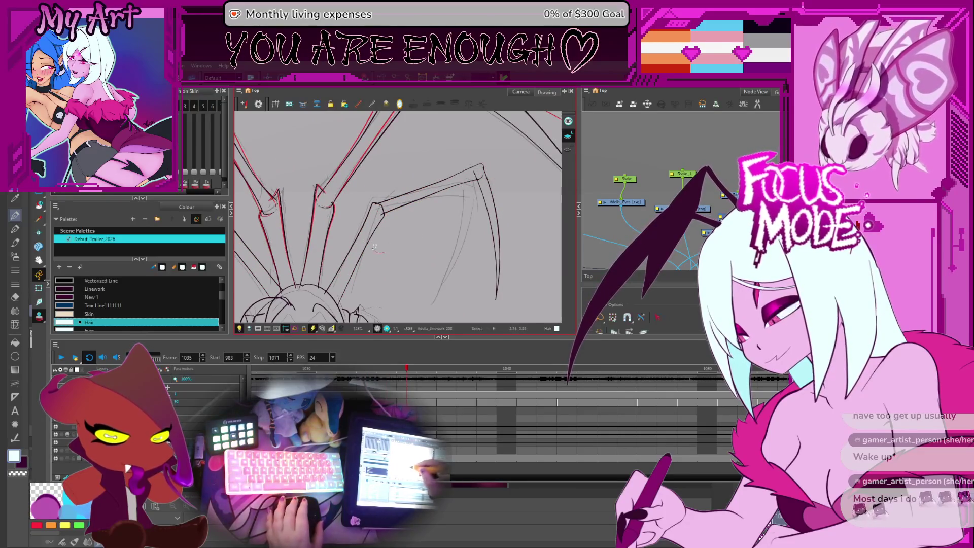
pyautogui.press('.')
# Step: Select the right leg's upper strokes with the Select tool and transform them toward the onion-skin
pyautogui.hotkey('alt', 's')
pyautogui.click(389, 221)
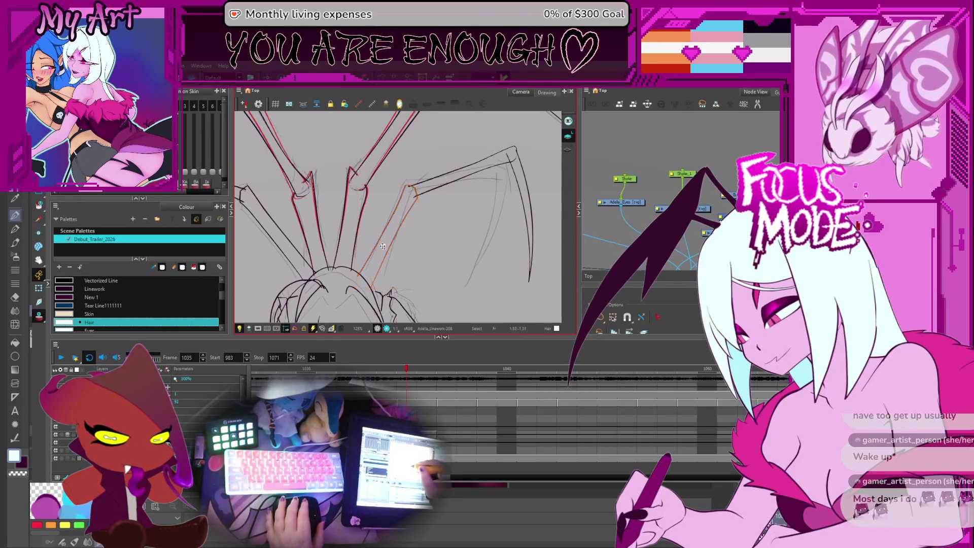
pyautogui.press('Escape')
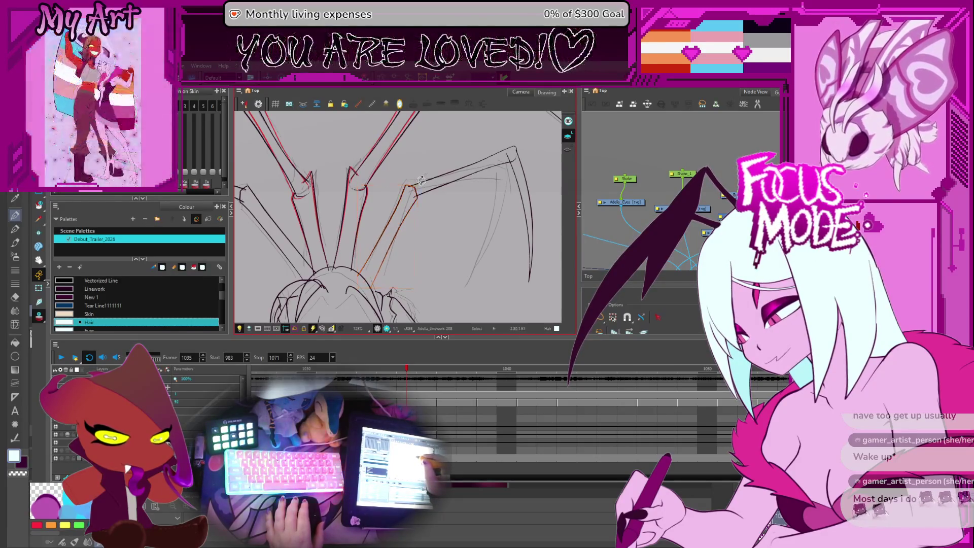
pyautogui.moveTo(504, 230); pyautogui.dragTo(463, 211)
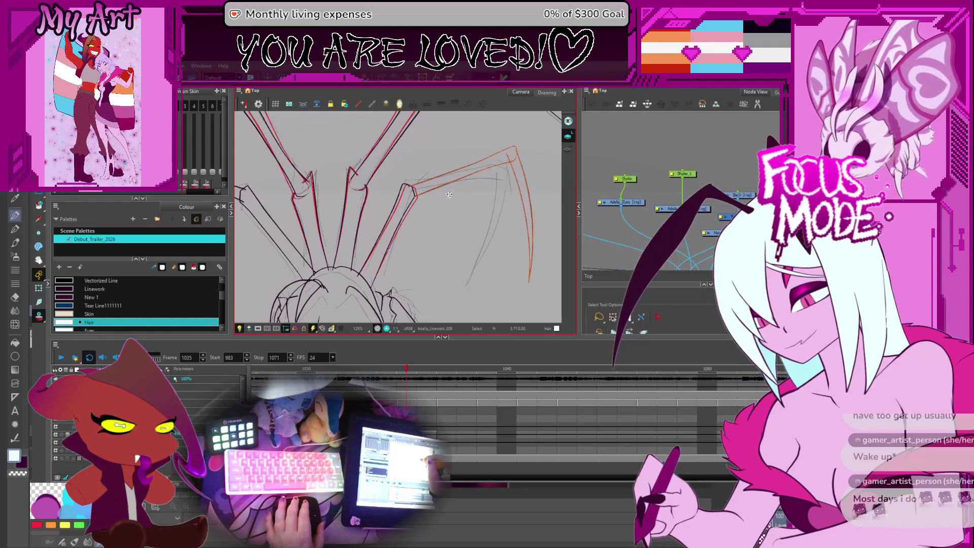
pyautogui.hotkey('alt', 'b')
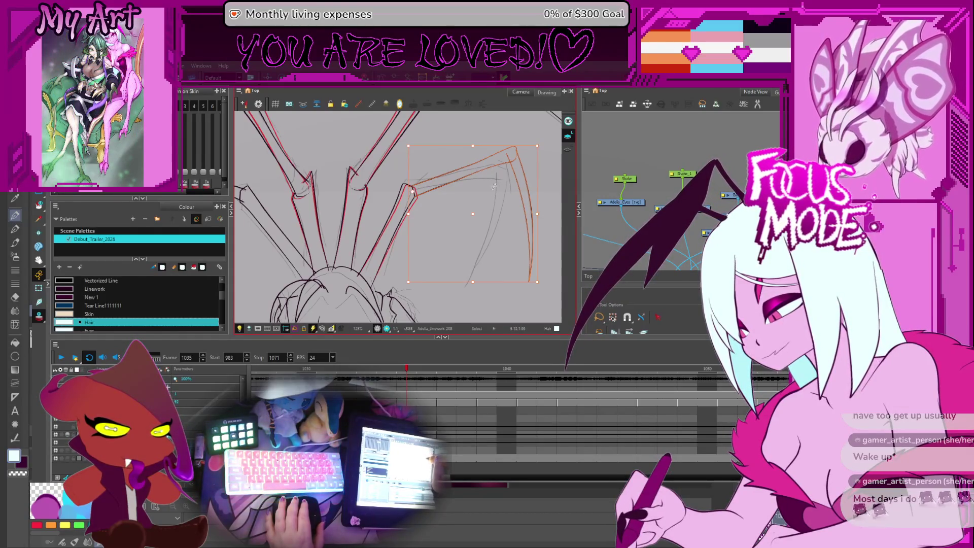
pyautogui.press('Escape')
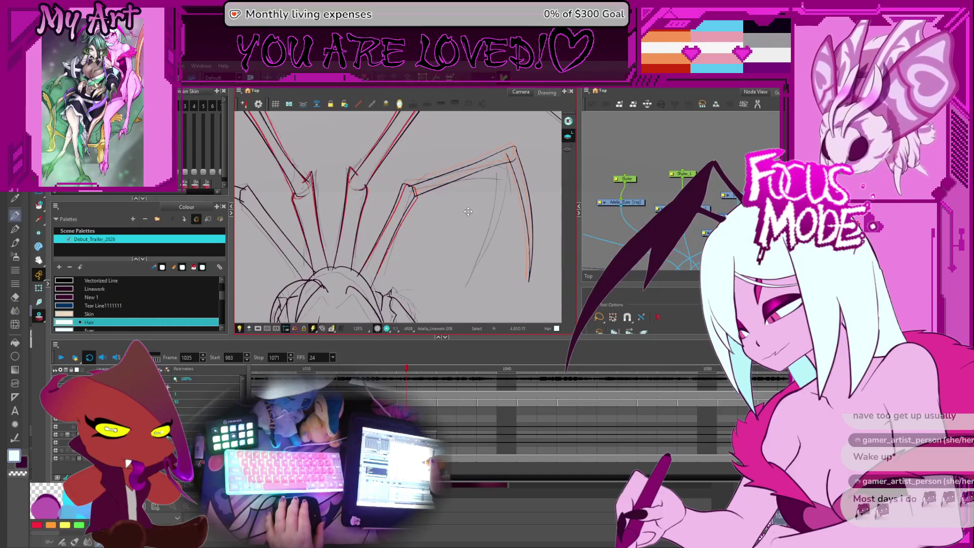
# Step: Select the right leg's vertical and lower strokes and shift them nearer the red reference
pyautogui.moveTo(468, 212)
pyautogui.mouseDown()
pyautogui.moveTo(545, 138)
pyautogui.moveTo(541, 168)
pyautogui.mouseUp()
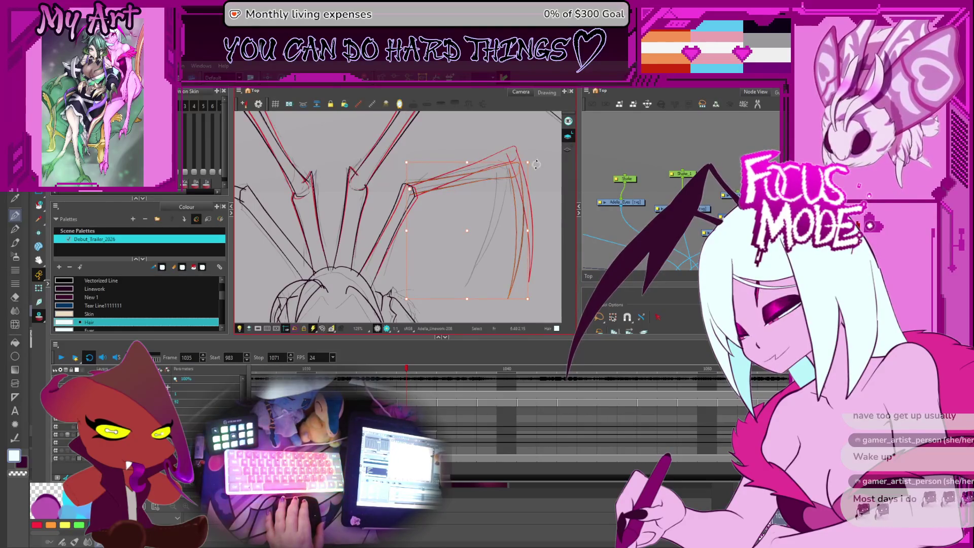
pyautogui.click(533, 207)
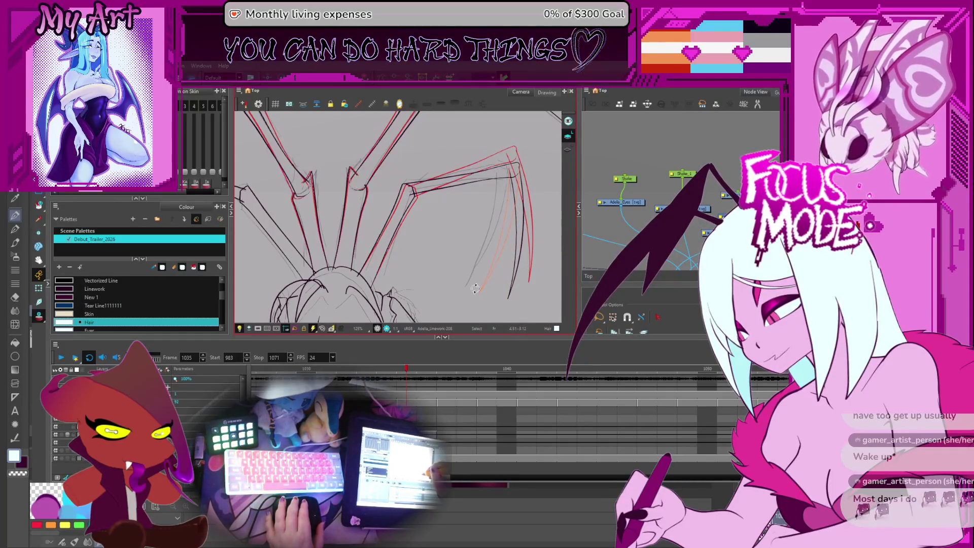
pyautogui.moveTo(474, 288); pyautogui.dragTo(508, 181)
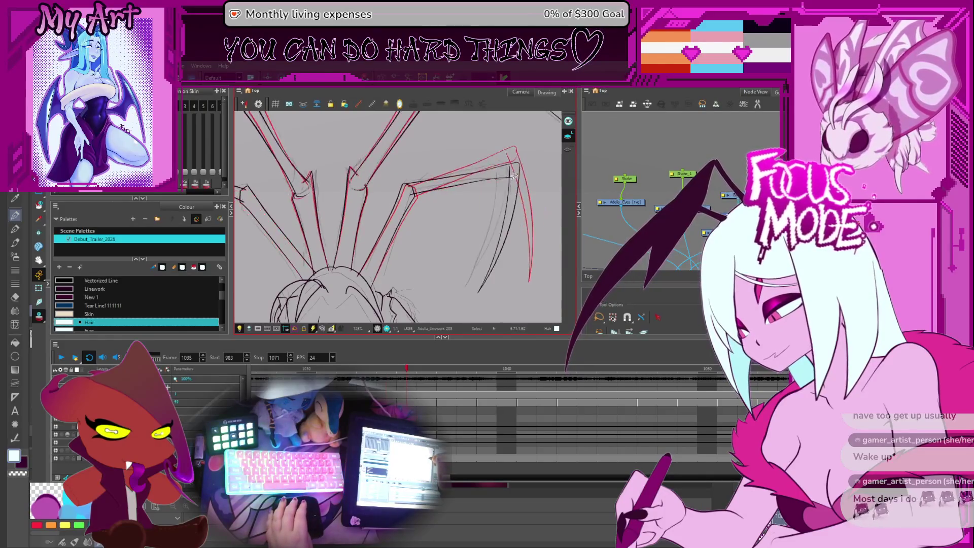
pyautogui.press('2')
pyautogui.press('2')
pyautogui.moveTo(518, 189); pyautogui.dragTo(420, 205)
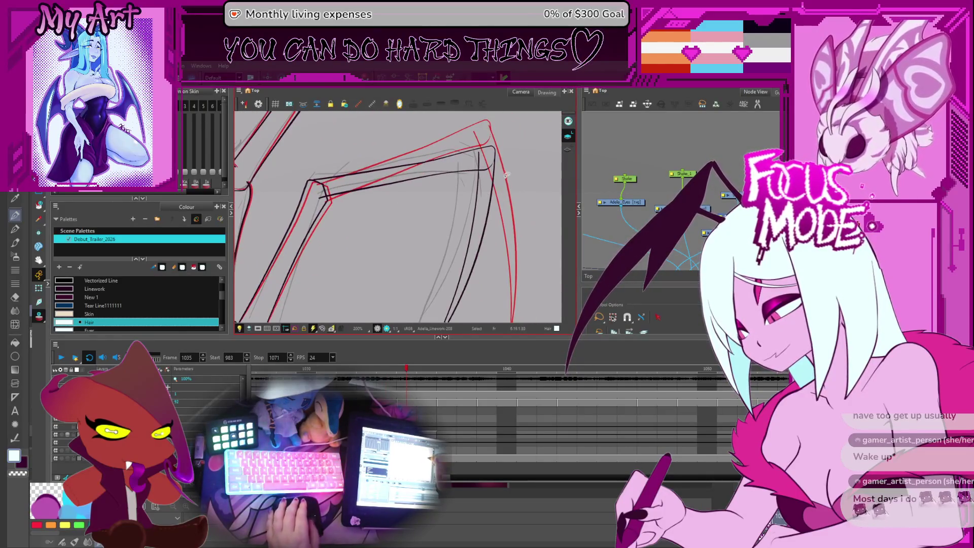
# Step: Rework the corner of the right leg's long upper stroke with the Contour and Pencil editors
pyautogui.click(497, 176)
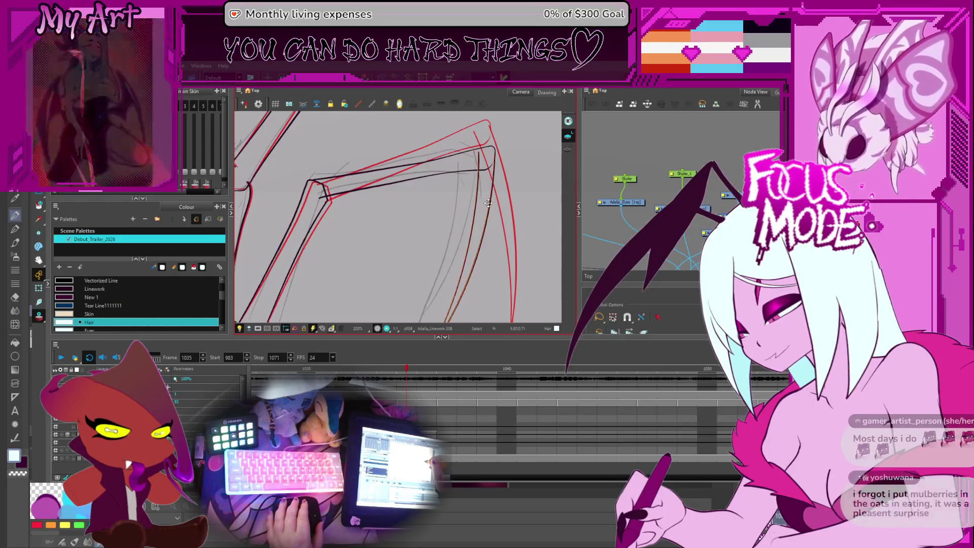
pyautogui.moveTo(486, 203); pyautogui.dragTo(500, 184)
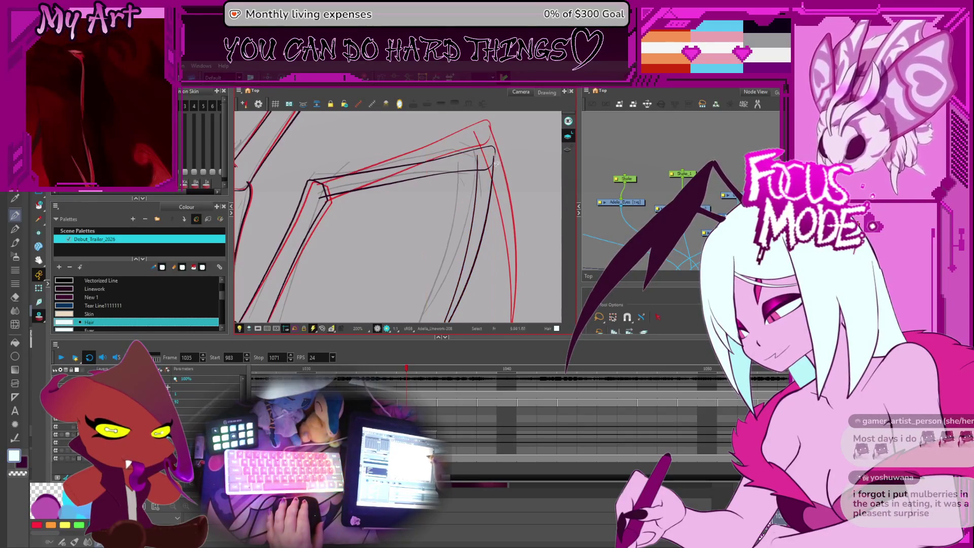
pyautogui.scroll(2, 496, 165)
pyautogui.scroll(1, 502, 168)
pyautogui.hotkey('alt', 'q')
pyautogui.click(503, 178)
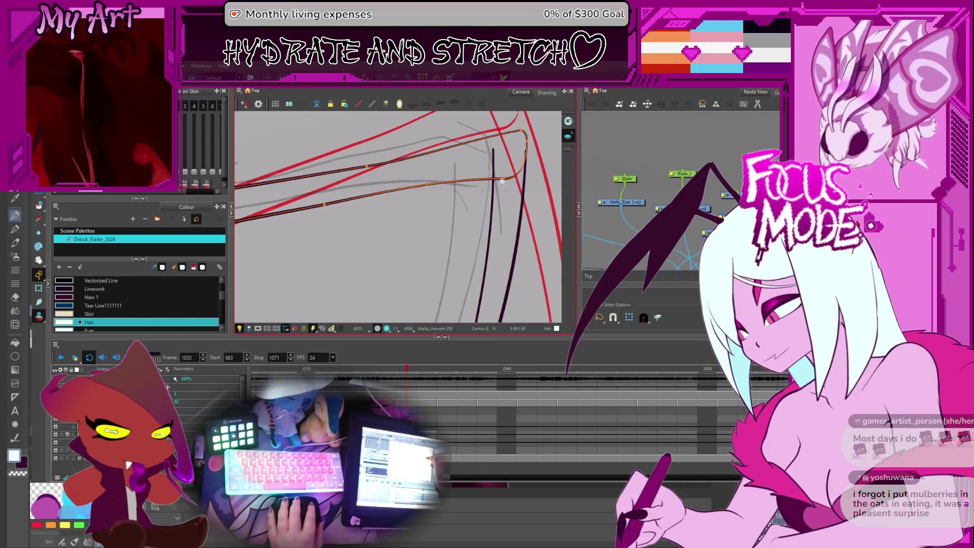
pyautogui.hotkey('alt', 'shift', 'q')
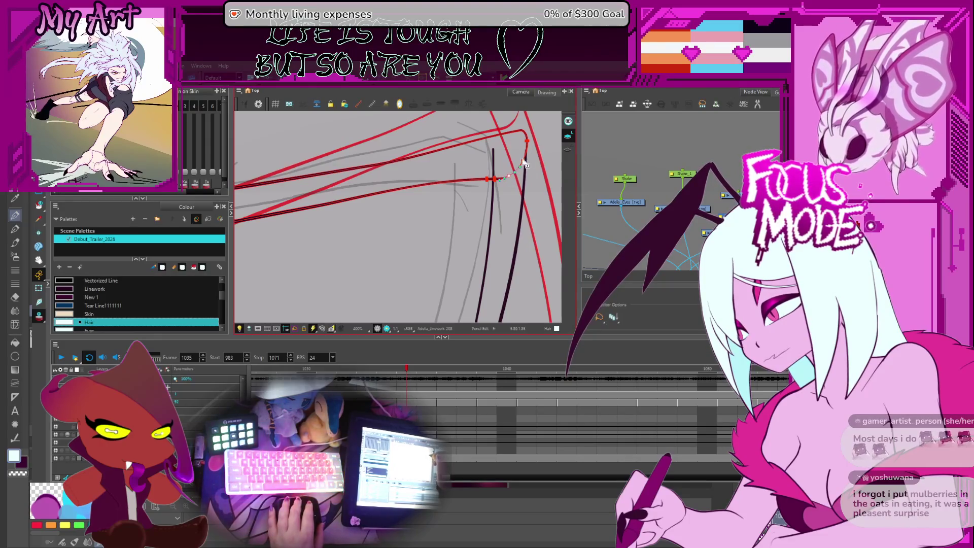
pyautogui.scroll(2, 523, 163)
pyautogui.moveTo(495, 196); pyautogui.dragTo(423, 228)
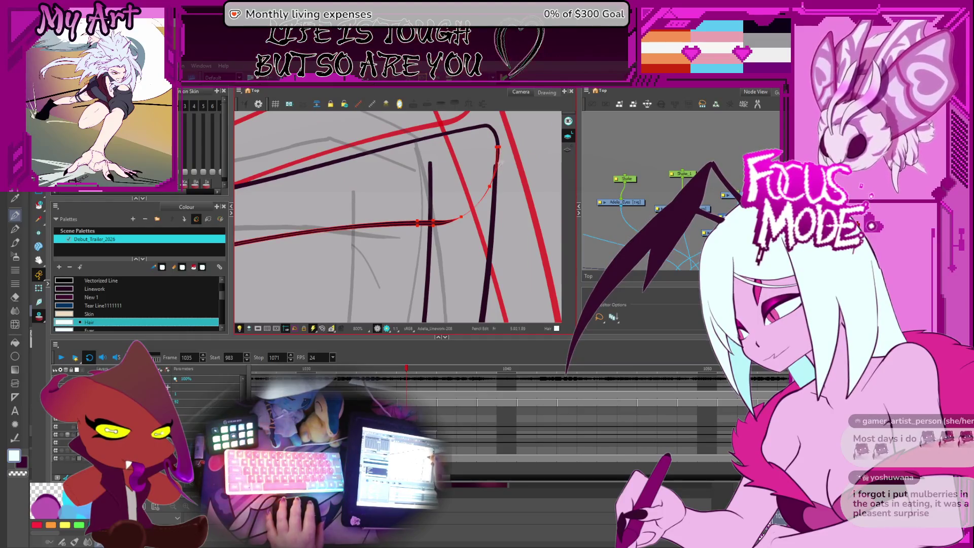
pyautogui.moveTo(504, 155); pyautogui.dragTo(502, 154)
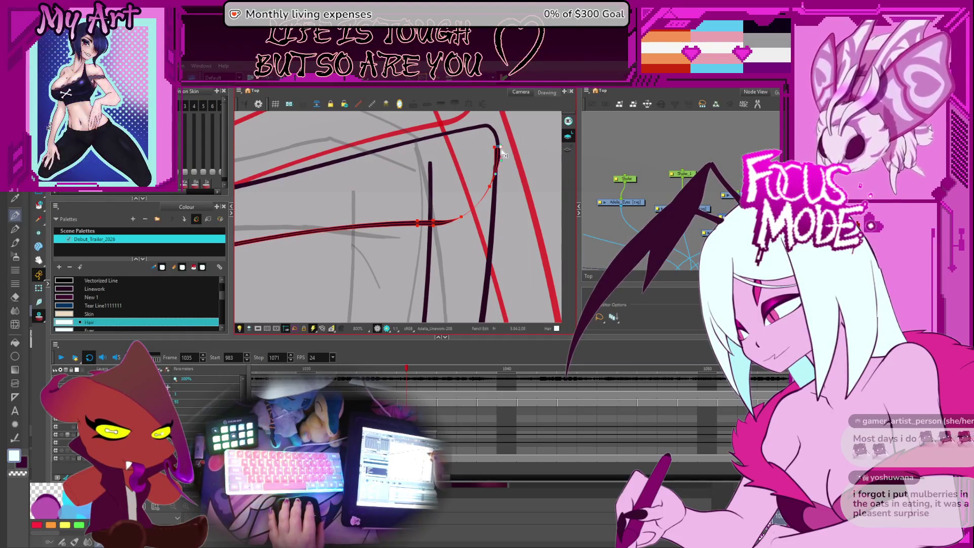
pyautogui.scroll(-3, 495, 140)
pyautogui.scroll(-3, 479, 196)
pyautogui.scroll(2, 480, 196)
pyautogui.scroll(1, 426, 213)
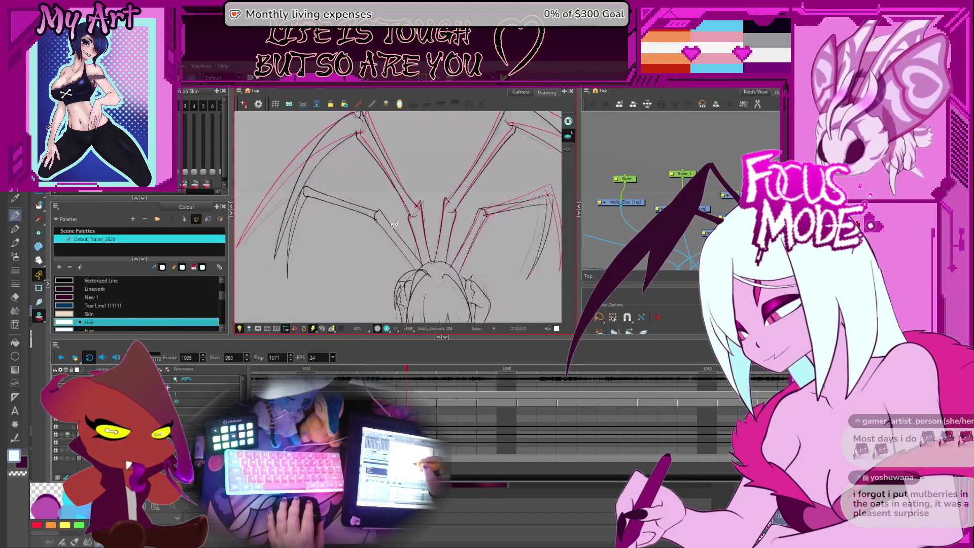
# Step: Inspect the left leg's strokes, selecting and releasing the upper and lower lines
pyautogui.click(393, 225)
pyautogui.scroll(2, 393, 224)
pyautogui.scroll(1, 380, 213)
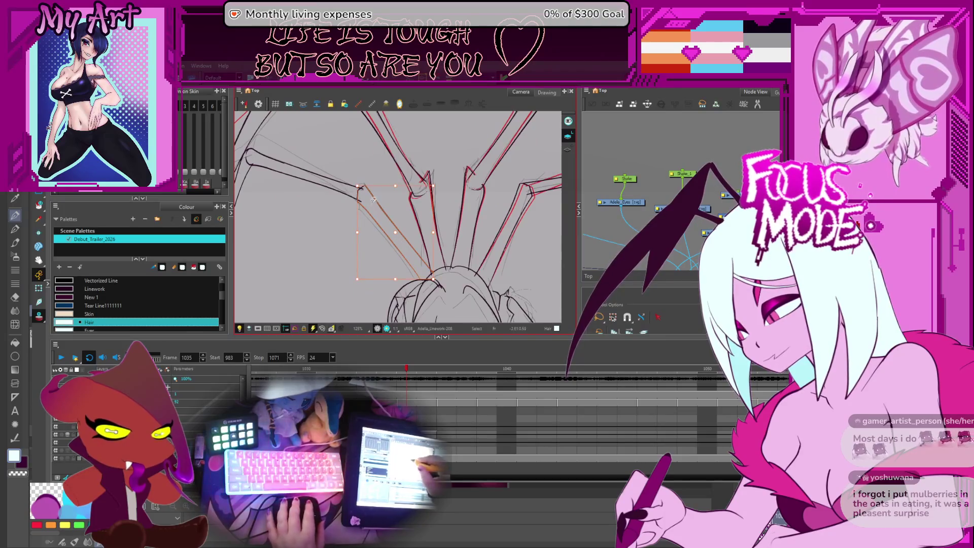
pyautogui.click(361, 180)
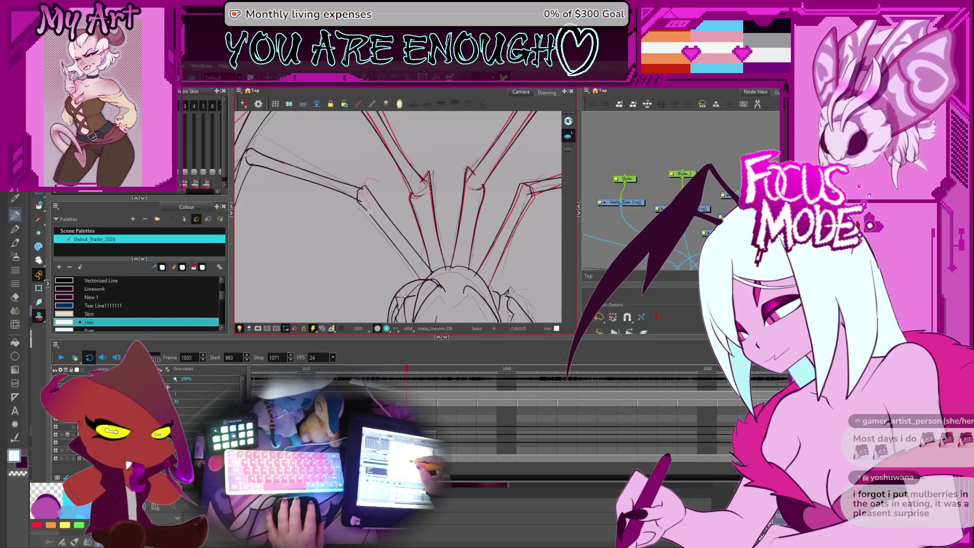
pyautogui.press('Escape')
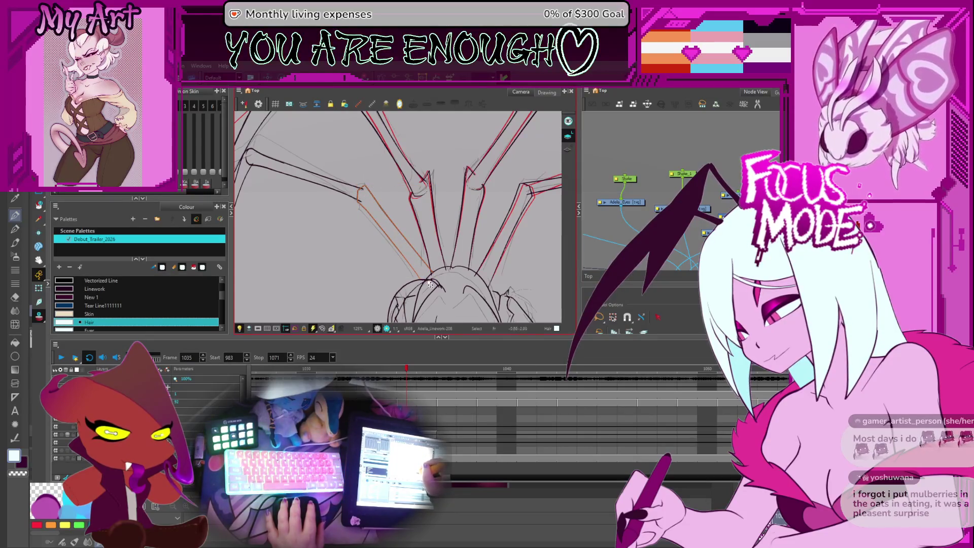
pyautogui.click(423, 190)
pyautogui.scroll(2, 422, 189)
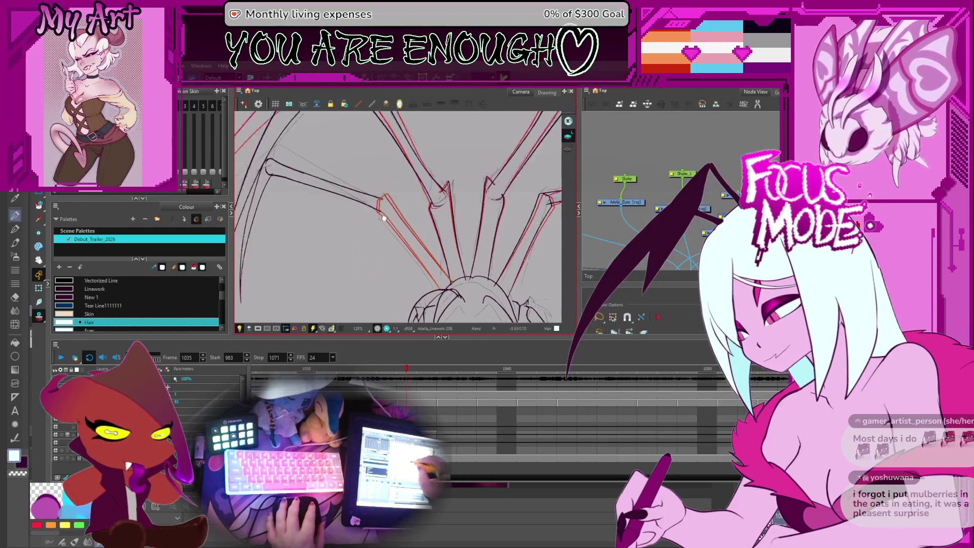
pyautogui.click(324, 181)
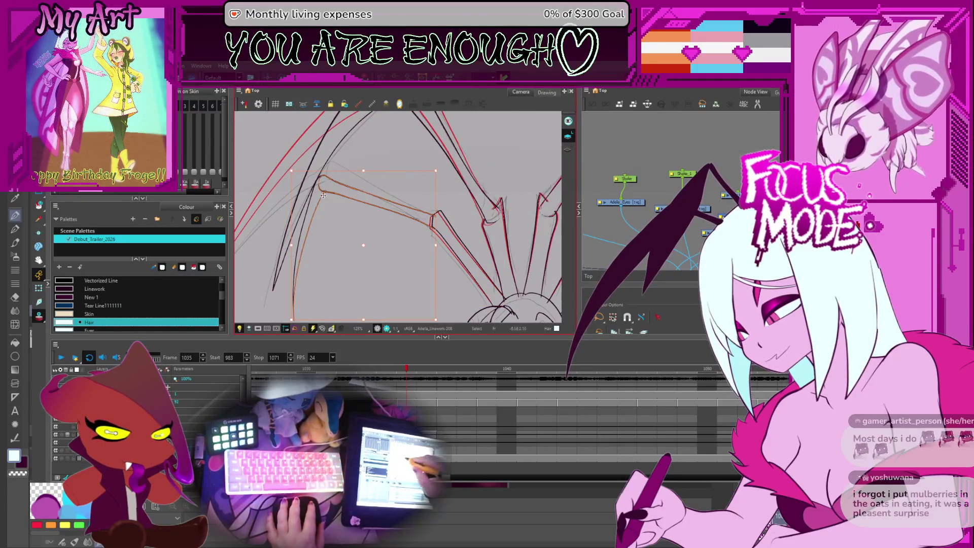
pyautogui.hotkey('alt', 'b')
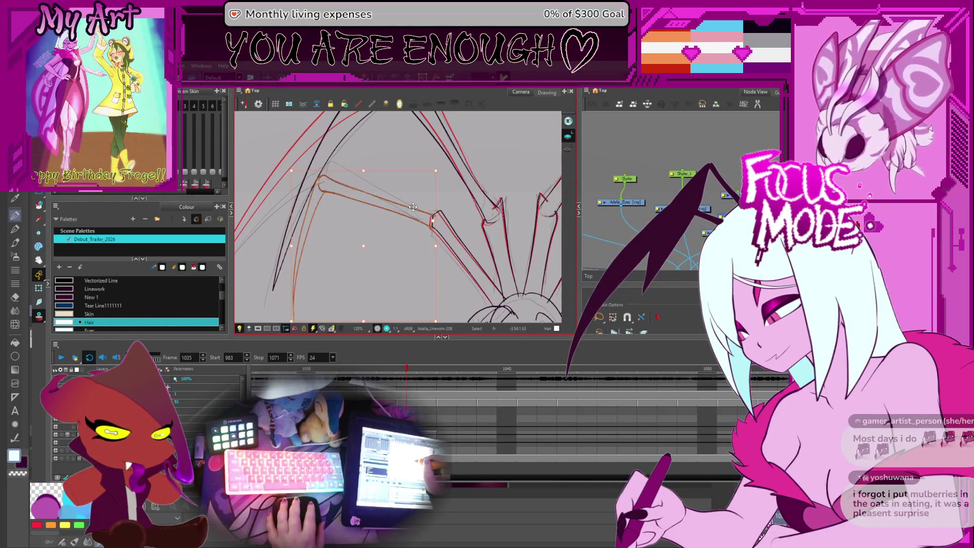
pyautogui.moveTo(307, 323); pyautogui.dragTo(346, 278)
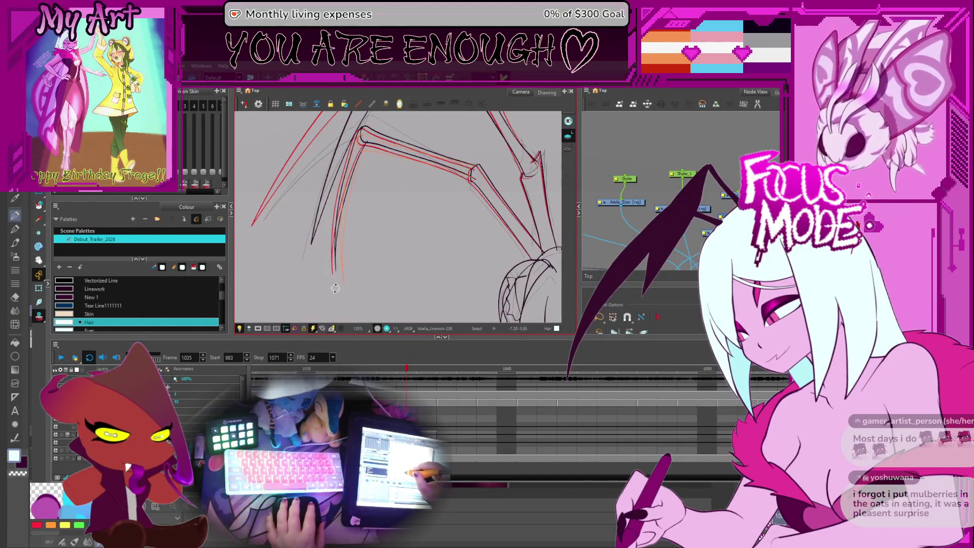
# Step: Remove the old inner left-leg line and redraw it down along the red onion-skin to the tip
pyautogui.click(341, 268)
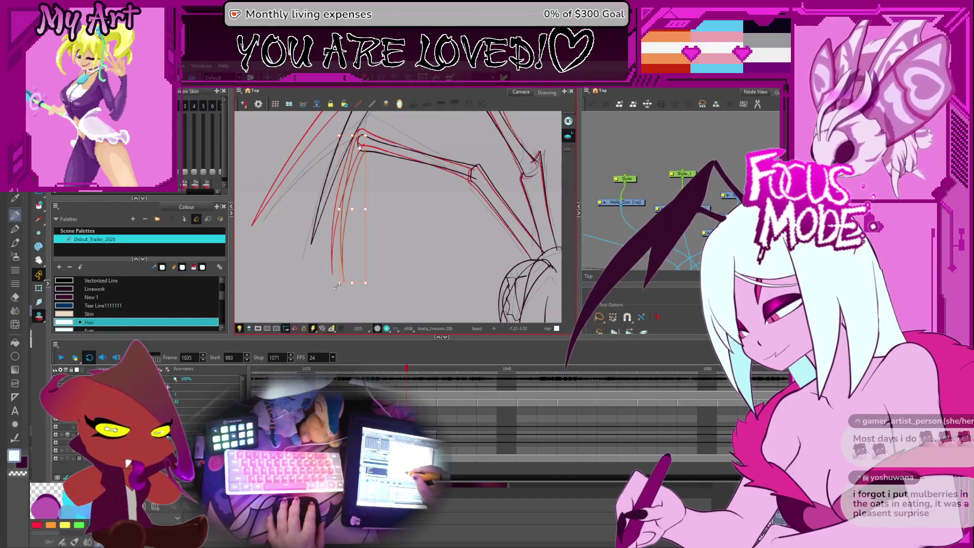
pyautogui.click(341, 290)
pyautogui.hotkey('ctrl', 'z')
pyautogui.moveTo(361, 141); pyautogui.dragTo(352, 282)
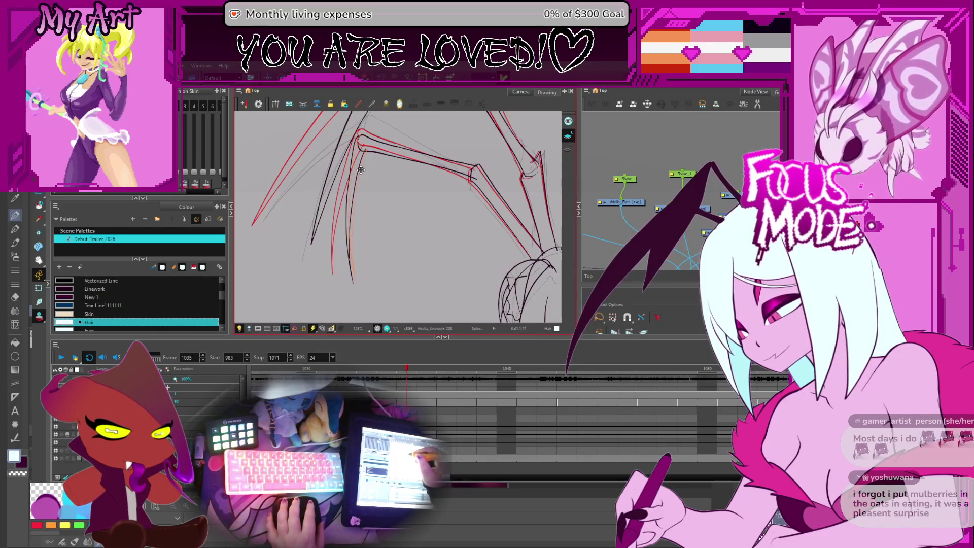
pyautogui.click(361, 171)
pyautogui.scroll(-5, 371, 234)
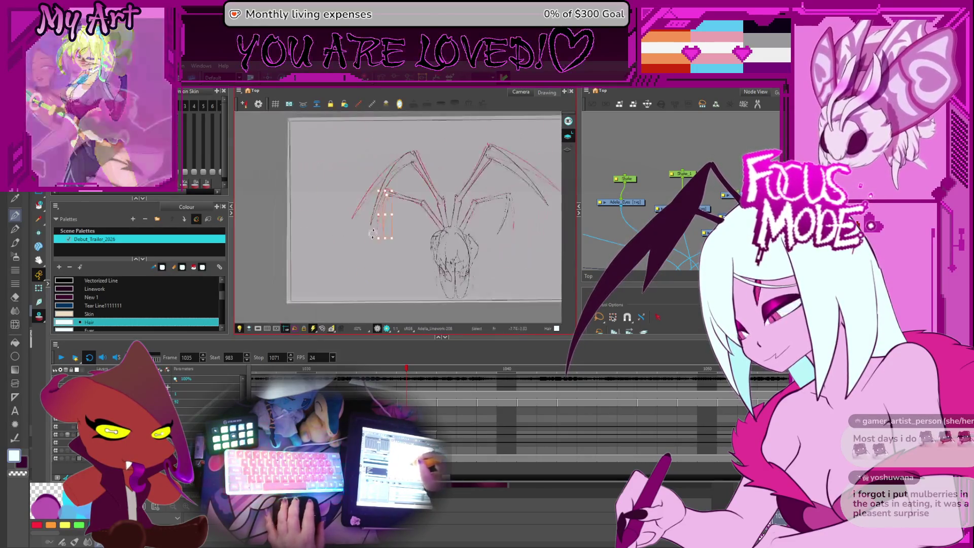
pyautogui.scroll(3, 371, 234)
pyautogui.scroll(1, 381, 251)
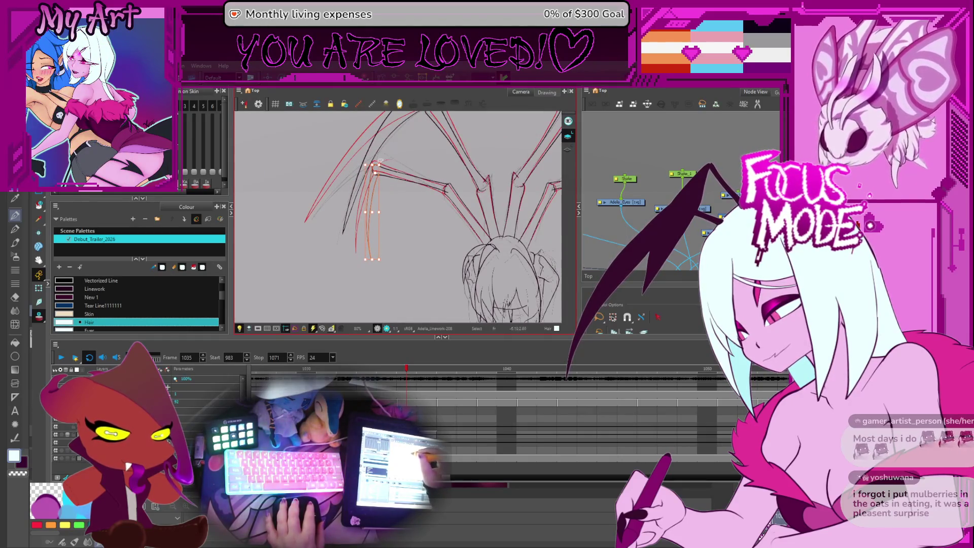
# Step: Select and tidy the orange left-leg line on frame 1035
pyautogui.moveTo(403, 216); pyautogui.dragTo(366, 213)
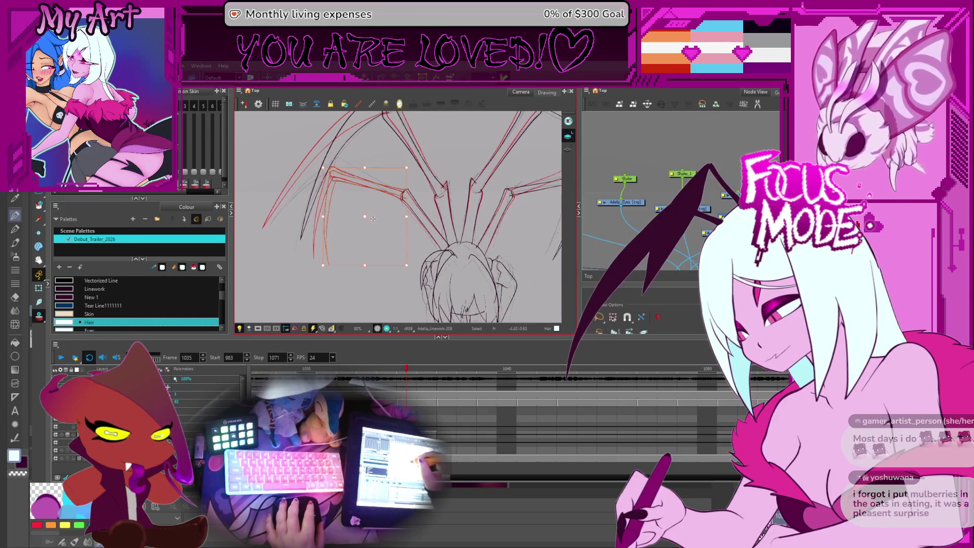
pyautogui.press('Escape')
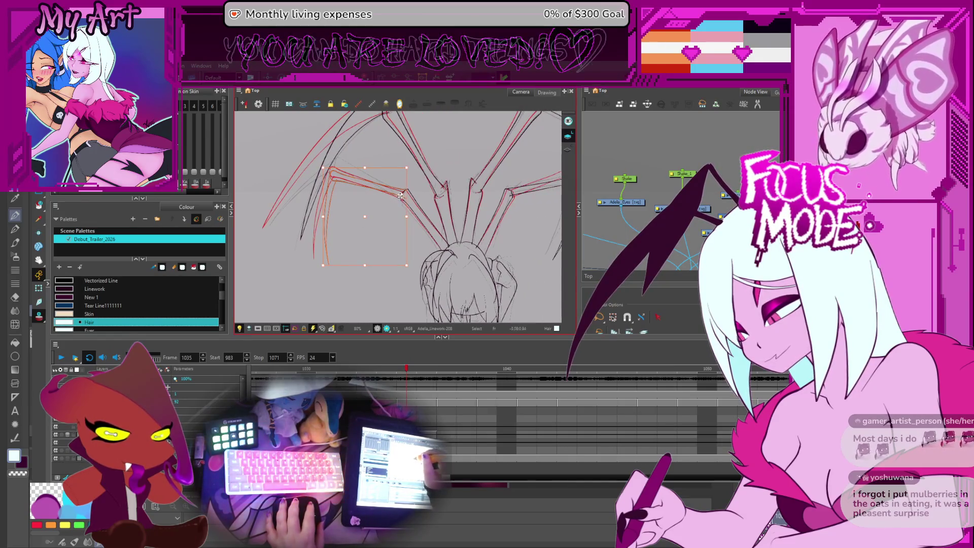
pyautogui.click(327, 261)
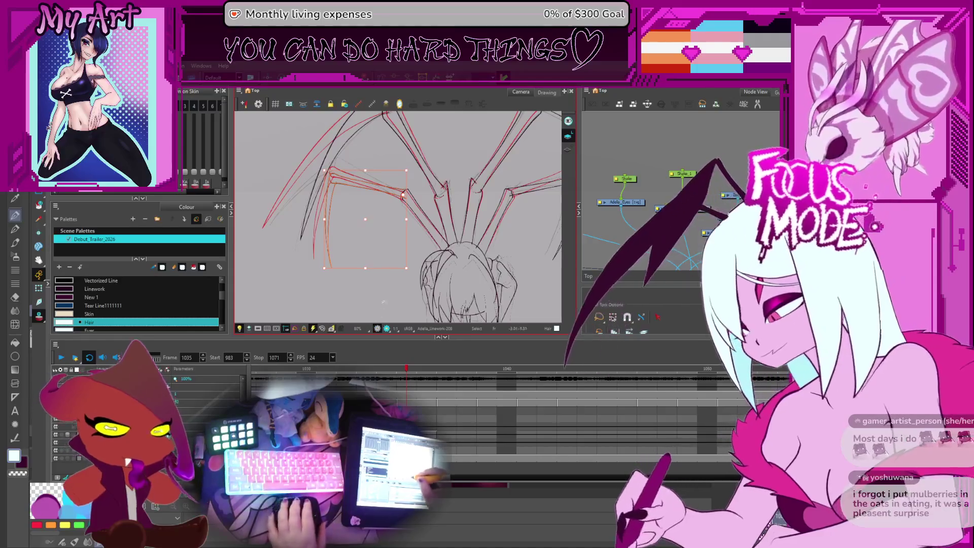
pyautogui.click(395, 301)
# Step: Fit the whole spider into view and move on to frame 1037
pyautogui.press('2')
pyautogui.moveTo(452, 190); pyautogui.dragTo(415, 220)
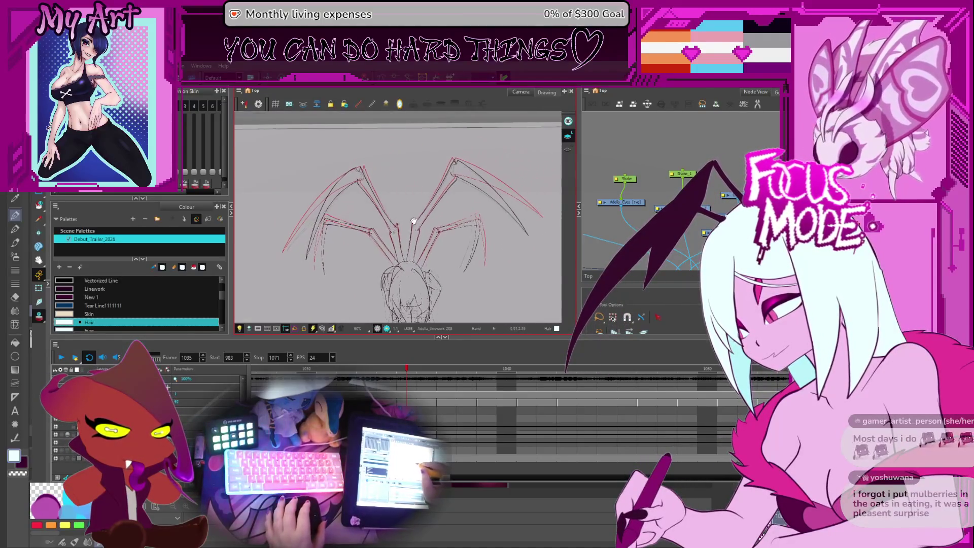
pyautogui.moveTo(414, 290); pyautogui.dragTo(407, 284)
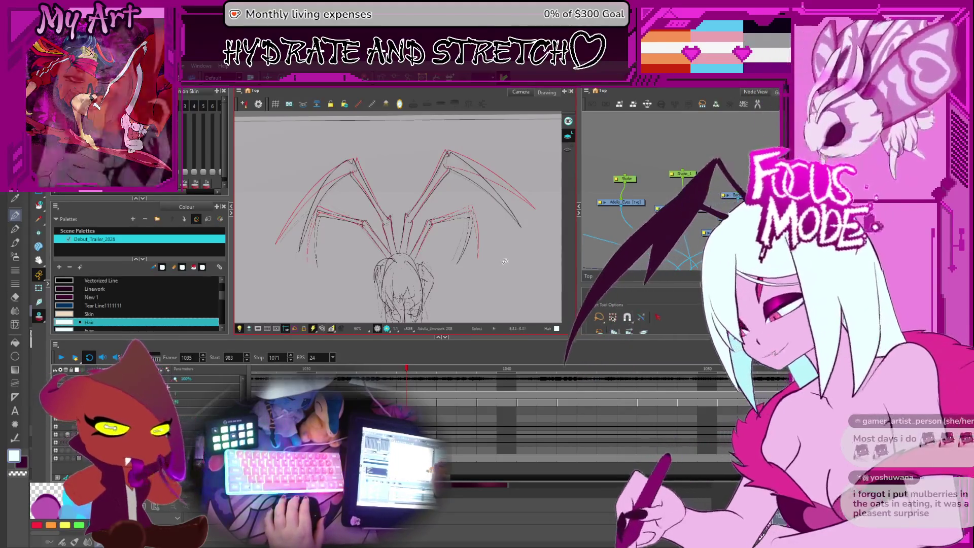
pyautogui.scroll(-3, 466, 221)
pyautogui.scroll(4, 449, 259)
pyautogui.moveTo(438, 299); pyautogui.dragTo(441, 282)
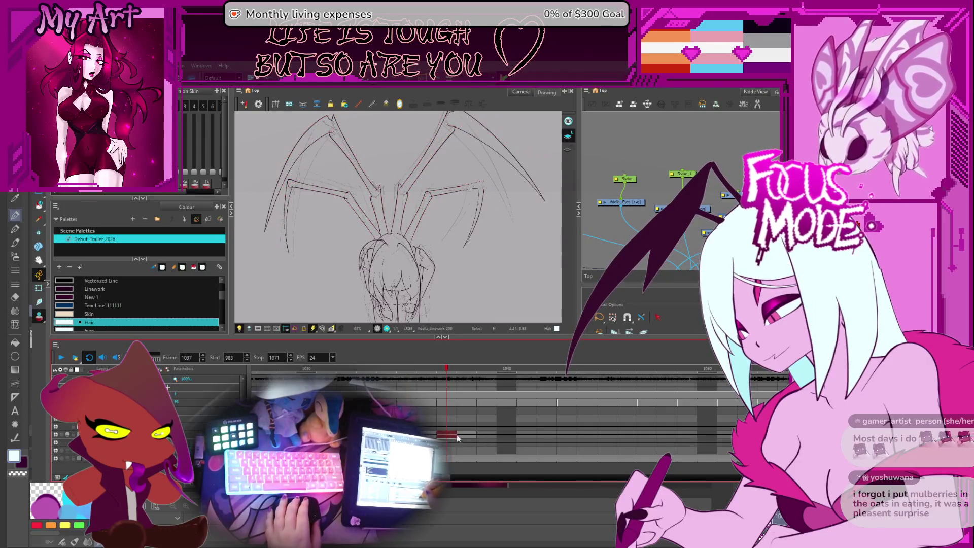
pyautogui.press(',')
pyautogui.press('.')
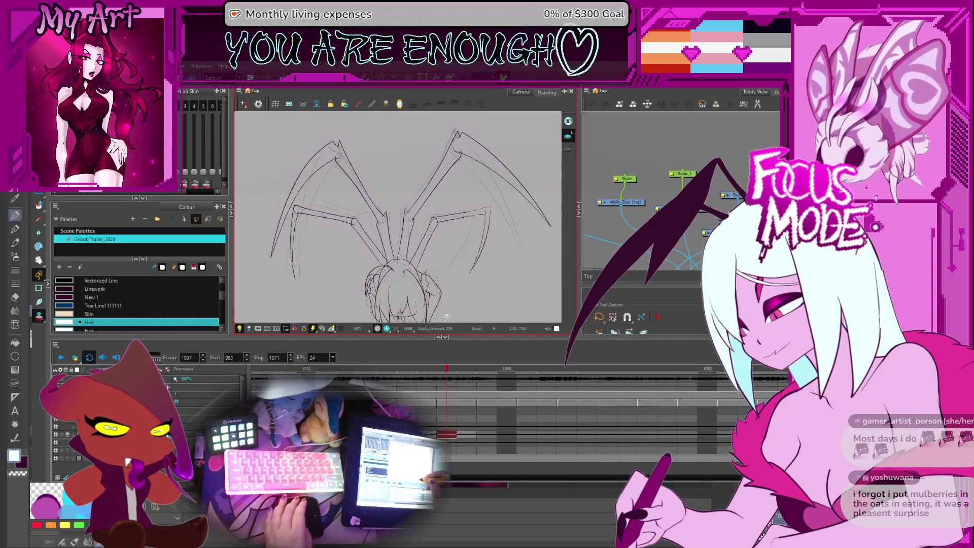
pyautogui.press('.')
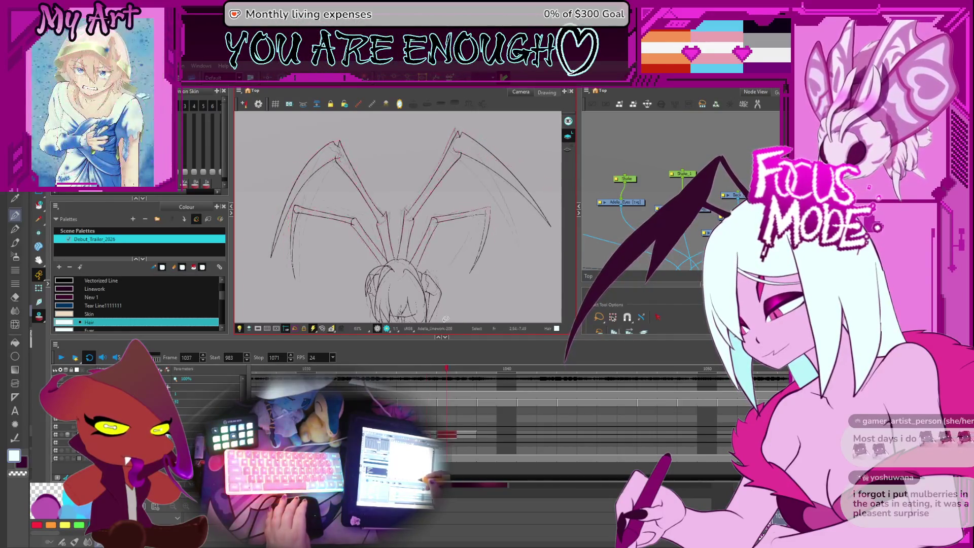
pyautogui.press('.')
pyautogui.press(',')
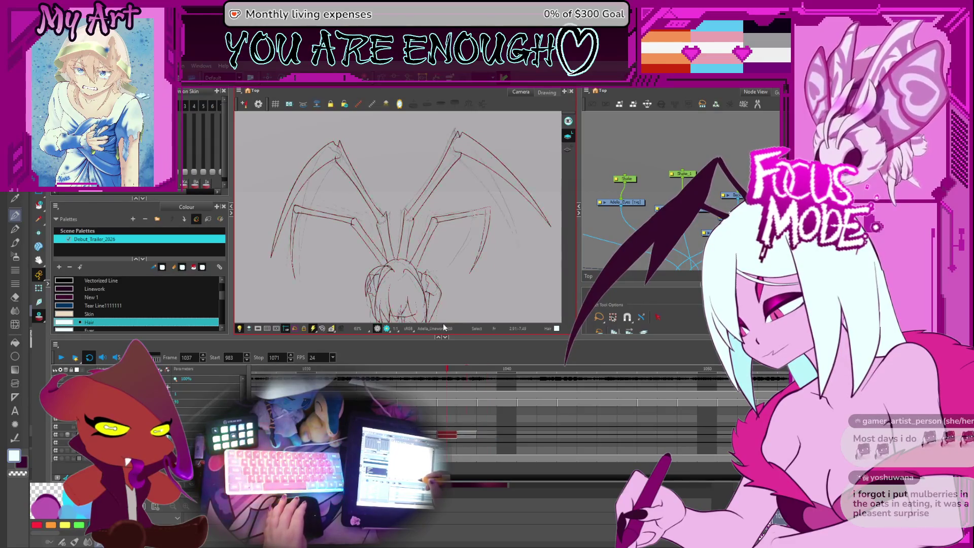
pyautogui.press('.')
pyautogui.press(',')
pyautogui.press(',')
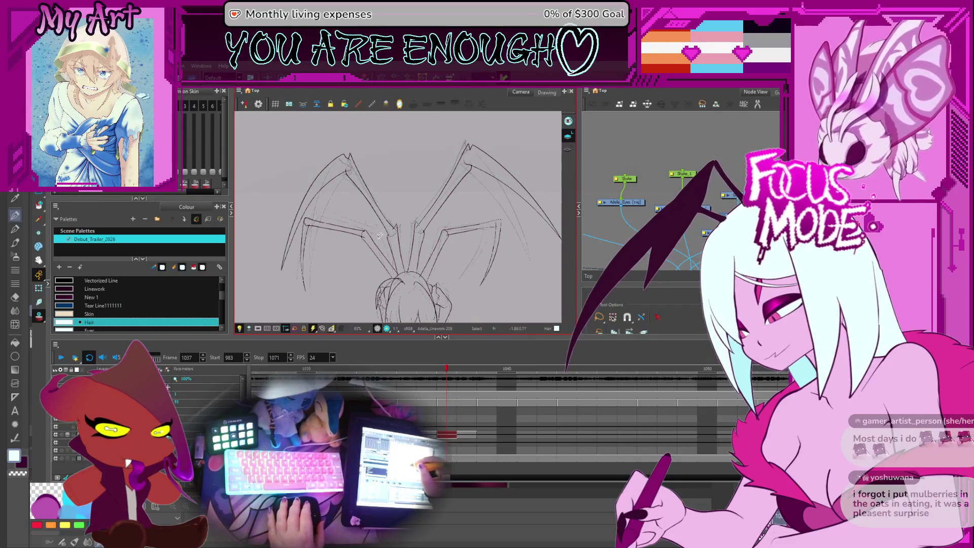
pyautogui.hotkey('shift', 'z')
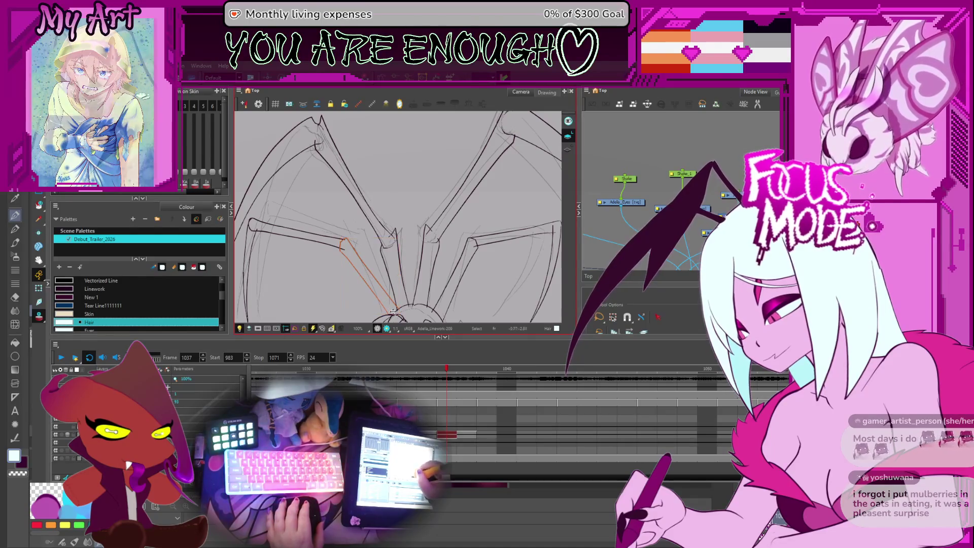
# Step: Select the middle leg's horizontal stroke on frame 1037 and shift it onto the red onion-skin line
pyautogui.press('Escape')
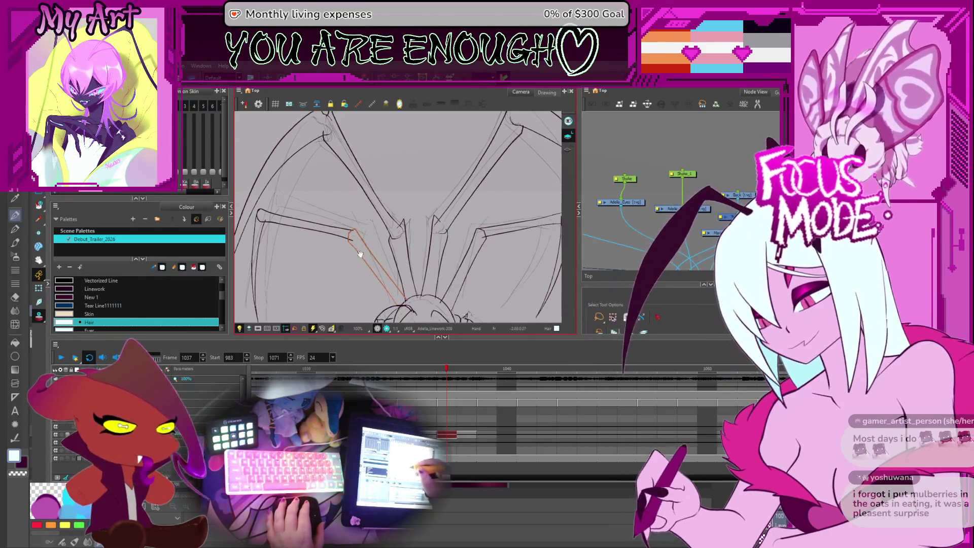
pyautogui.hotkey('alt', 's')
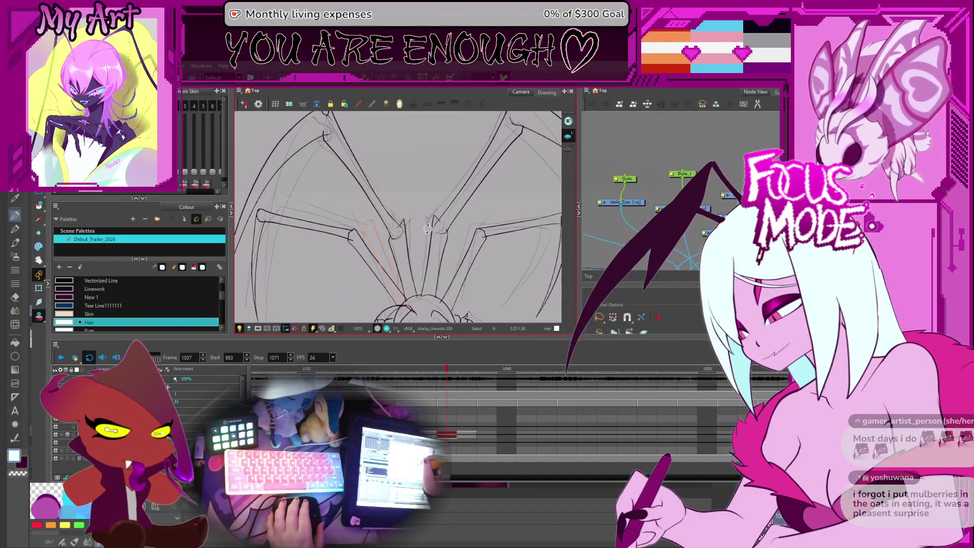
pyautogui.moveTo(442, 262); pyautogui.dragTo(421, 239)
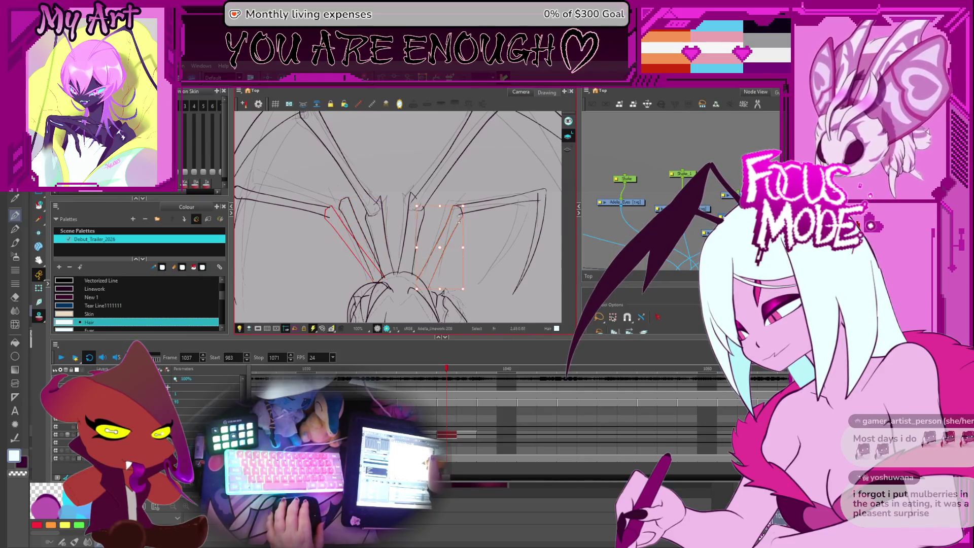
pyautogui.click(459, 199)
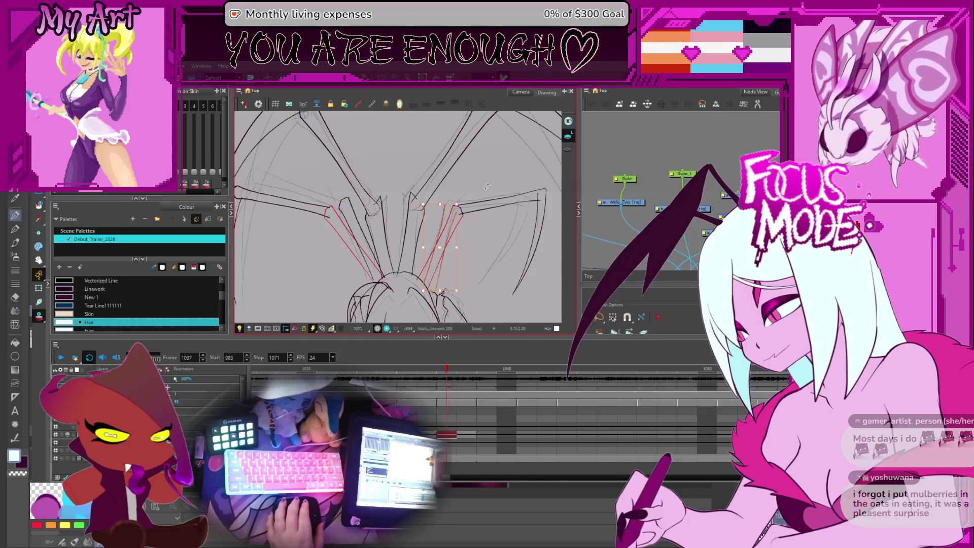
pyautogui.click(511, 212)
pyautogui.moveTo(501, 202); pyautogui.dragTo(467, 205)
pyautogui.click(466, 206)
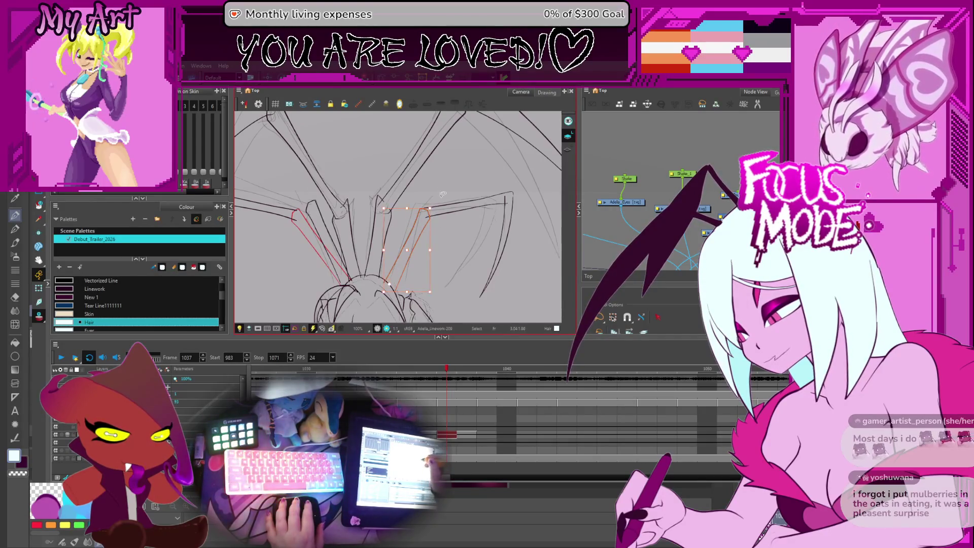
pyautogui.click(428, 204)
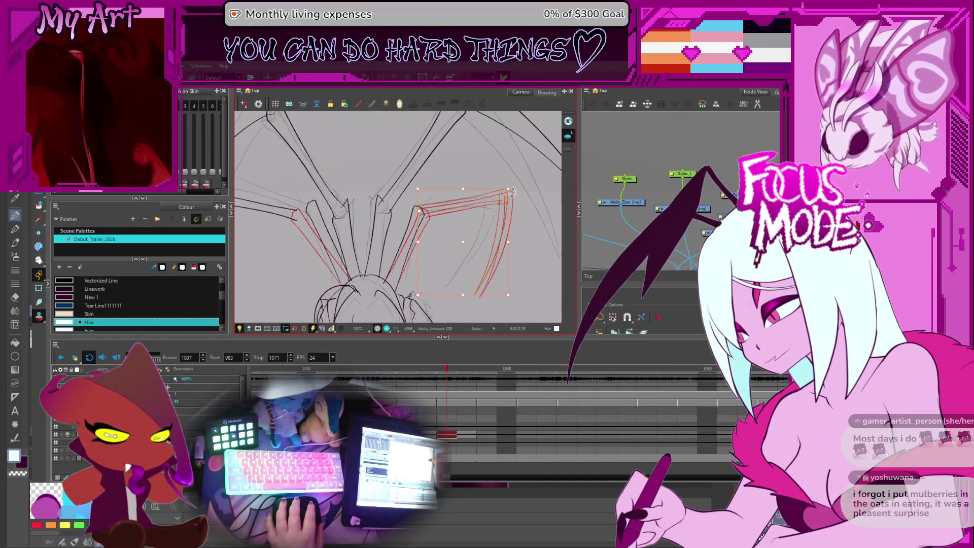
# Step: Draw the right leg's top edge and select the right and lower-right leg strokes against the reference
pyautogui.moveTo(439, 201); pyautogui.dragTo(520, 202)
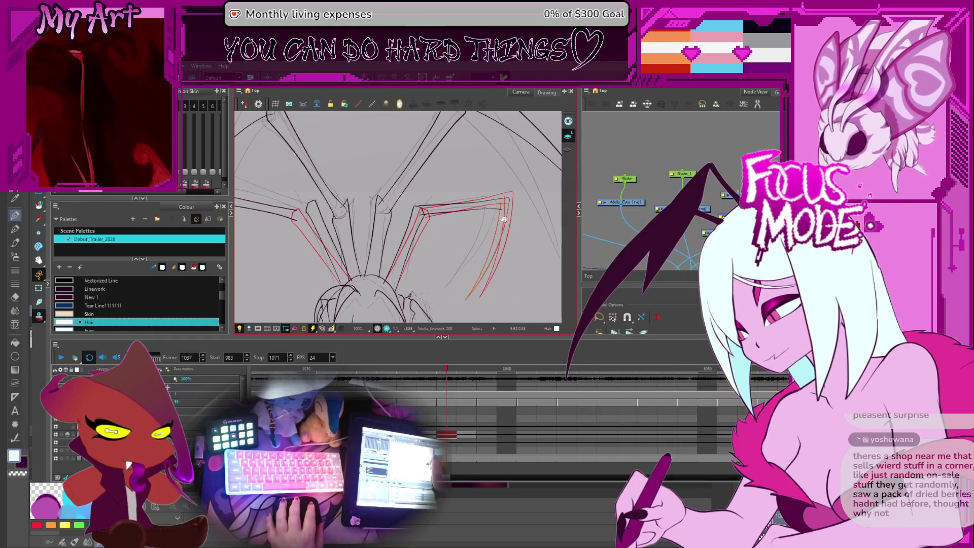
pyautogui.moveTo(506, 207); pyautogui.dragTo(494, 269)
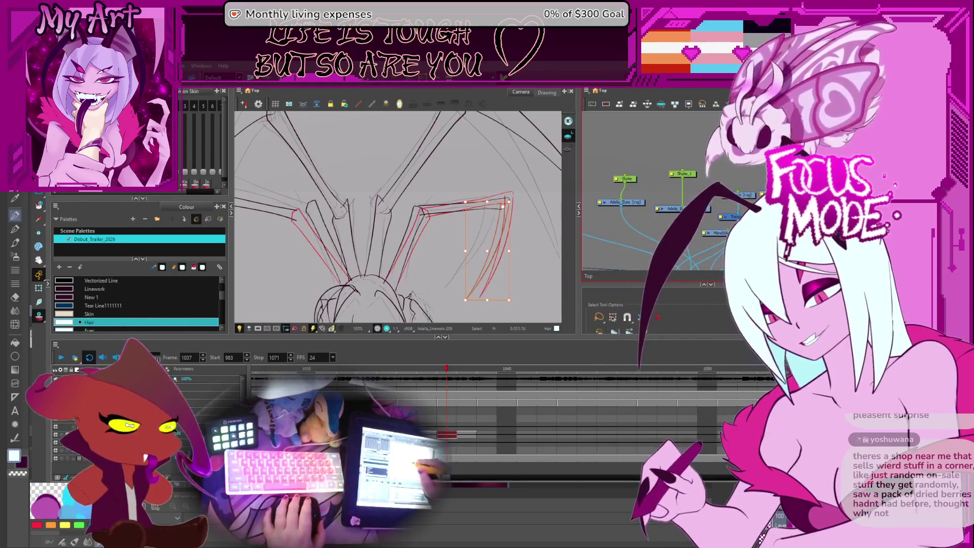
pyautogui.click(384, 228)
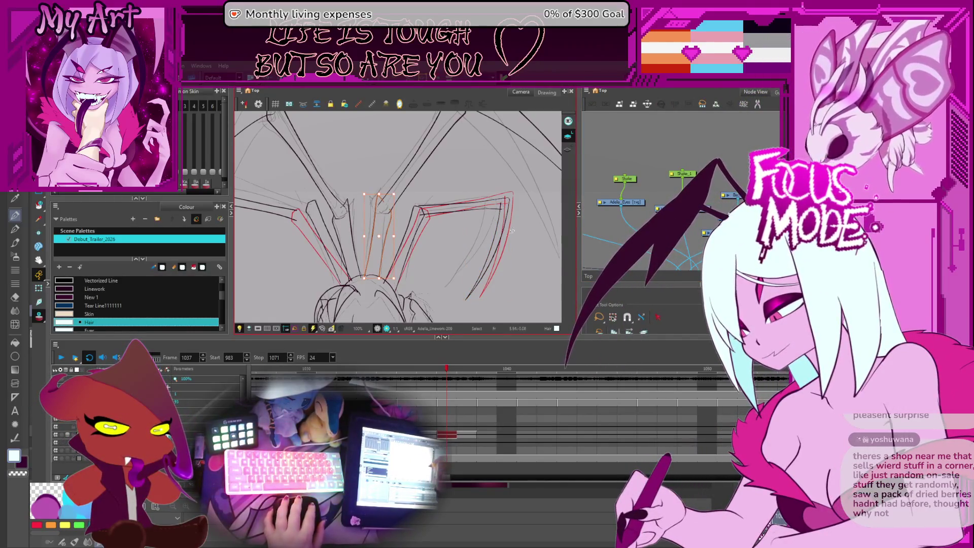
pyautogui.click(491, 249)
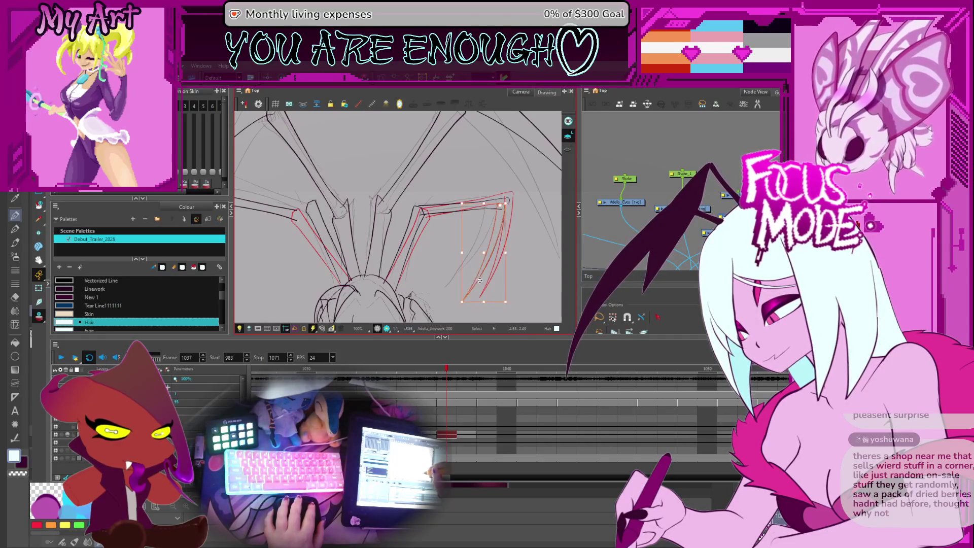
# Step: Clear the selection and pick the stroke at the right leg's corner for adjustment
pyautogui.click(454, 305)
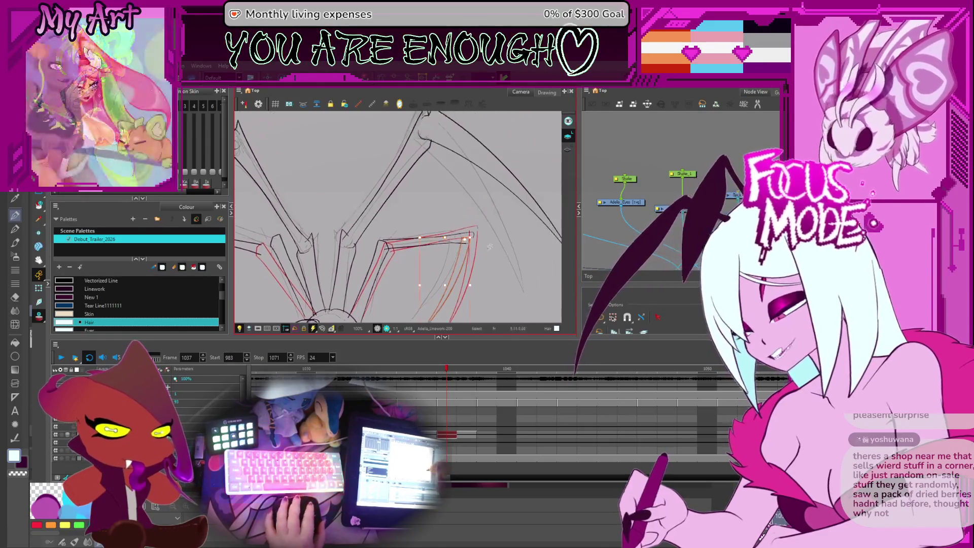
pyautogui.scroll(6, 448, 304)
pyautogui.moveTo(423, 245)
pyautogui.mouseDown()
pyautogui.moveTo(478, 256)
pyautogui.moveTo(468, 275)
pyautogui.moveTo(456, 258)
pyautogui.mouseUp()
pyautogui.scroll(2, 457, 251)
pyautogui.click(416, 233)
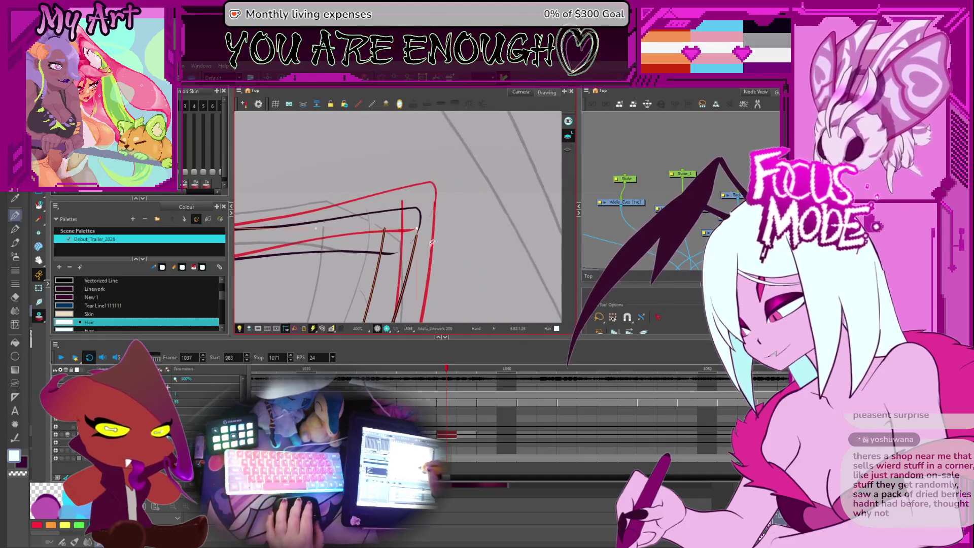
pyautogui.scroll(3, 417, 234)
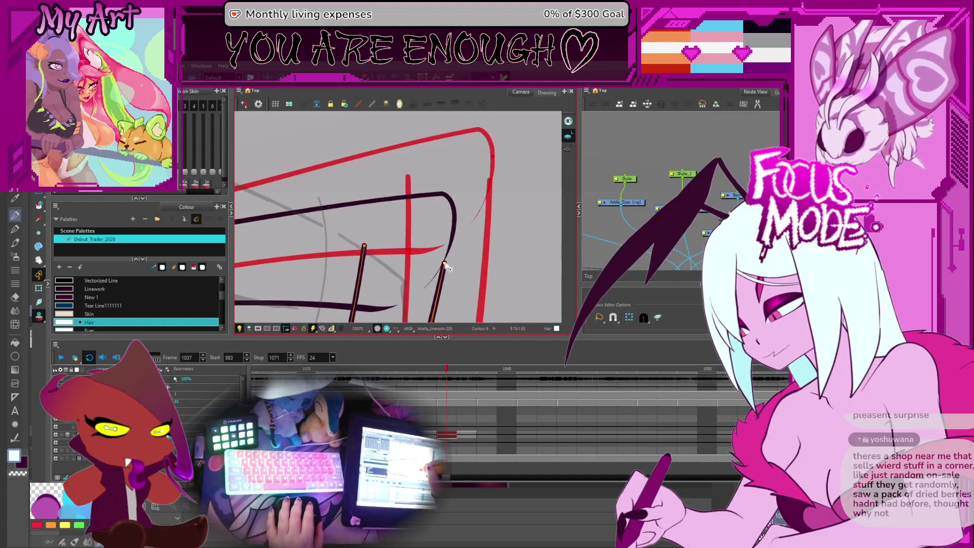
pyautogui.scroll(-2, 445, 259)
pyautogui.scroll(-2, 426, 228)
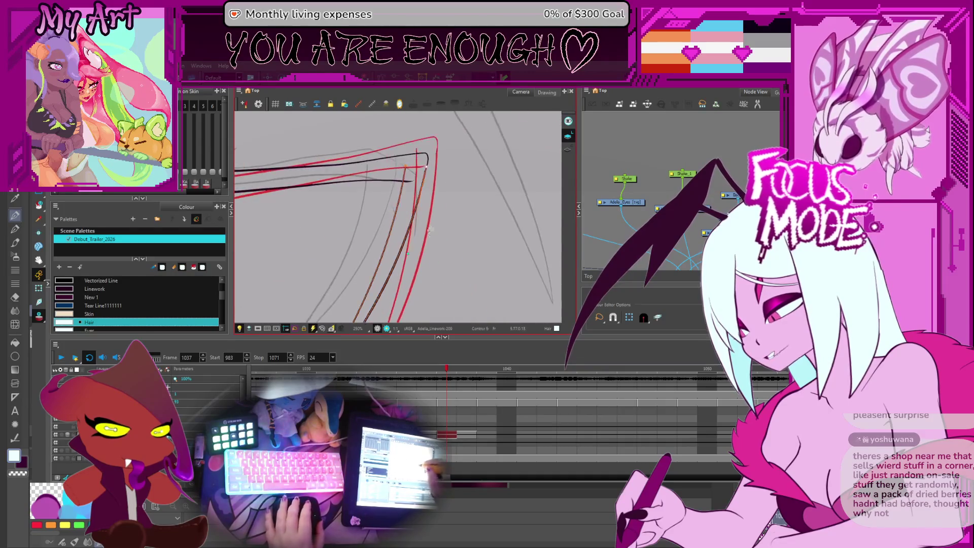
pyautogui.scroll(-2, 405, 199)
pyautogui.scroll(-2, 406, 200)
pyautogui.scroll(-1, 404, 228)
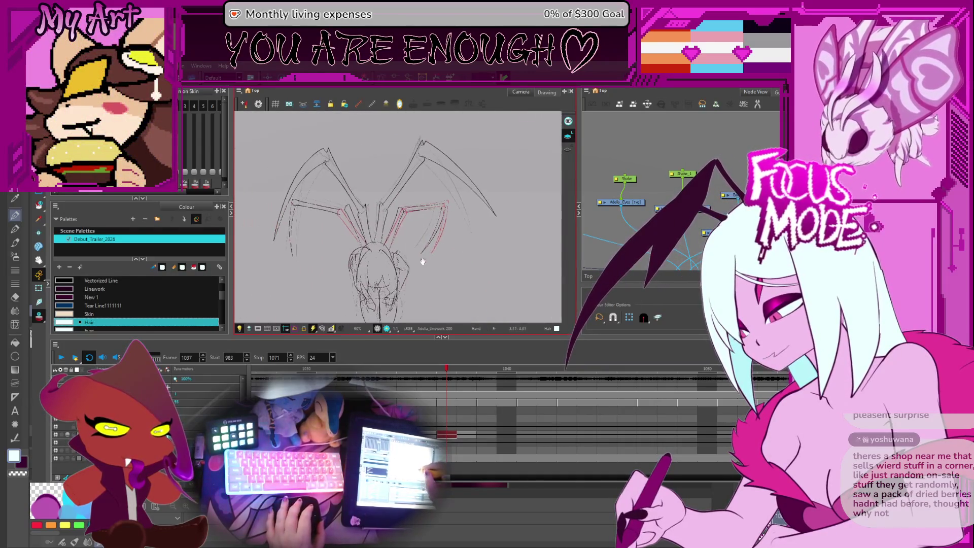
pyautogui.scroll(1, 403, 243)
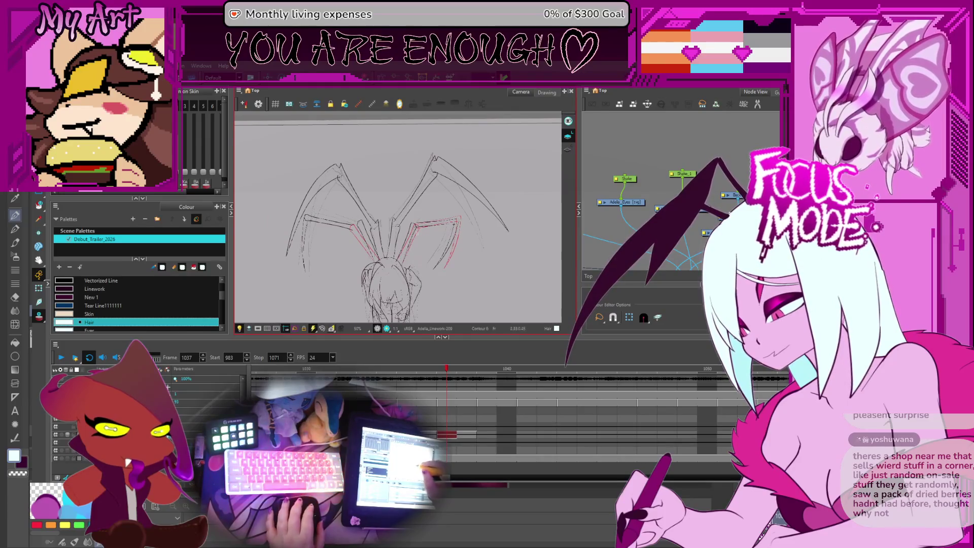
pyautogui.scroll(2, 465, 223)
pyautogui.scroll(1, 466, 223)
pyautogui.scroll(1, 449, 232)
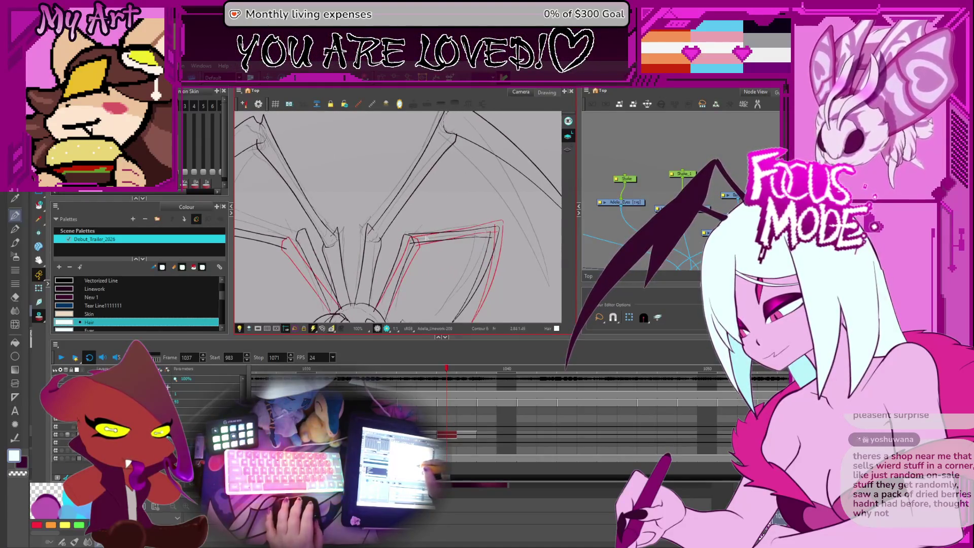
pyautogui.scroll(1, 418, 247)
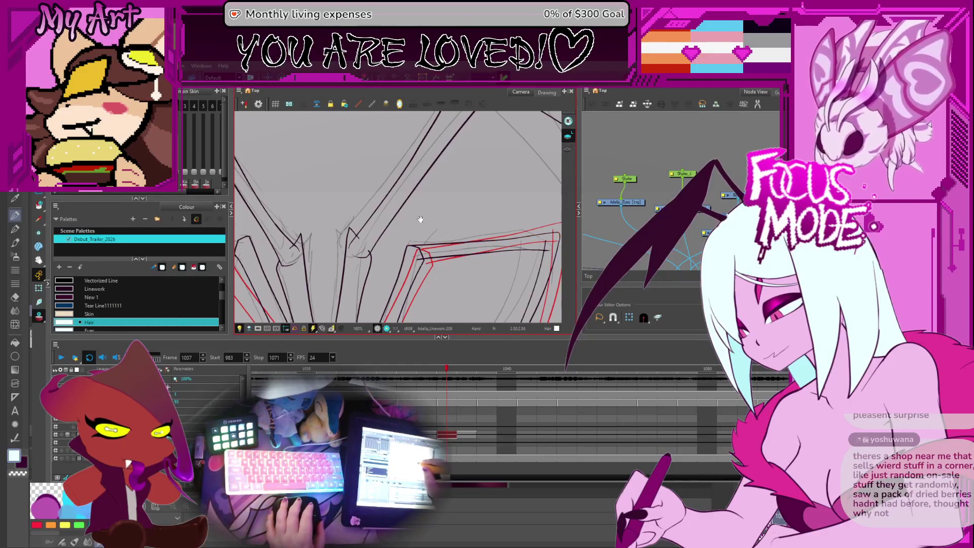
pyautogui.scroll(-2, 419, 219)
pyautogui.scroll(-2, 419, 219)
pyautogui.scroll(-1, 291, 195)
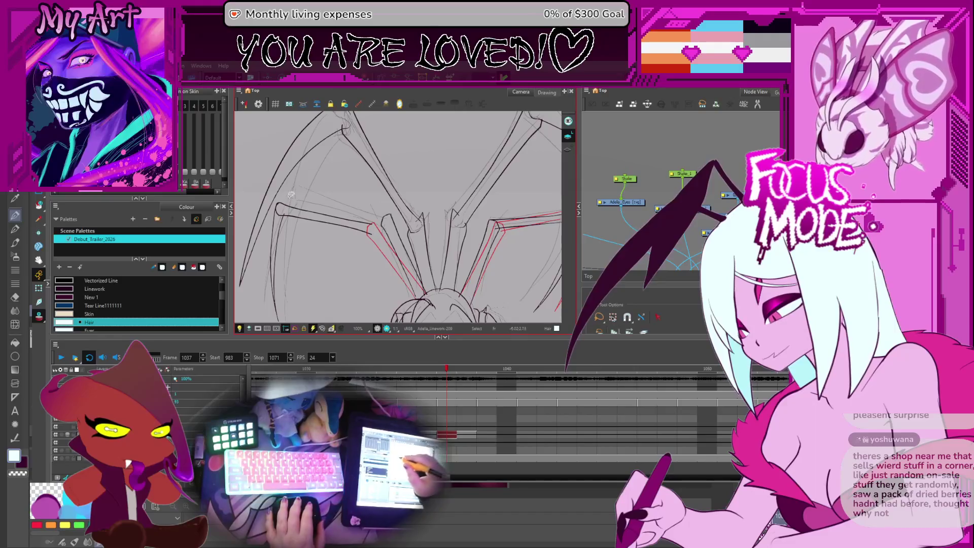
# Step: Select the upper and lower left leg strokes, then marquee the red leg strokes together
pyautogui.click(361, 231)
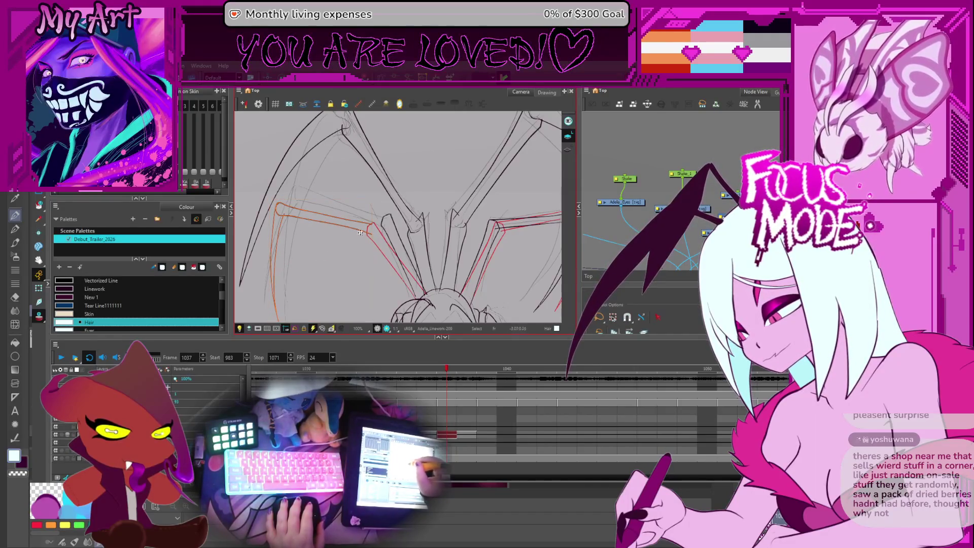
pyautogui.click(330, 221)
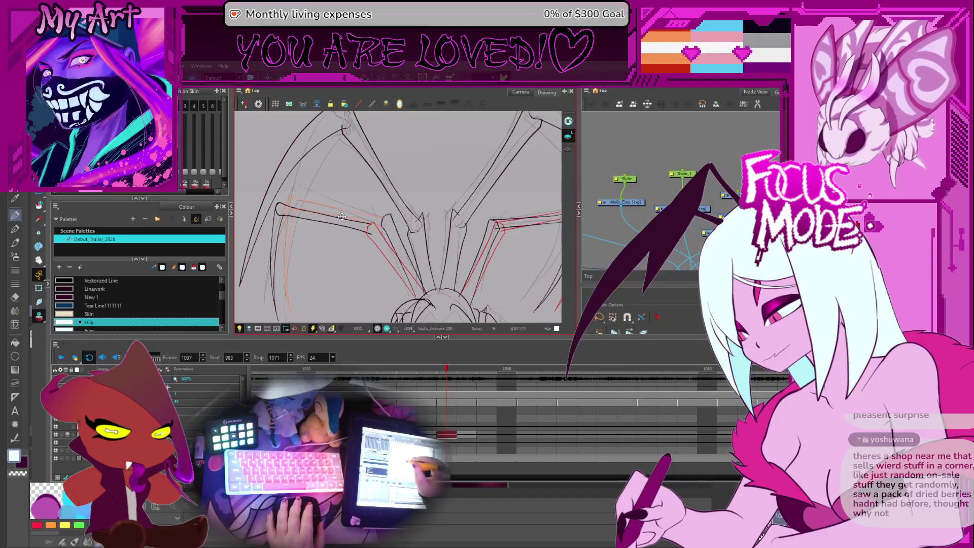
pyautogui.moveTo(342, 216); pyautogui.dragTo(372, 170)
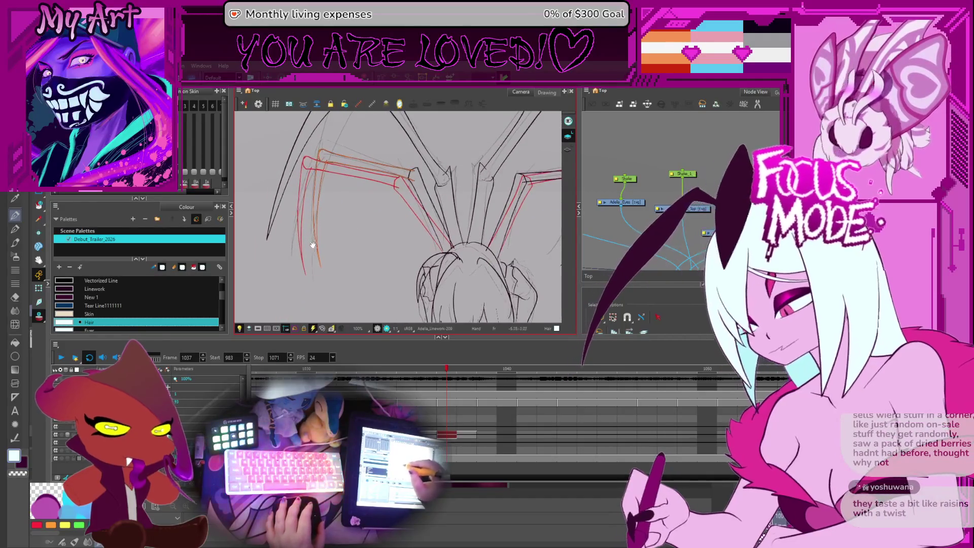
pyautogui.press('space')
pyautogui.click(327, 266)
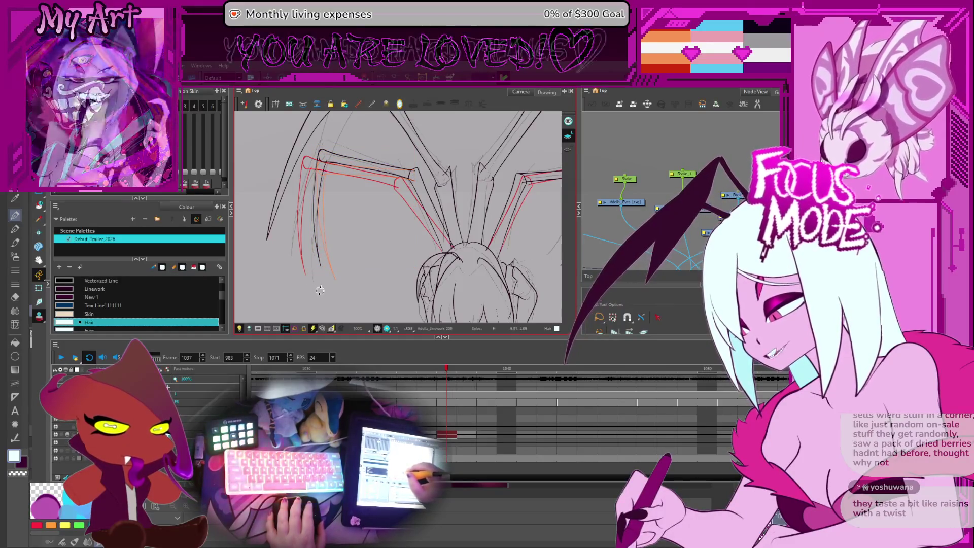
pyautogui.moveTo(320, 291); pyautogui.dragTo(418, 156)
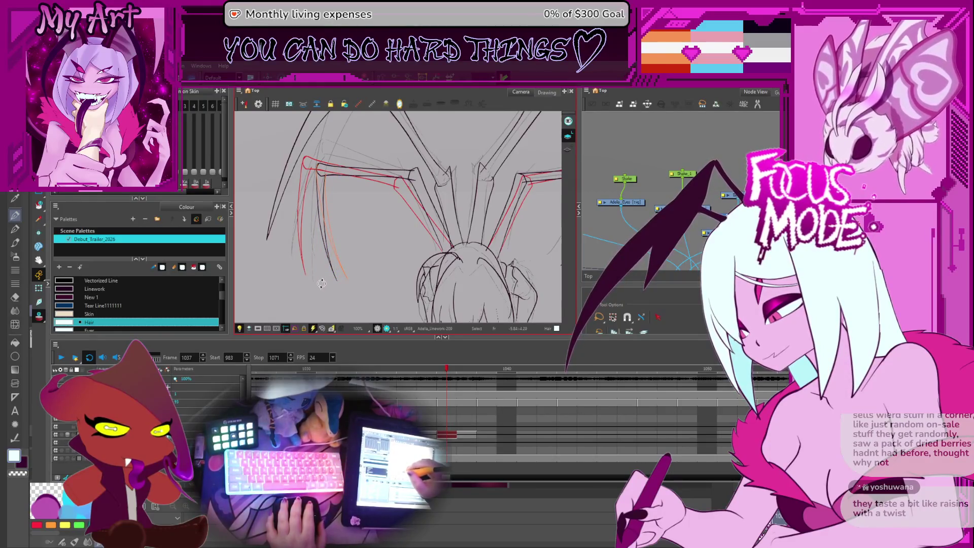
pyautogui.scroll(-1, 322, 283)
pyautogui.scroll(-1, 327, 274)
pyautogui.scroll(-1, 339, 264)
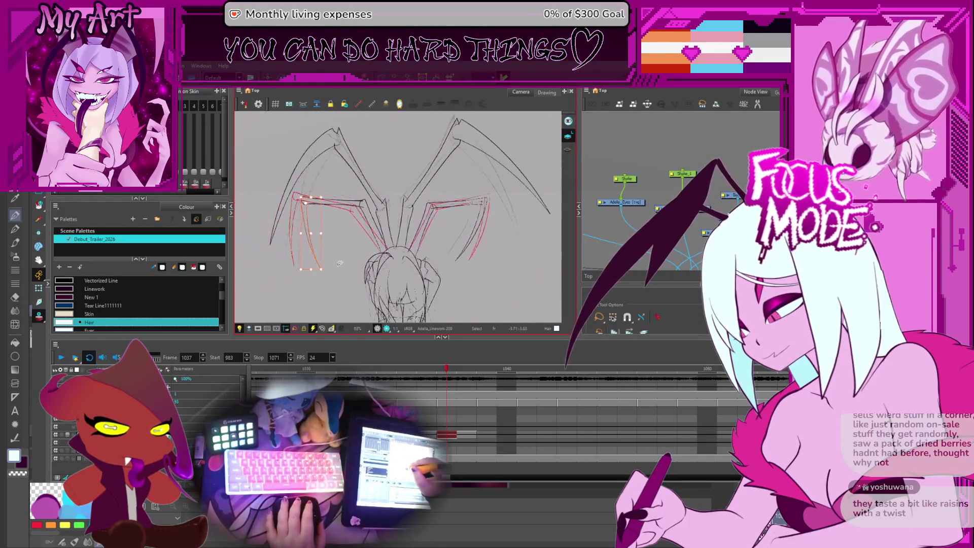
pyautogui.moveTo(338, 264)
pyautogui.mouseDown()
pyautogui.moveTo(381, 183)
pyautogui.moveTo(378, 155)
pyautogui.moveTo(369, 191)
pyautogui.mouseUp()
pyautogui.scroll(2, 351, 152)
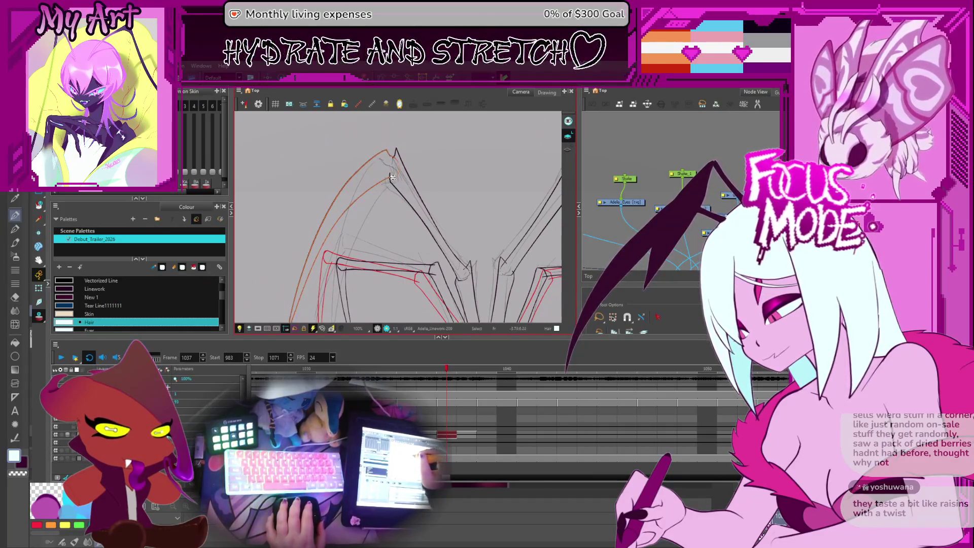
# Step: Isolate the left leg's long outer stroke as the only selected element
pyautogui.moveTo(394, 170); pyautogui.dragTo(429, 132)
pyautogui.click(359, 185)
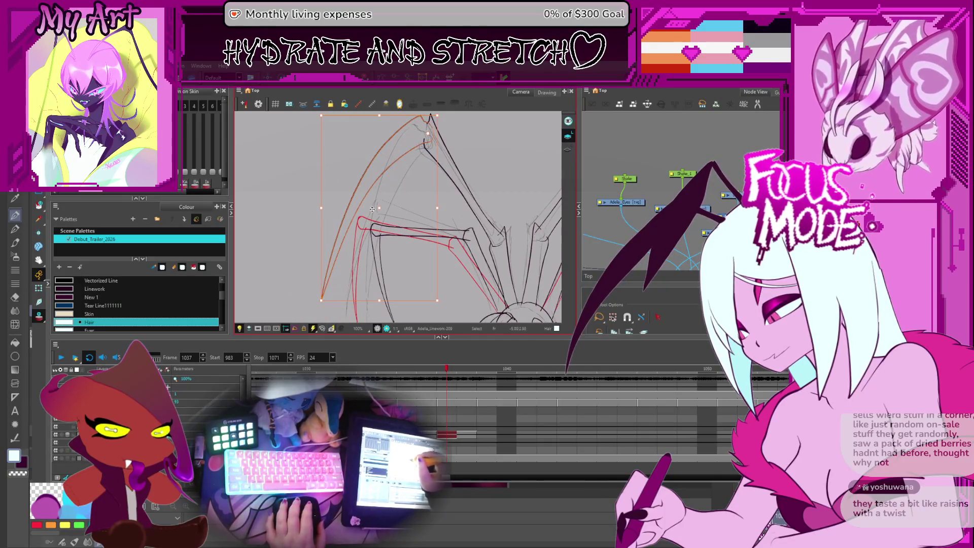
pyautogui.click(331, 310)
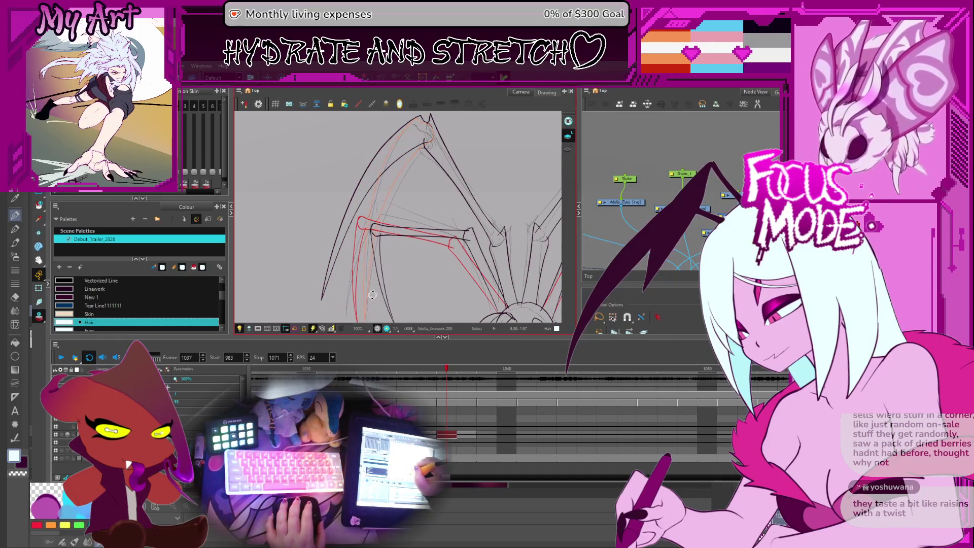
pyautogui.moveTo(372, 296); pyautogui.dragTo(365, 333)
pyautogui.click(396, 164)
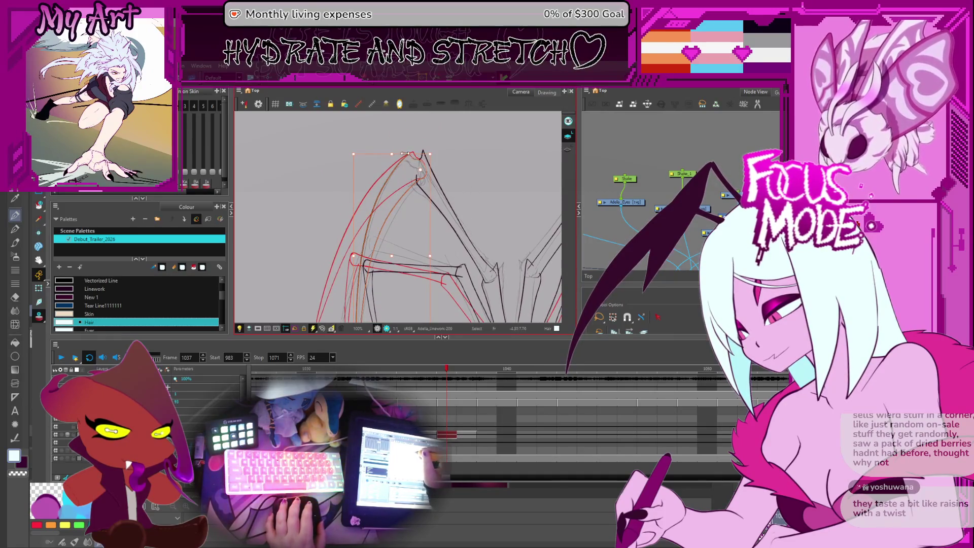
pyautogui.click(391, 156)
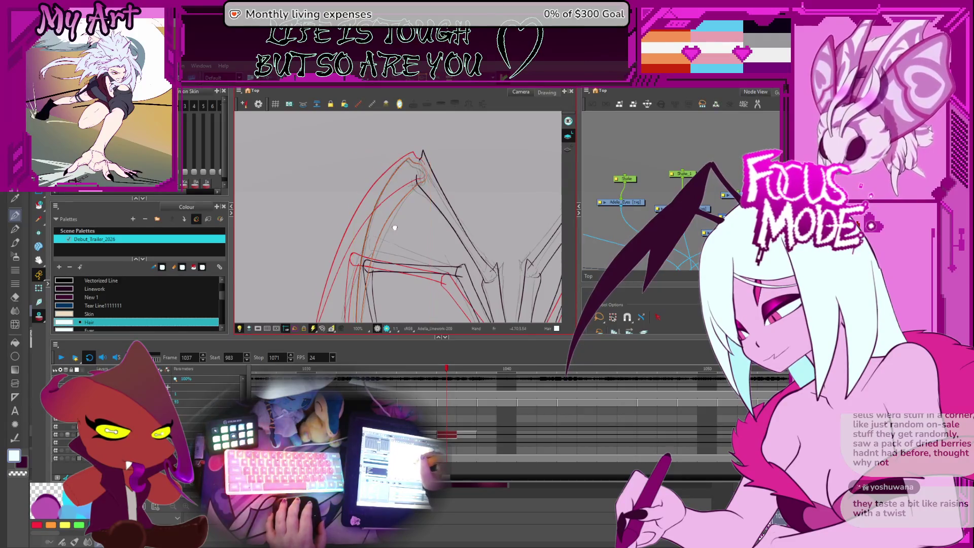
pyautogui.moveTo(394, 227); pyautogui.dragTo(379, 166)
pyautogui.click(374, 176)
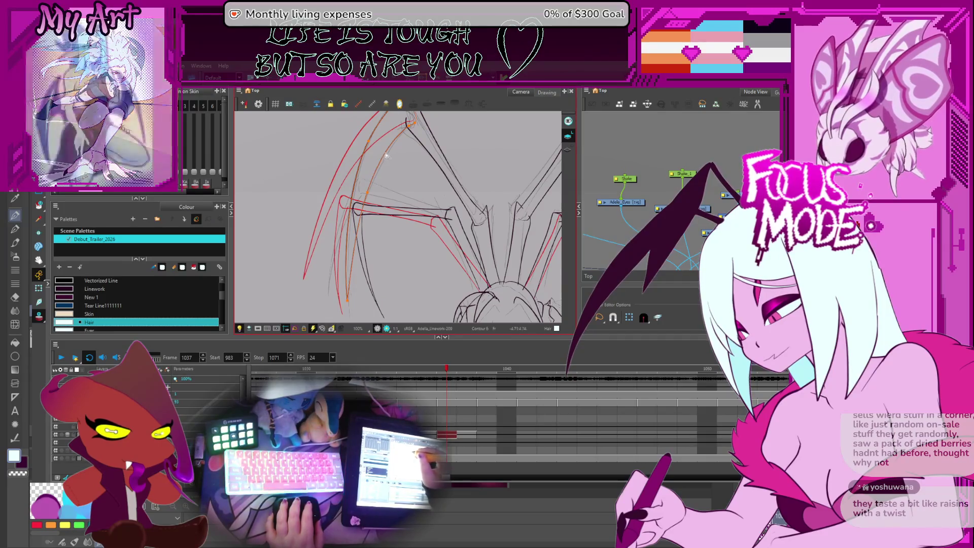
# Step: Lengthen the outer stroke downward along the red curve, then select the red strokes along the leg
pyautogui.moveTo(388, 159); pyautogui.dragTo(370, 178)
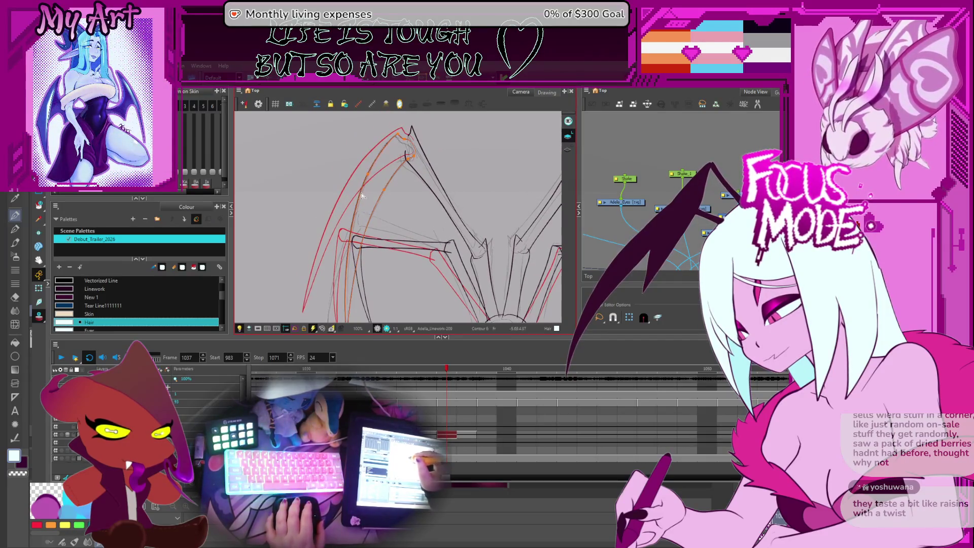
pyautogui.click(413, 184)
pyautogui.click(391, 200)
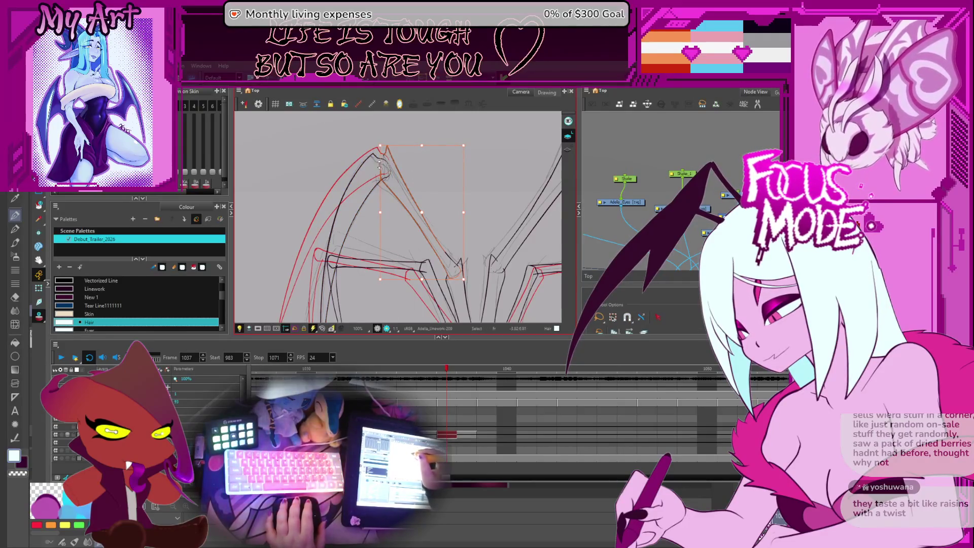
pyautogui.click(396, 149)
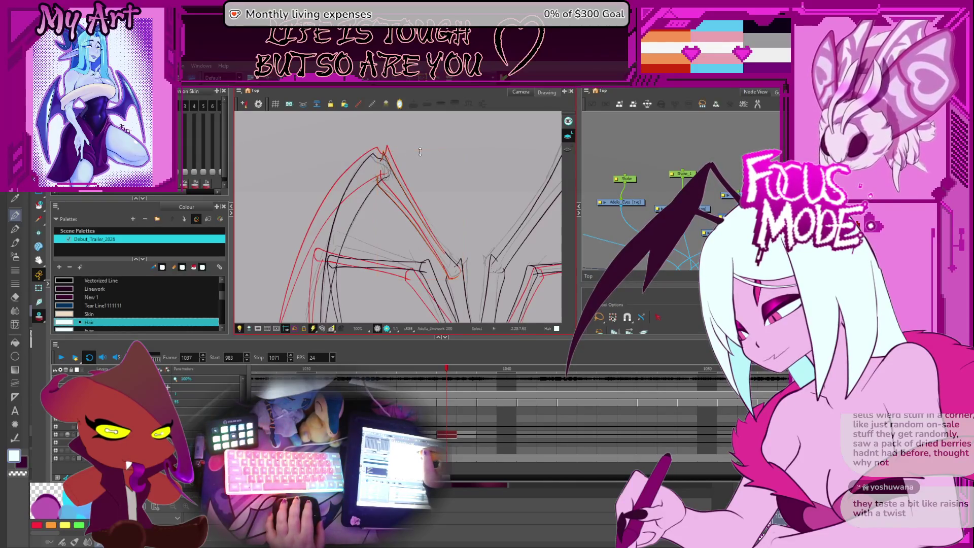
pyautogui.click(447, 248)
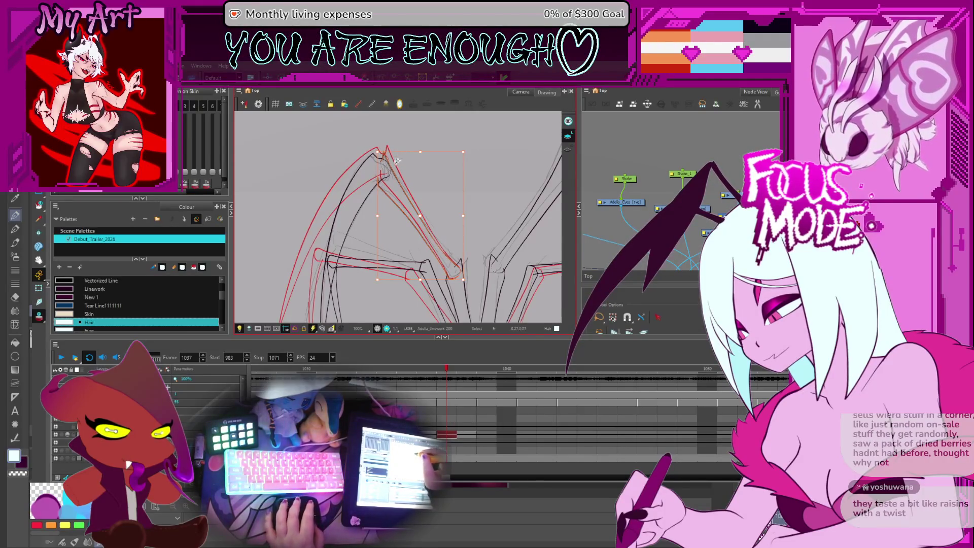
# Step: With the Contour Editor, pull the black stroke's peak points onto the red onion-skin tip
pyautogui.hotkey('alt', 'q')
pyautogui.scroll(2, 396, 159)
pyautogui.scroll(2, 372, 184)
pyautogui.moveTo(373, 185); pyautogui.dragTo(371, 173)
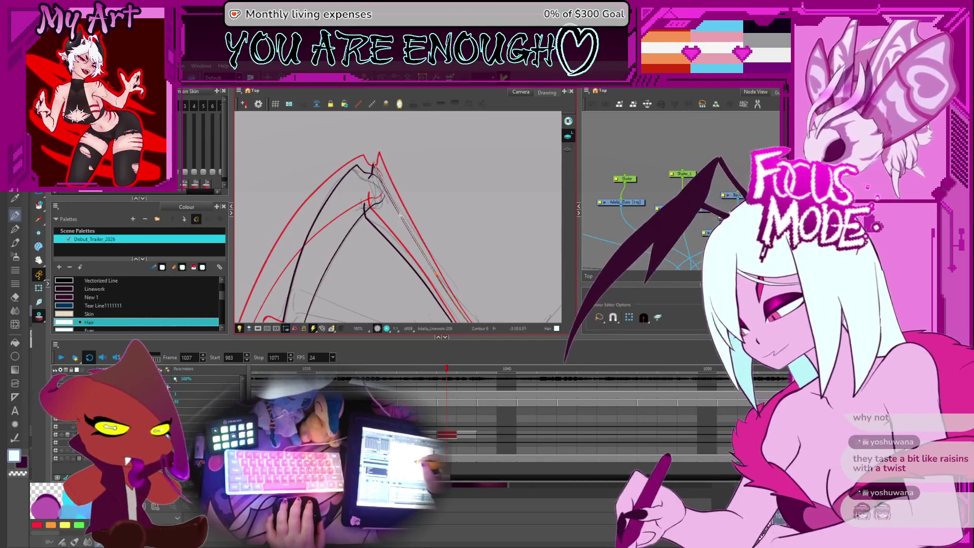
pyautogui.click(374, 171)
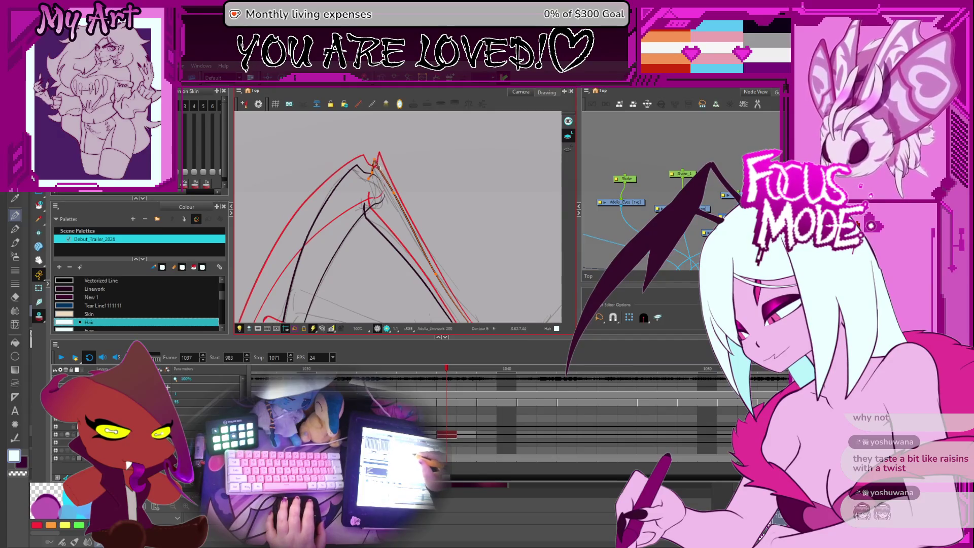
pyautogui.scroll(3, 373, 164)
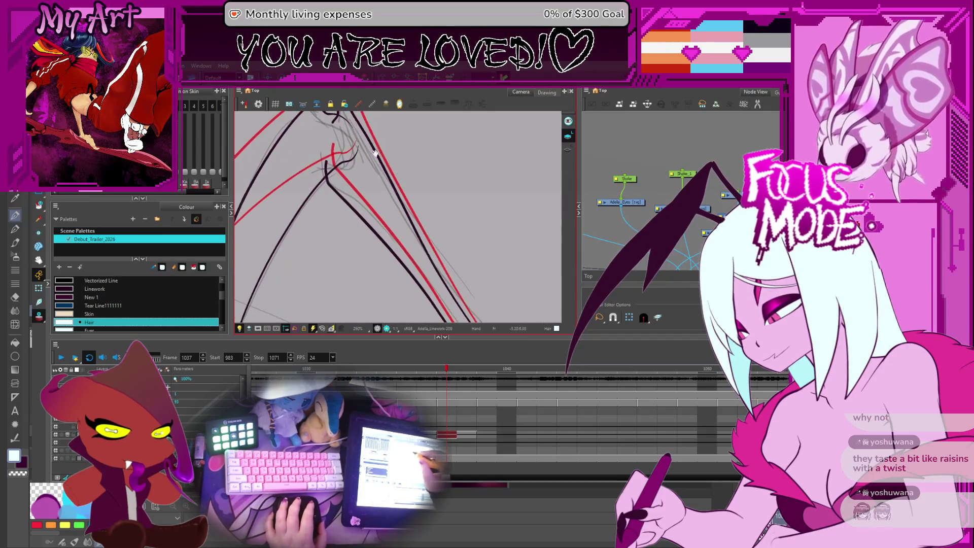
pyautogui.moveTo(375, 153); pyautogui.dragTo(374, 177)
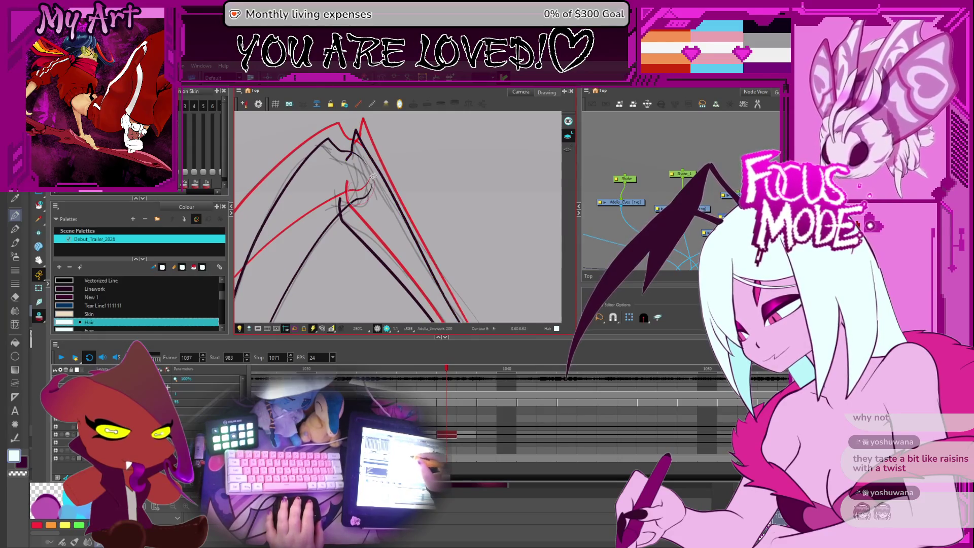
pyautogui.click(355, 204)
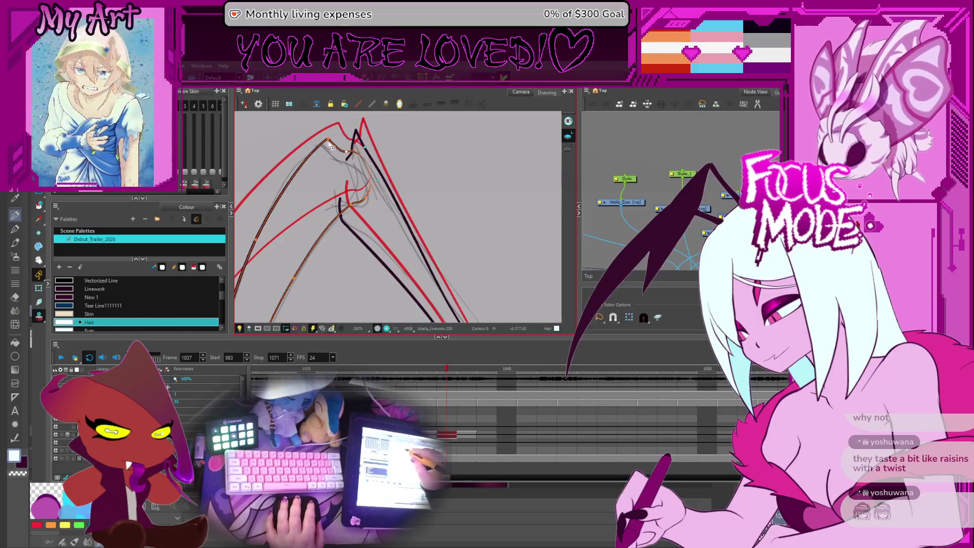
pyautogui.scroll(-1, 335, 153)
pyautogui.scroll(-1, 343, 167)
pyautogui.scroll(-1, 351, 183)
pyautogui.scroll(1, 355, 187)
pyautogui.scroll(2, 372, 207)
pyautogui.scroll(1, 391, 228)
pyautogui.scroll(1, 411, 255)
pyautogui.scroll(-1, 396, 221)
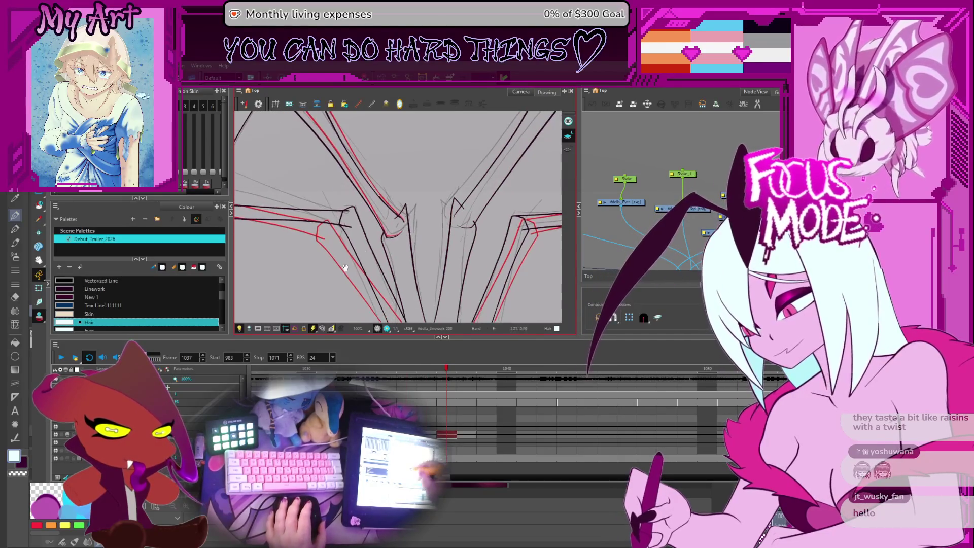
pyautogui.scroll(-1, 396, 211)
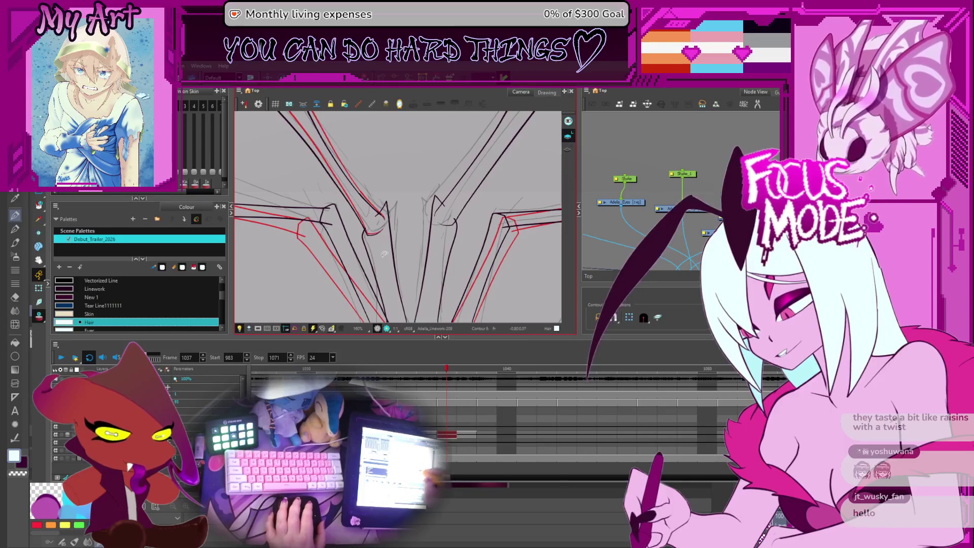
pyautogui.scroll(1, 373, 206)
pyautogui.scroll(1, 368, 209)
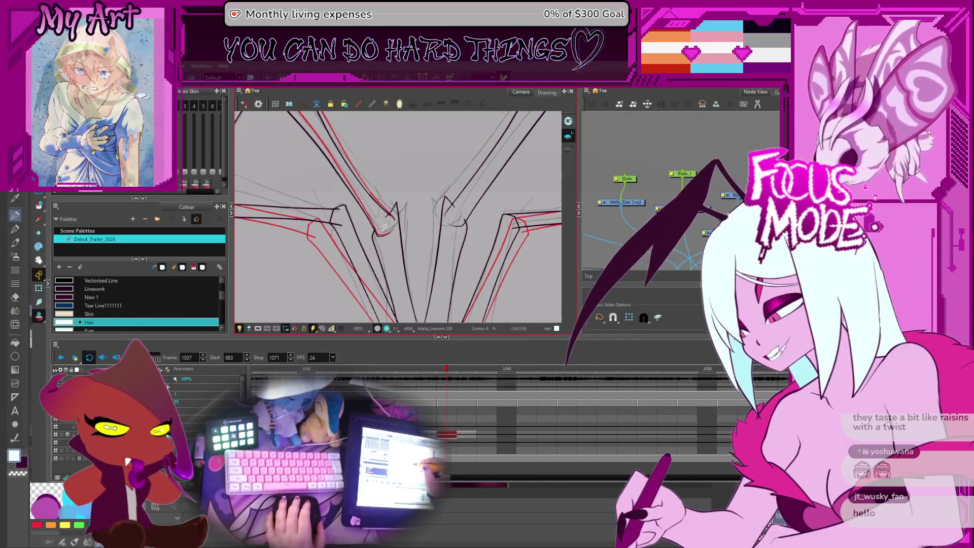
pyautogui.scroll(3, 377, 239)
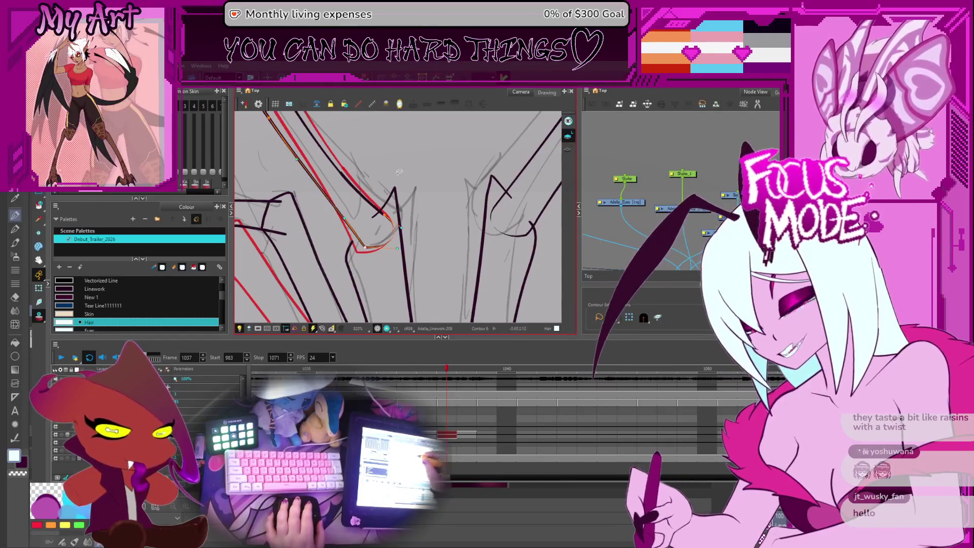
pyautogui.scroll(-3, 395, 203)
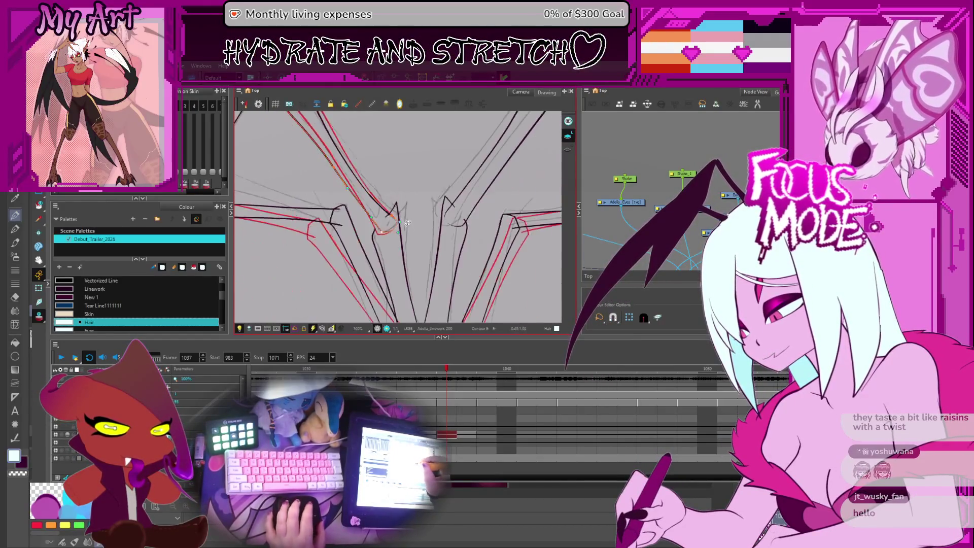
# Step: Select the long diagonal leg stroke at the lower joints, tilting and zooming out to view the whole leg
pyautogui.click(408, 204)
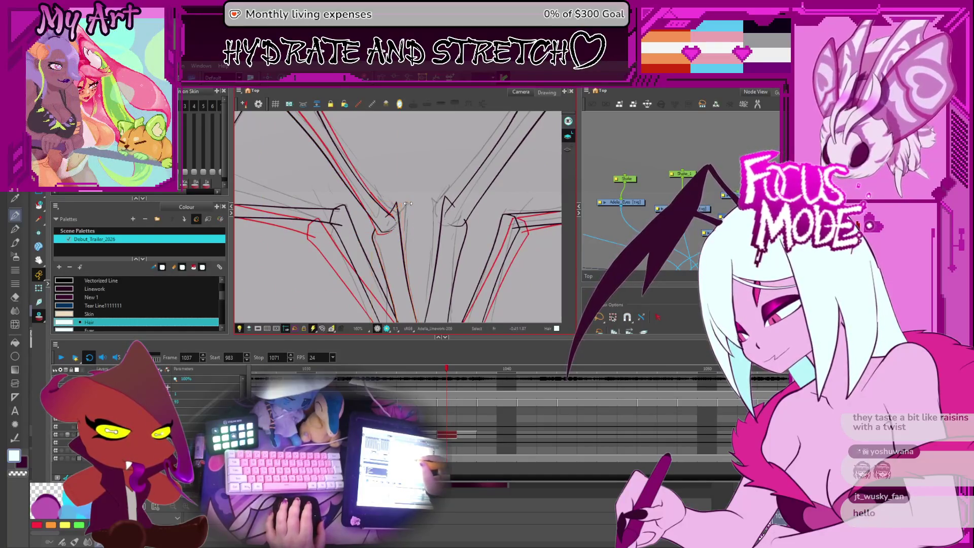
pyautogui.click(389, 216)
pyautogui.scroll(2, 395, 224)
pyautogui.scroll(1, 378, 240)
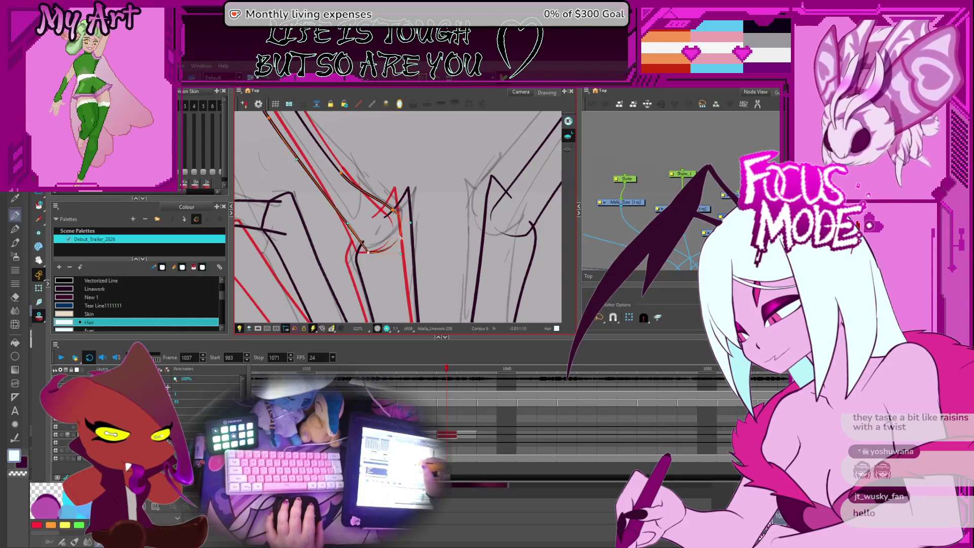
pyautogui.moveTo(390, 214)
pyautogui.mouseDown()
pyautogui.moveTo(371, 236)
pyautogui.moveTo(342, 240)
pyautogui.mouseUp()
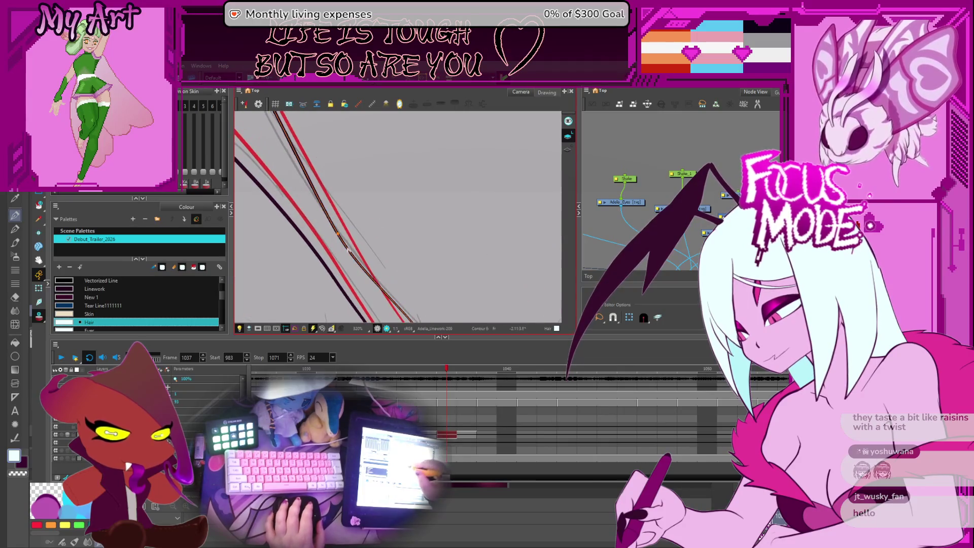
pyautogui.press('2')
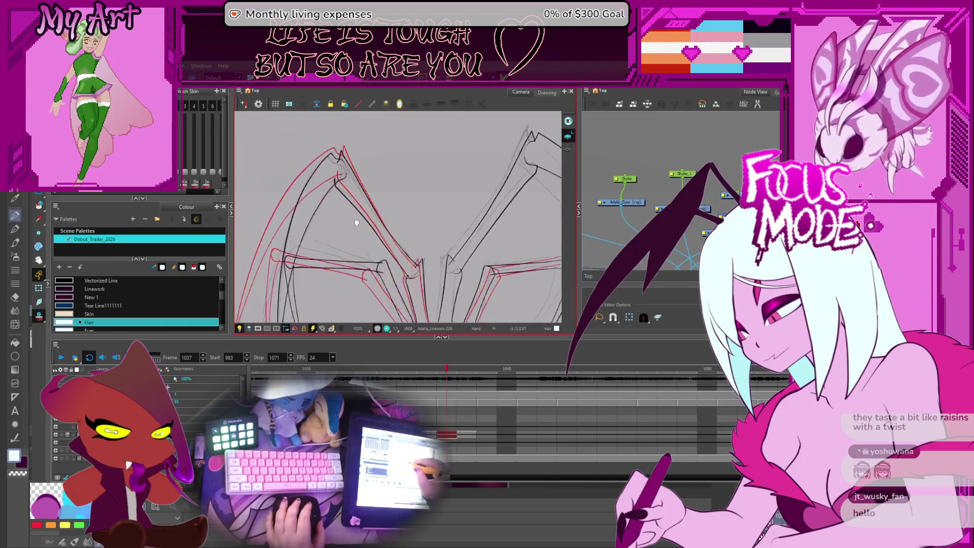
# Step: Reset the canvas rotation upright and fit the whole drawing in view
pyautogui.press('2')
pyautogui.press('1')
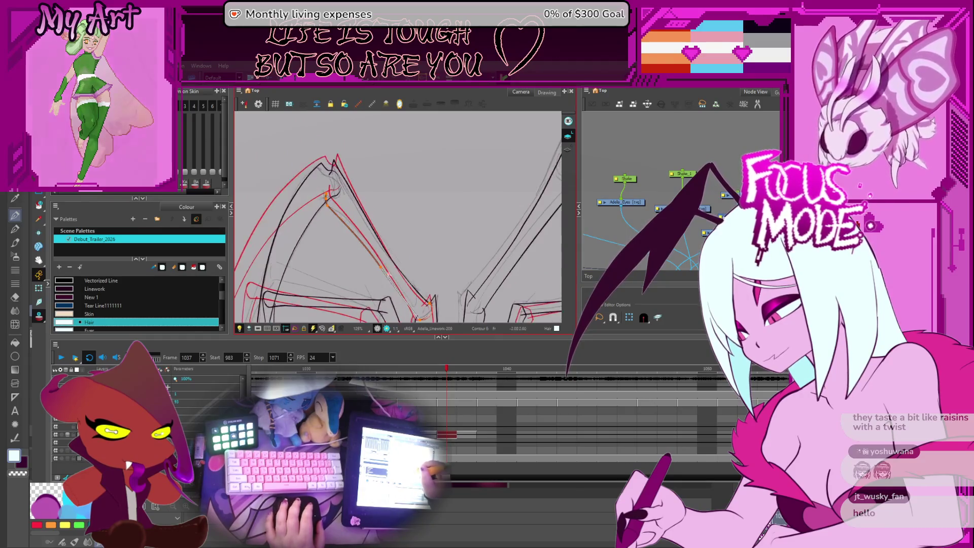
pyautogui.hotkey('shift', 'x')
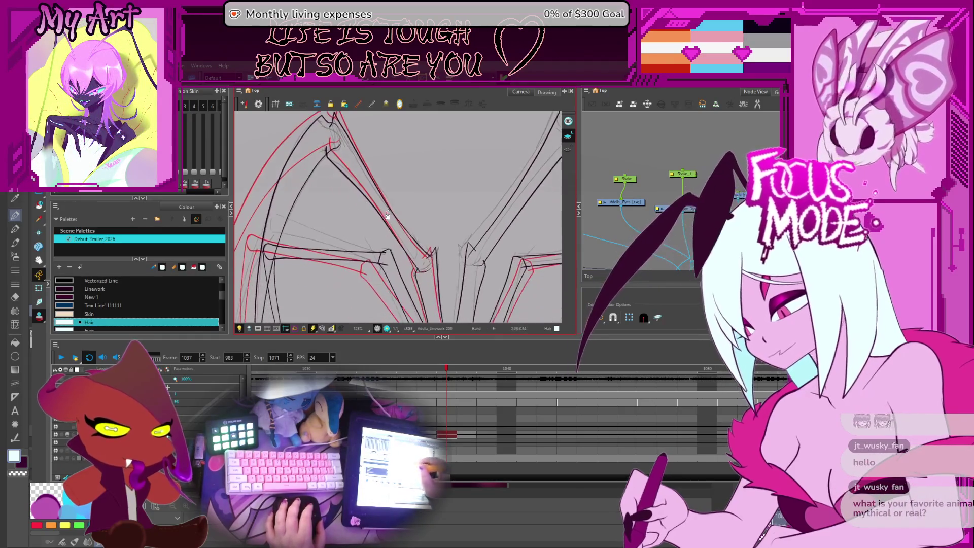
pyautogui.press('2')
pyautogui.moveTo(427, 278)
pyautogui.mouseDown()
pyautogui.moveTo(381, 251)
pyautogui.moveTo(454, 245)
pyautogui.mouseUp()
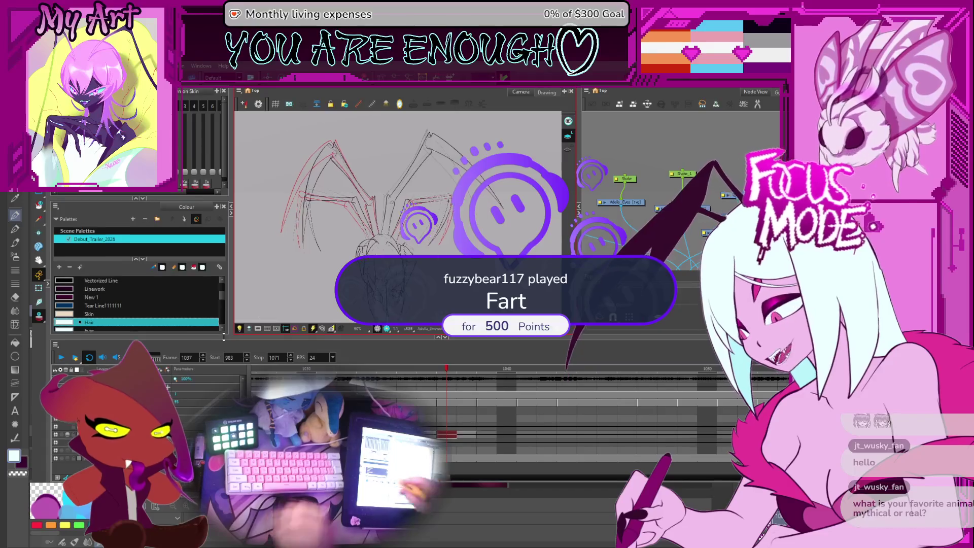
# Step: Play the animation through, stop it, and step ahead one frame
pyautogui.click(61, 357)
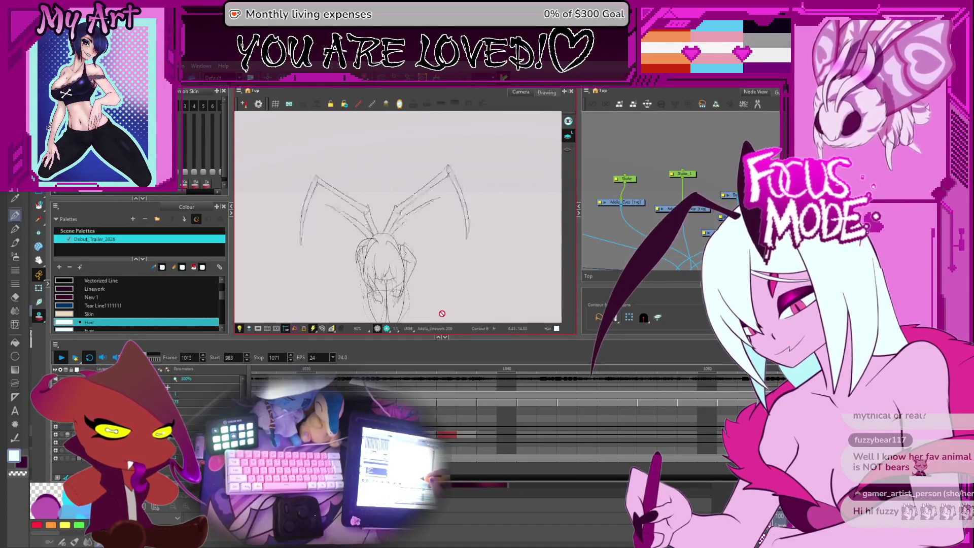
pyautogui.click(63, 358)
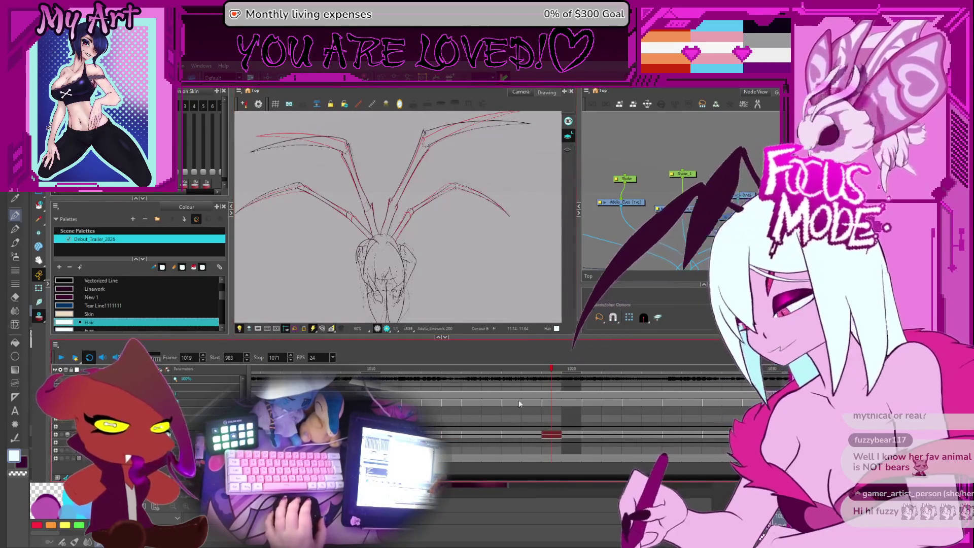
pyautogui.press('.')
pyautogui.press('.')
pyautogui.press('.')
pyautogui.press('.')
pyautogui.press('.')
pyautogui.press('.')
pyautogui.press('.')
pyautogui.press('.')
pyautogui.press('.')
pyautogui.press('.')
pyautogui.press('.')
pyautogui.scroll(1, 398, 217)
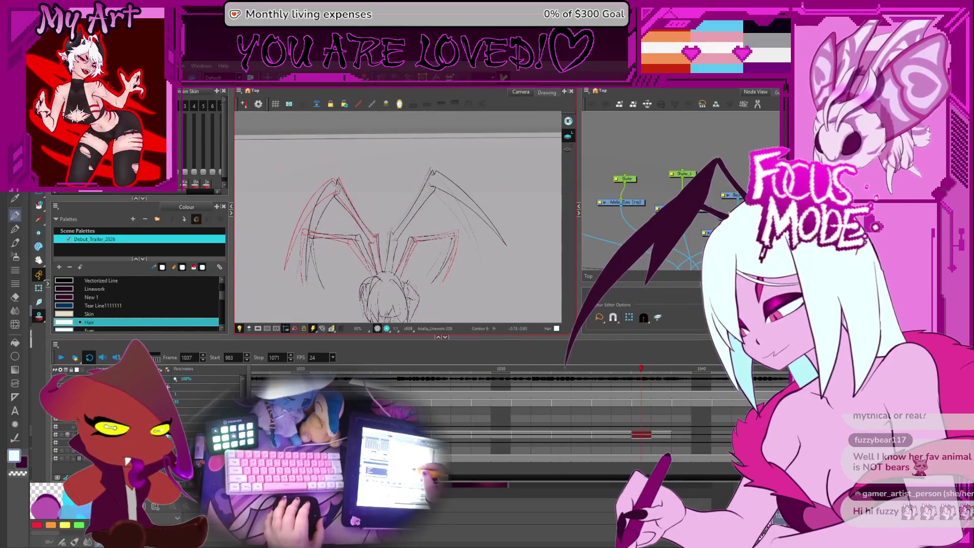
pyautogui.scroll(-1, 480, 278)
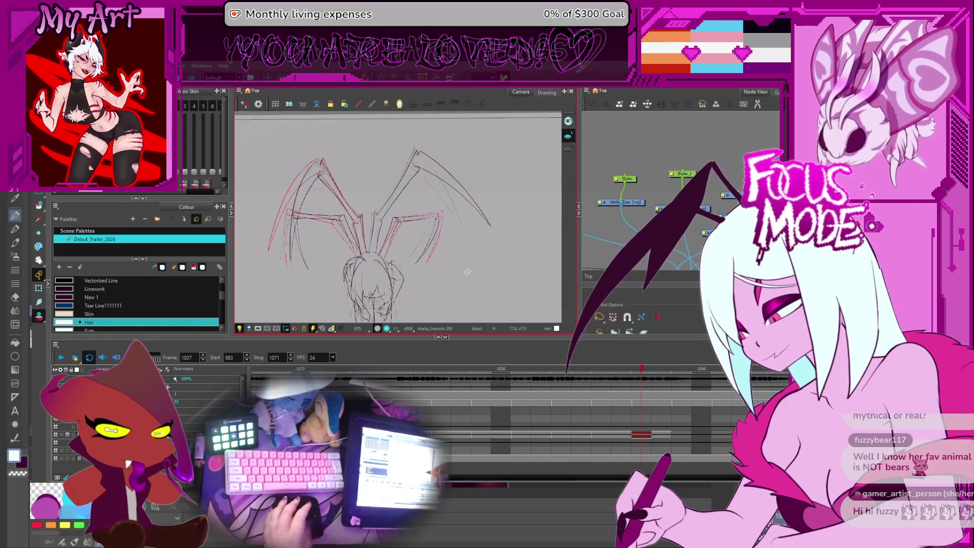
# Step: Return to frame 1037 and select the left-sloping and central vertical leg strokes
pyautogui.press(',')
pyautogui.press(',')
pyautogui.press('.')
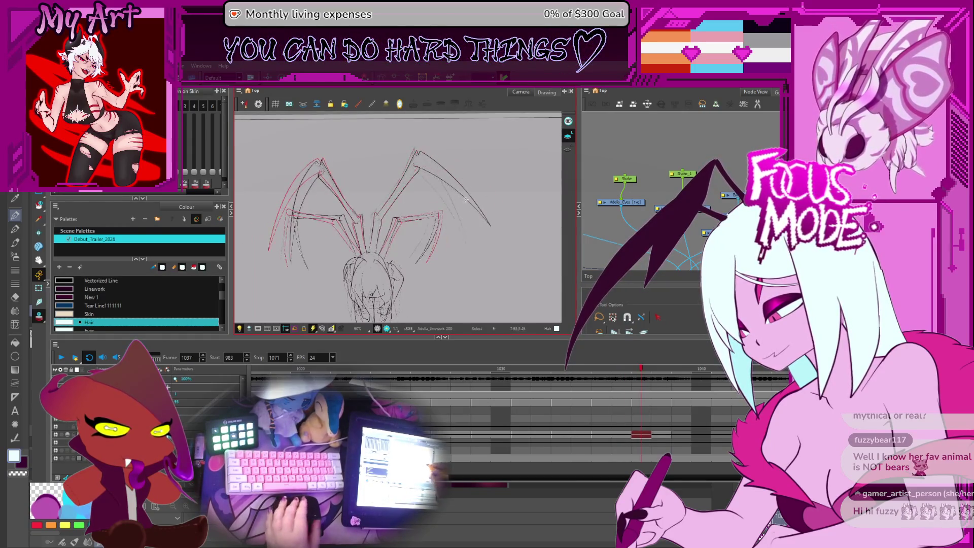
pyautogui.moveTo(403, 213); pyautogui.dragTo(401, 232)
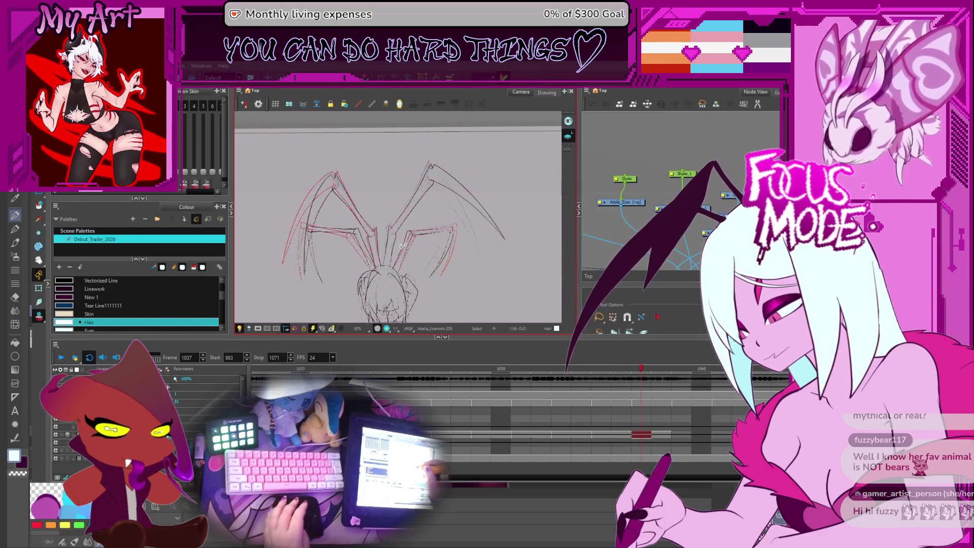
pyautogui.scroll(3, 473, 193)
pyautogui.scroll(2, 457, 206)
pyautogui.click(418, 230)
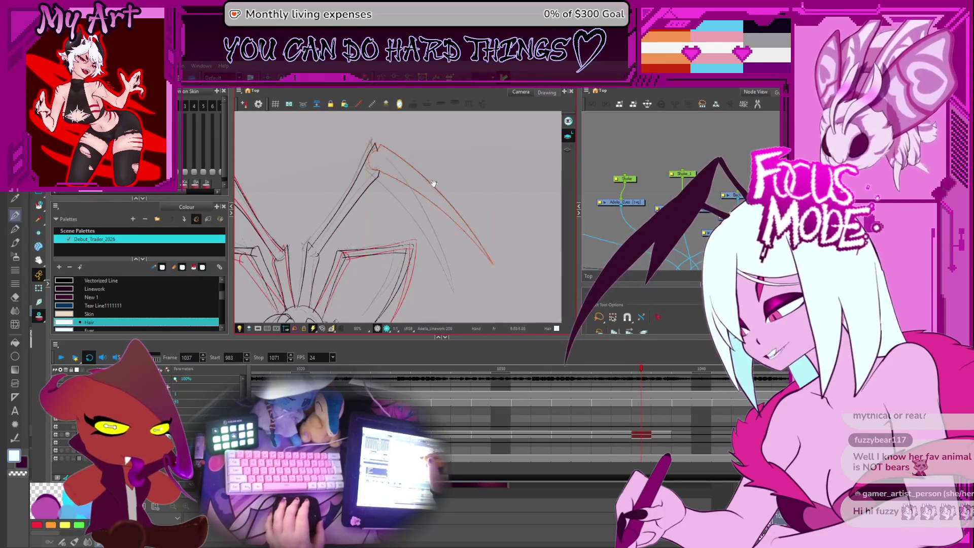
pyautogui.click(335, 208)
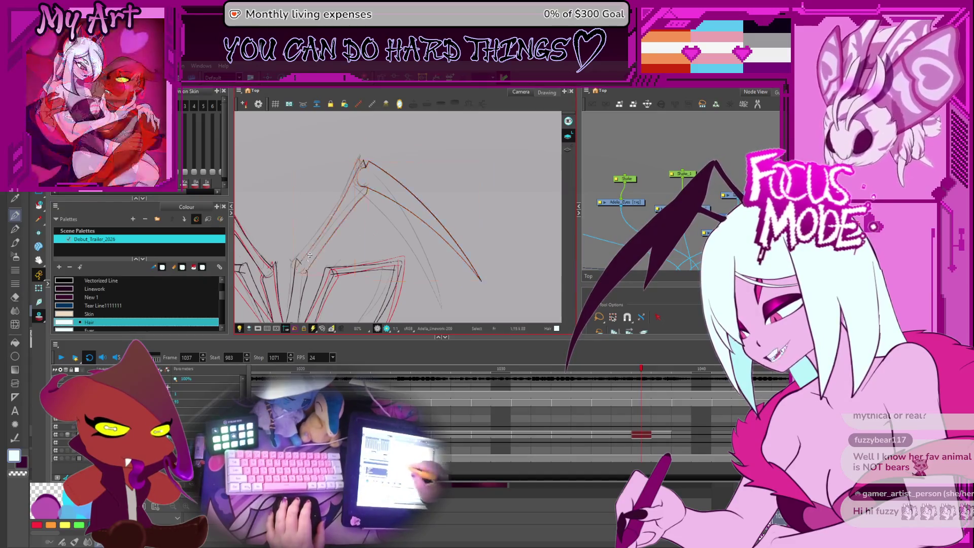
pyautogui.moveTo(303, 282); pyautogui.dragTo(407, 241)
pyautogui.click(407, 242)
pyautogui.scroll(2, 404, 236)
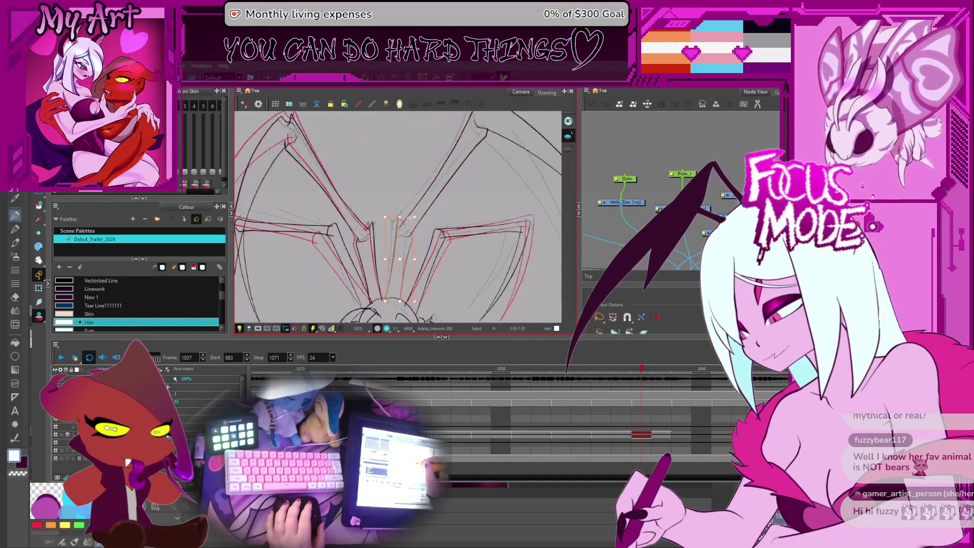
pyautogui.scroll(1, 391, 215)
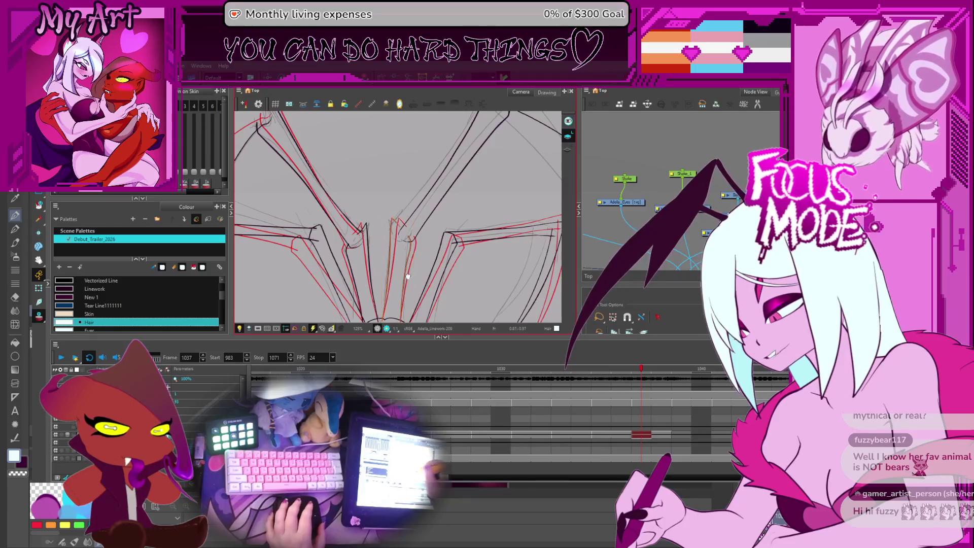
# Step: Add a stroke along the long diagonal leg and pick the left leg line in the Contour Editor
pyautogui.moveTo(410, 277); pyautogui.dragTo(425, 226)
pyautogui.moveTo(411, 183); pyautogui.dragTo(390, 263)
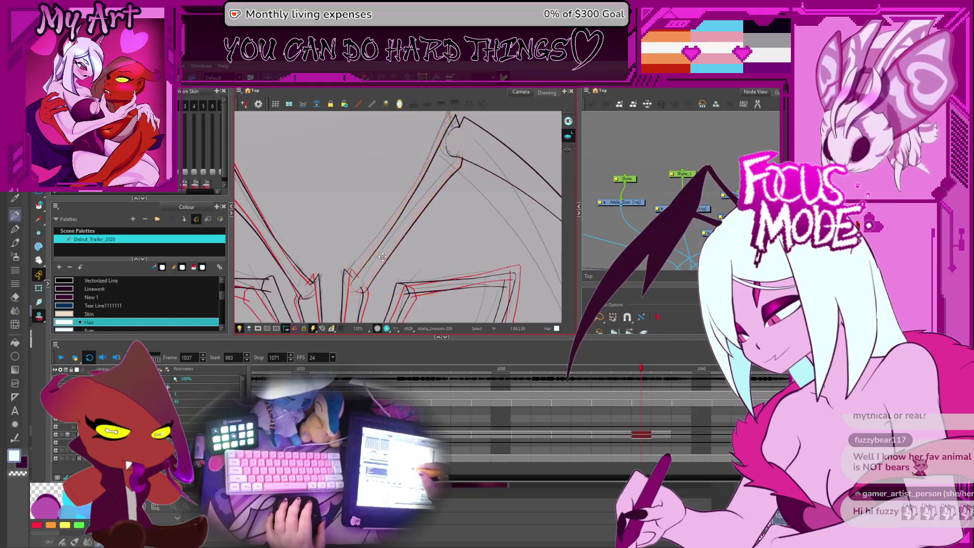
pyautogui.moveTo(456, 141)
pyautogui.mouseDown()
pyautogui.moveTo(375, 287)
pyautogui.moveTo(398, 247)
pyautogui.mouseUp()
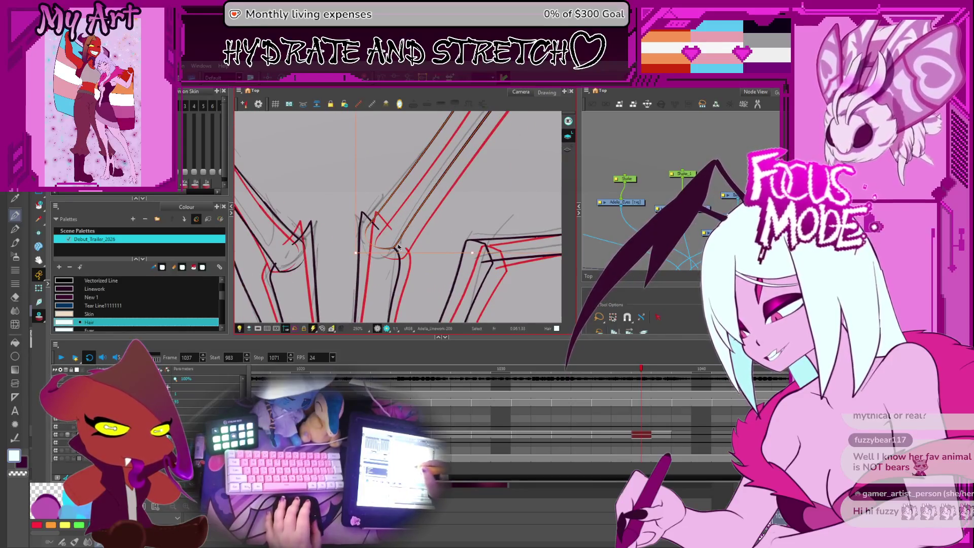
pyautogui.hotkey('alt', 'q')
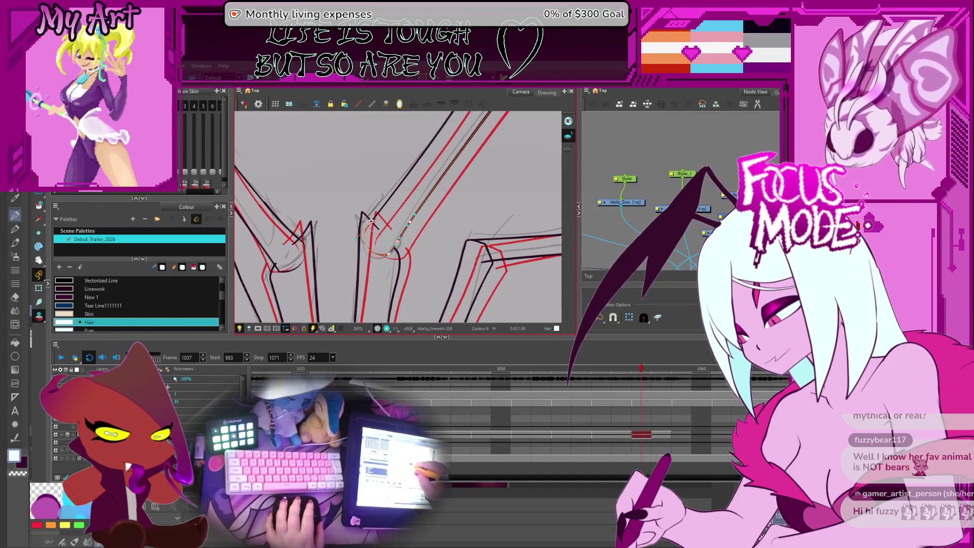
pyautogui.click(373, 225)
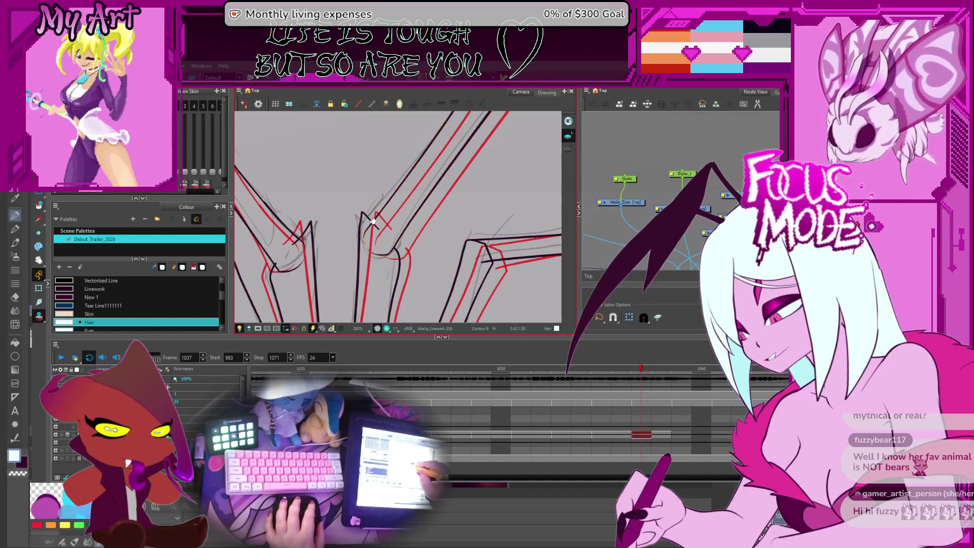
pyautogui.scroll(-3, 372, 223)
pyautogui.moveTo(372, 223); pyautogui.dragTo(384, 255)
pyautogui.scroll(2, 384, 254)
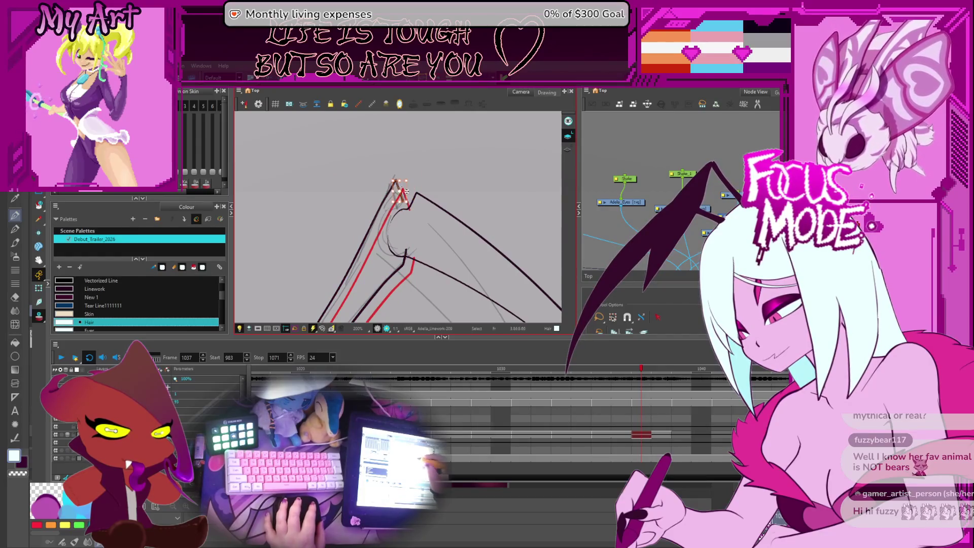
# Step: Reshape the leg-tip stroke onto the red onion skin and redraw along the black leg line
pyautogui.moveTo(400, 189); pyautogui.dragTo(416, 188)
pyautogui.scroll(-3, 381, 144)
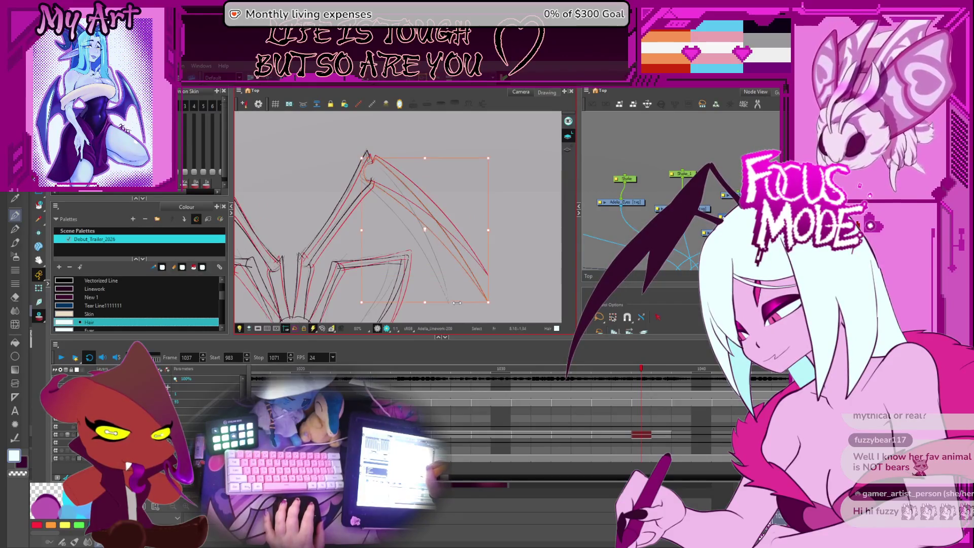
pyautogui.click(421, 299)
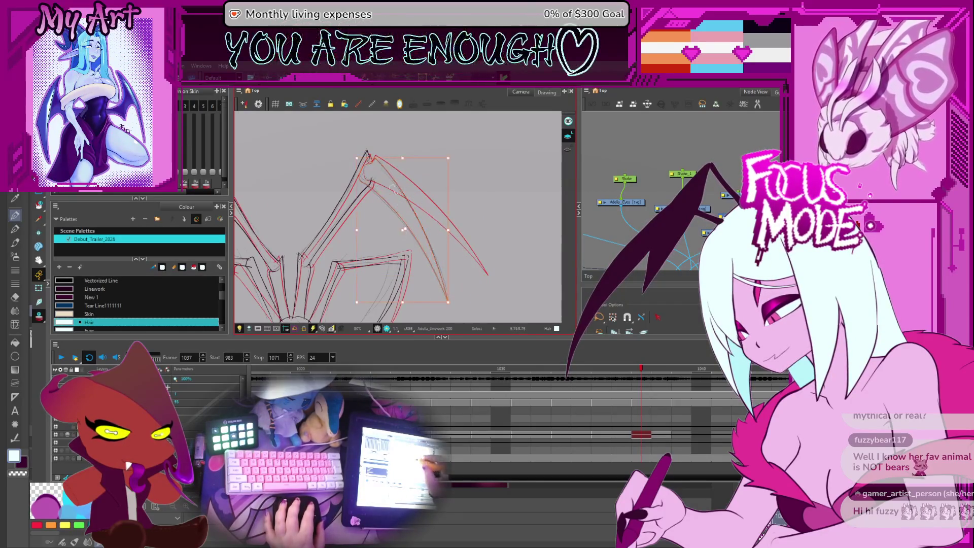
pyautogui.scroll(1, 386, 191)
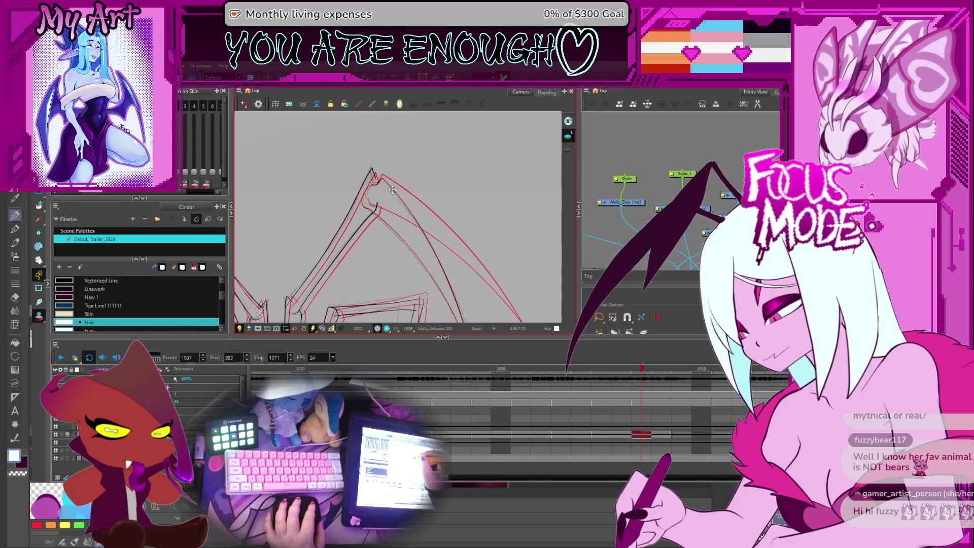
pyautogui.scroll(1, 416, 265)
pyautogui.scroll(1, 408, 213)
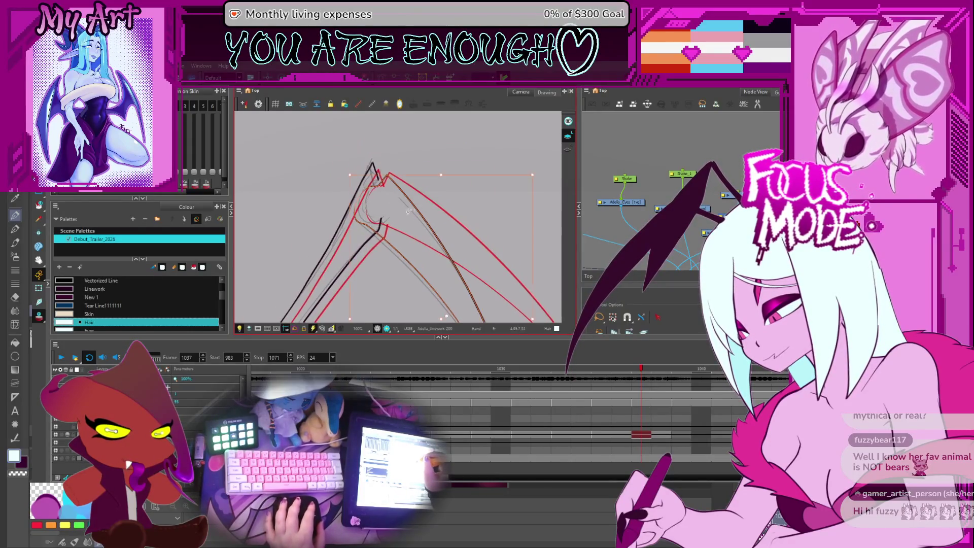
pyautogui.scroll(-1, 419, 207)
pyautogui.scroll(2, 366, 201)
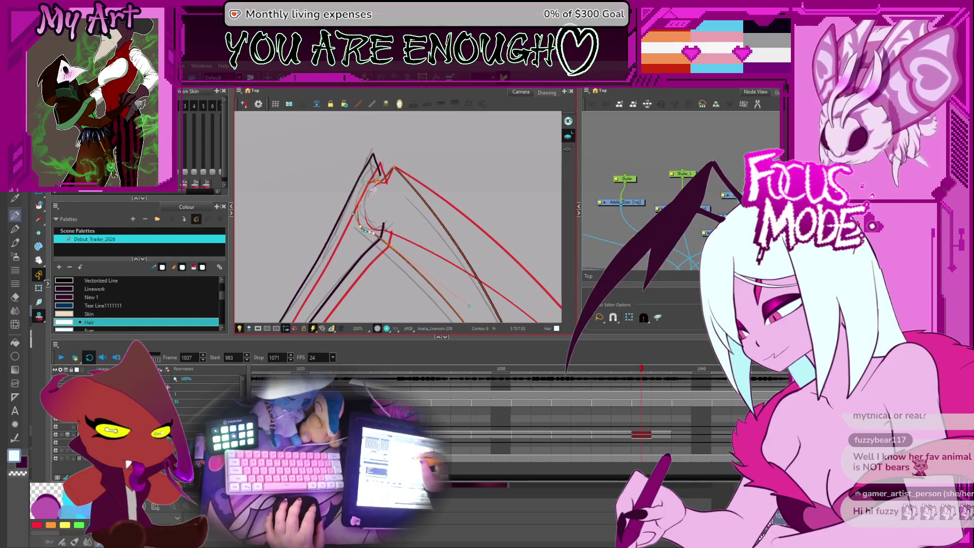
pyautogui.moveTo(468, 305); pyautogui.dragTo(455, 320)
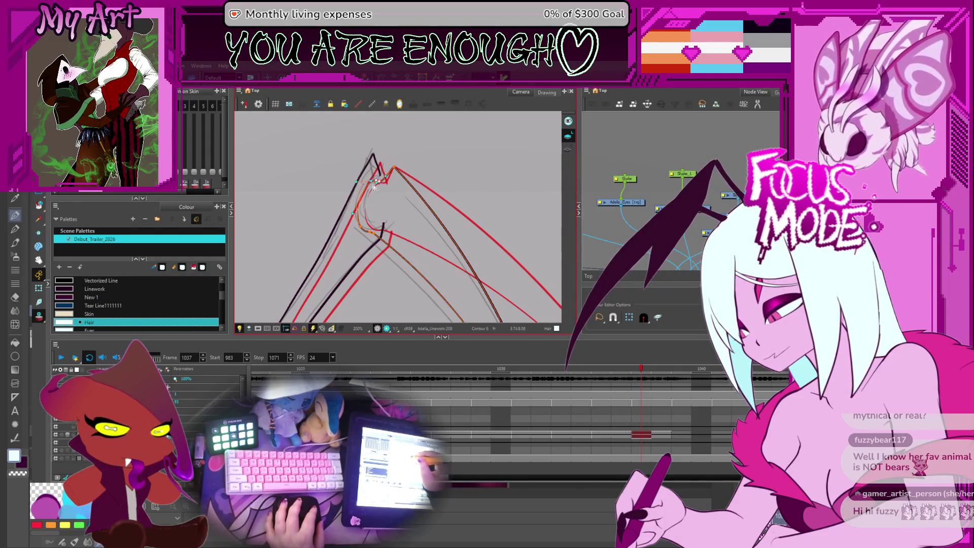
pyautogui.moveTo(380, 190); pyautogui.dragTo(475, 258)
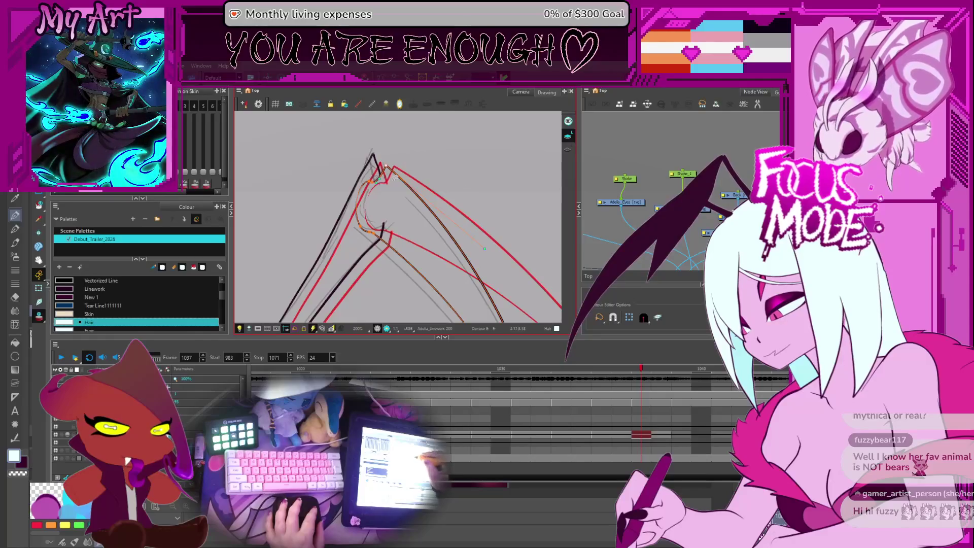
pyautogui.scroll(1, 374, 181)
pyautogui.scroll(1, 377, 183)
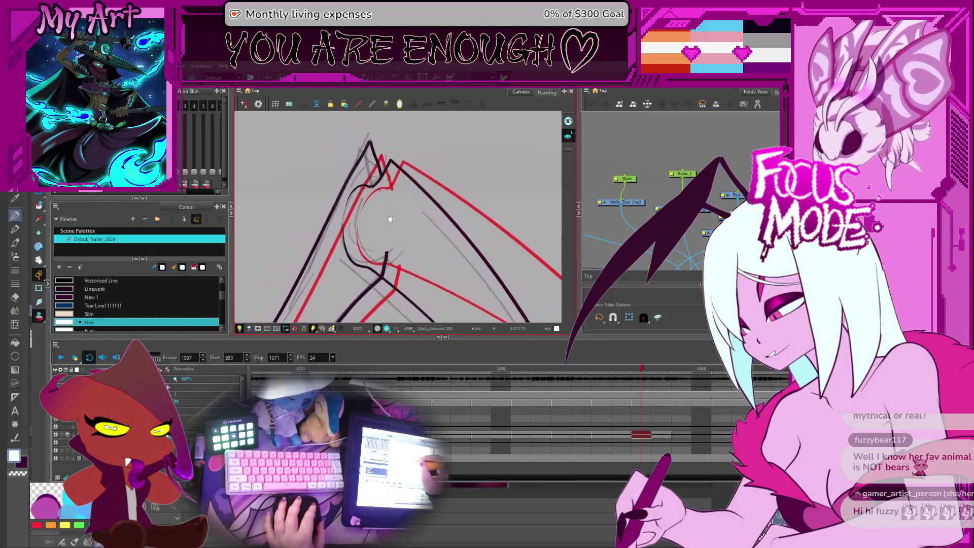
pyautogui.scroll(1, 380, 184)
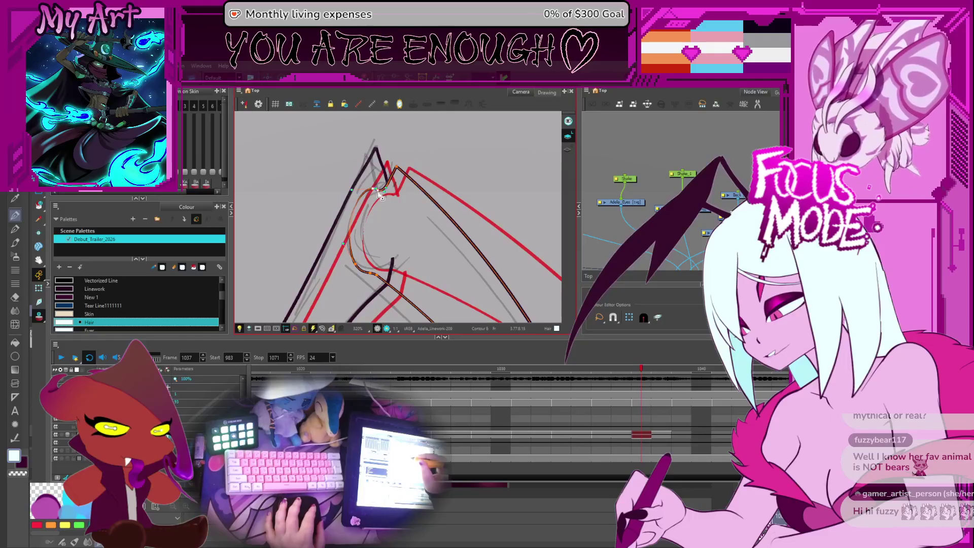
pyautogui.scroll(-1, 390, 221)
pyautogui.scroll(-1, 376, 240)
pyautogui.scroll(-1, 363, 262)
pyautogui.scroll(-2, 358, 269)
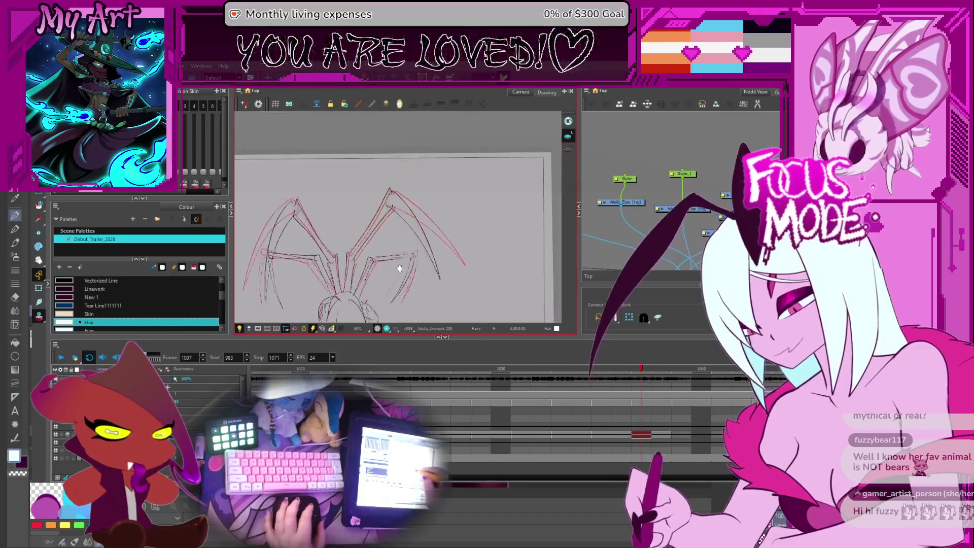
pyautogui.scroll(1, 410, 276)
# Step: Flip between frames 1037, 1038 and 1039 to compare the leg drawings against the onion skin
pyautogui.press('.')
pyautogui.moveTo(425, 303); pyautogui.dragTo(466, 306)
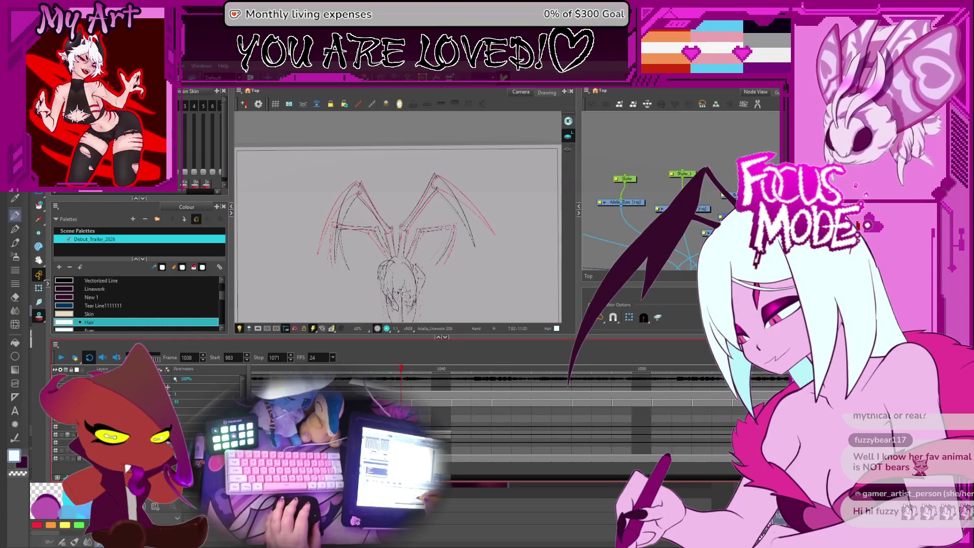
pyautogui.press('.')
pyautogui.moveTo(446, 289); pyautogui.dragTo(446, 270)
pyautogui.scroll(2, 446, 270)
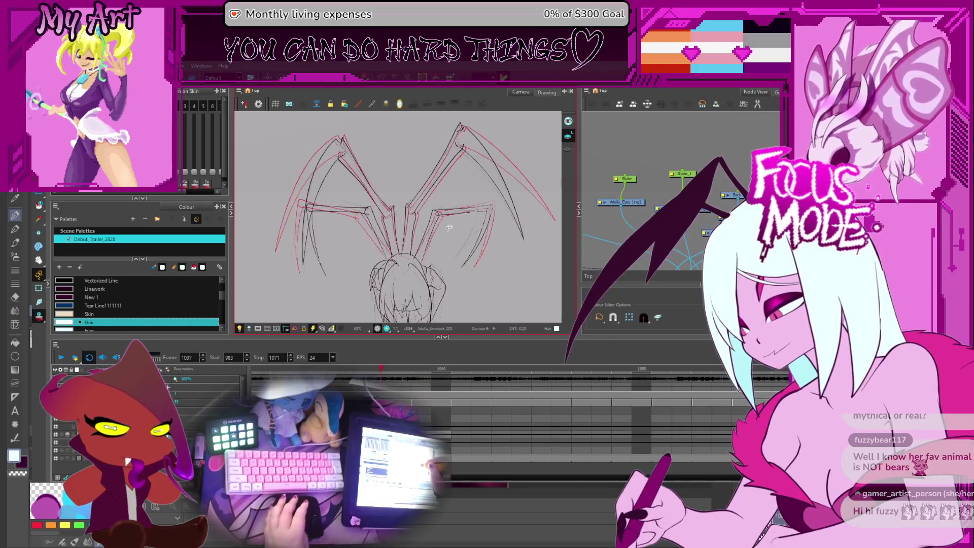
pyautogui.press(',')
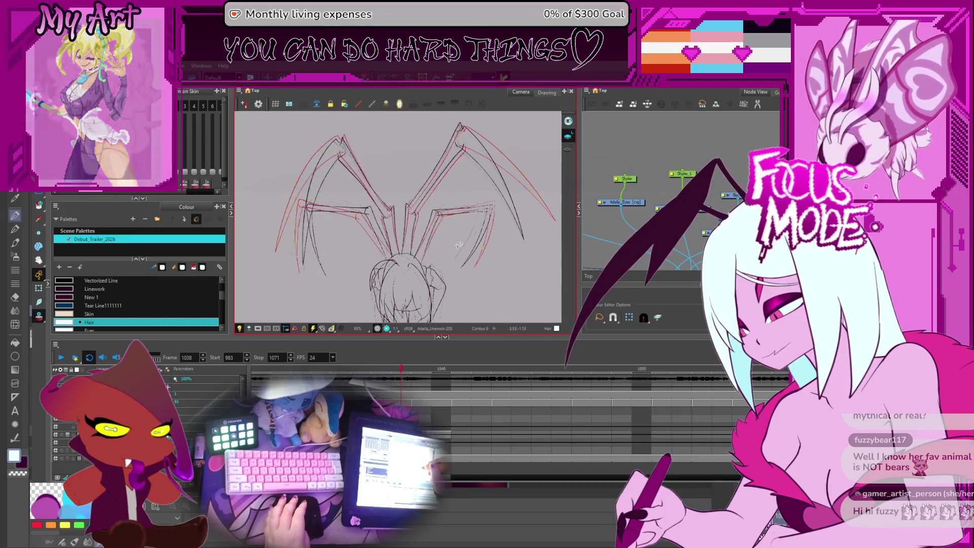
pyautogui.press(',')
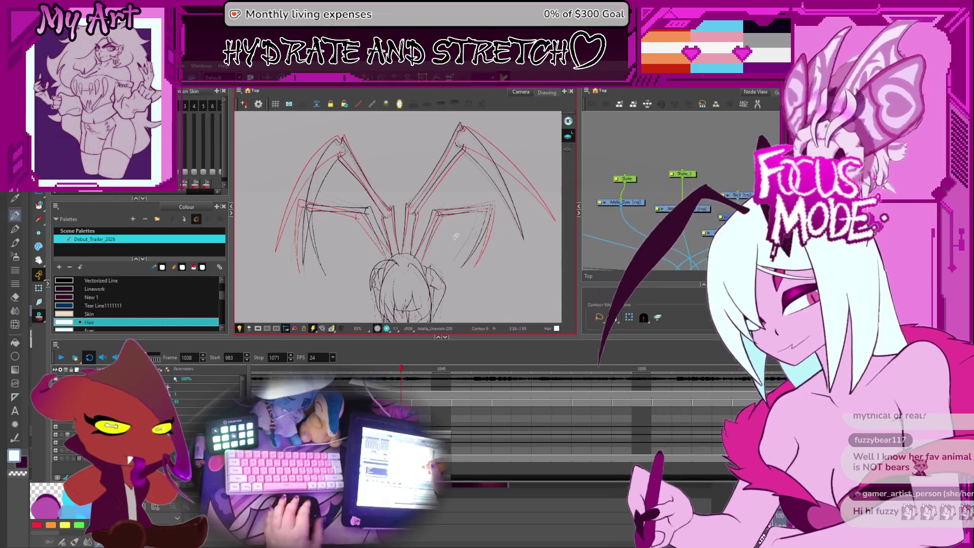
# Step: Flip through frames 1039–1043, then select the linework layer's cell at frame 1041
pyautogui.moveTo(457, 247); pyautogui.dragTo(420, 259)
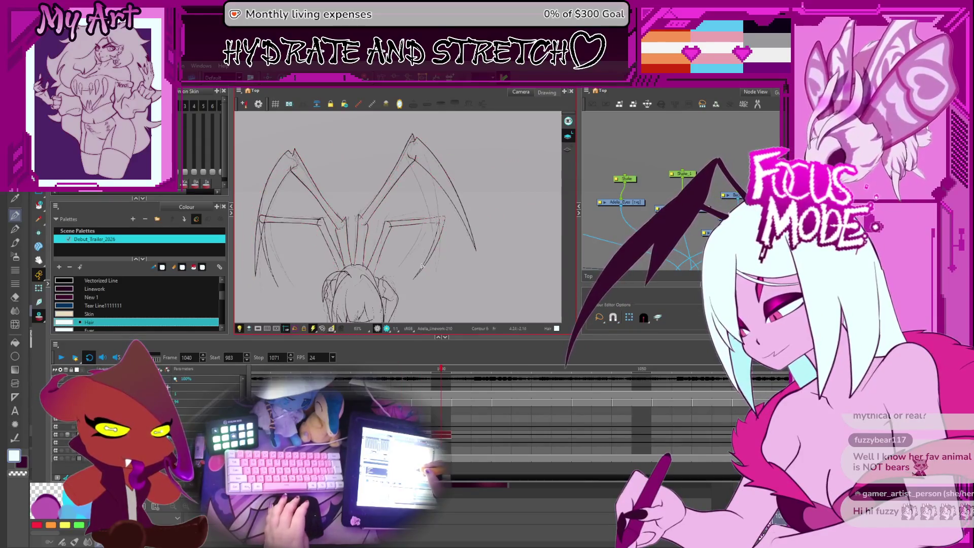
pyautogui.press('.')
pyautogui.press('.')
pyautogui.press('.')
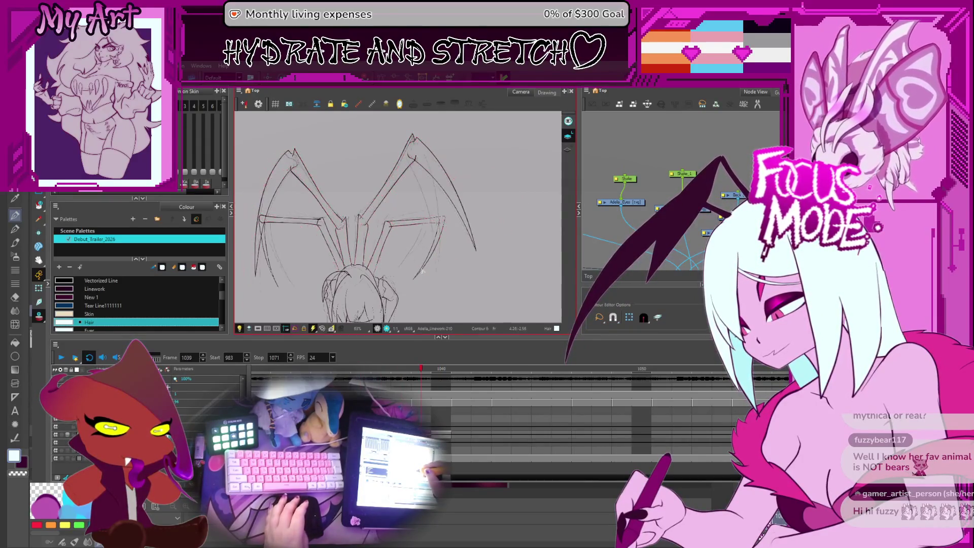
pyautogui.press('.')
pyautogui.press('.')
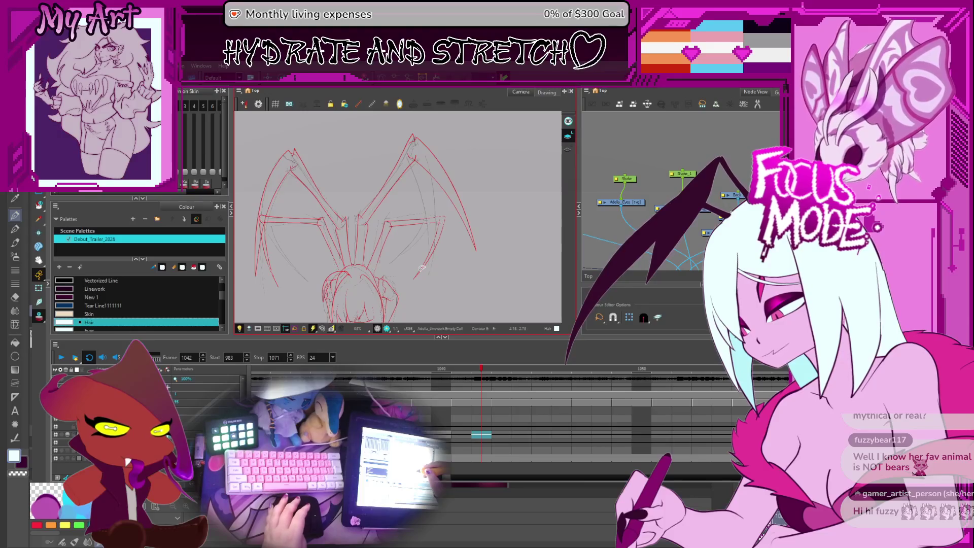
pyautogui.press('.')
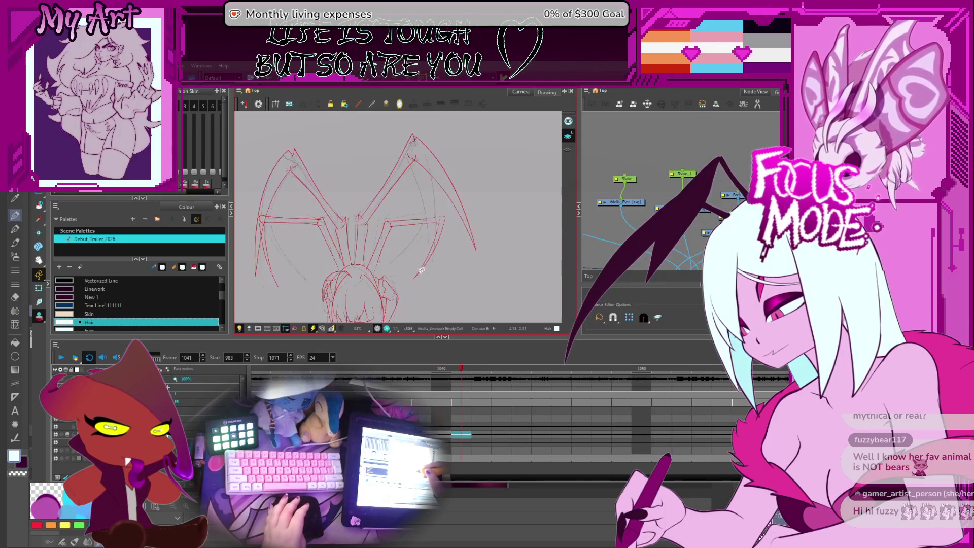
pyautogui.press(',')
pyautogui.press(',')
pyautogui.press(',')
pyautogui.press('.')
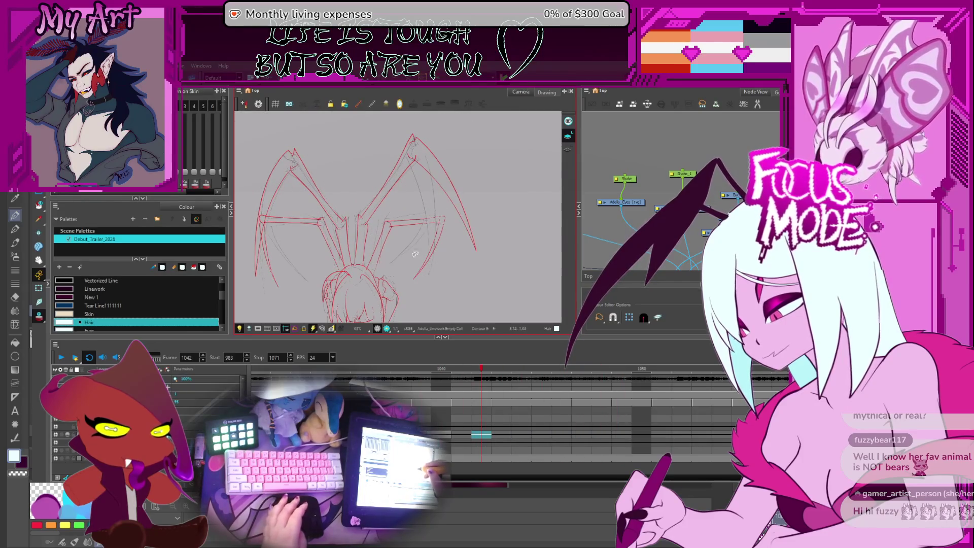
pyautogui.click(451, 434)
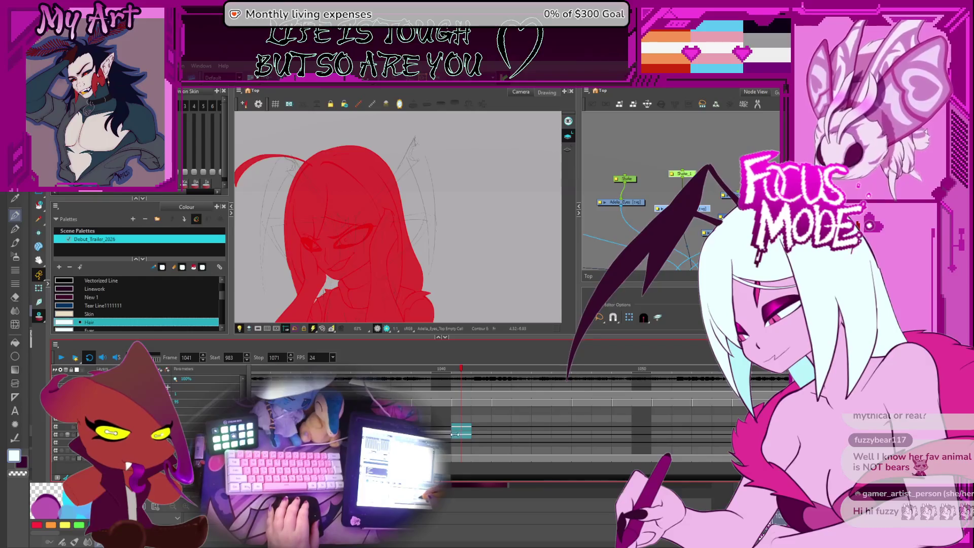
pyautogui.click(462, 435)
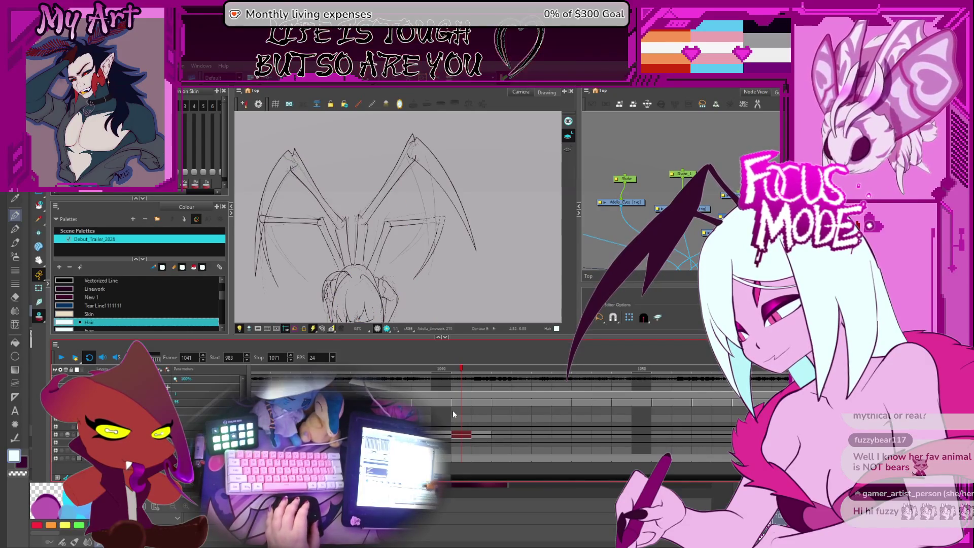
pyautogui.scroll(1, 396, 217)
pyautogui.scroll(1, 395, 217)
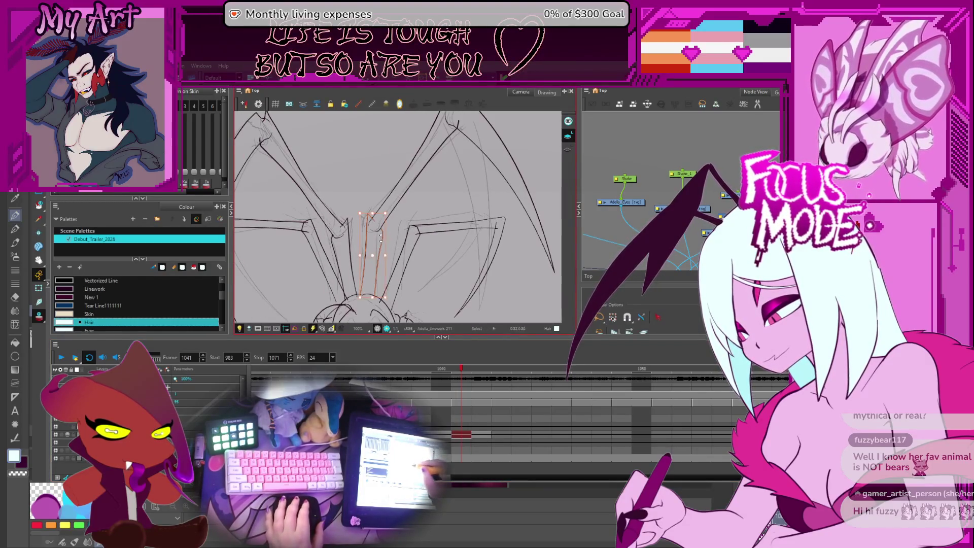
pyautogui.scroll(1, 374, 217)
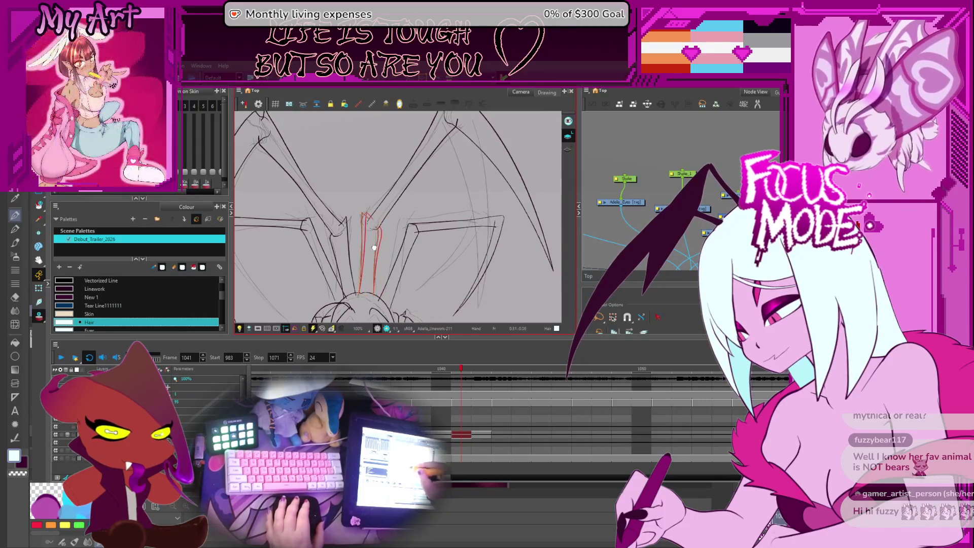
pyautogui.scroll(1, 376, 224)
pyautogui.scroll(1, 380, 234)
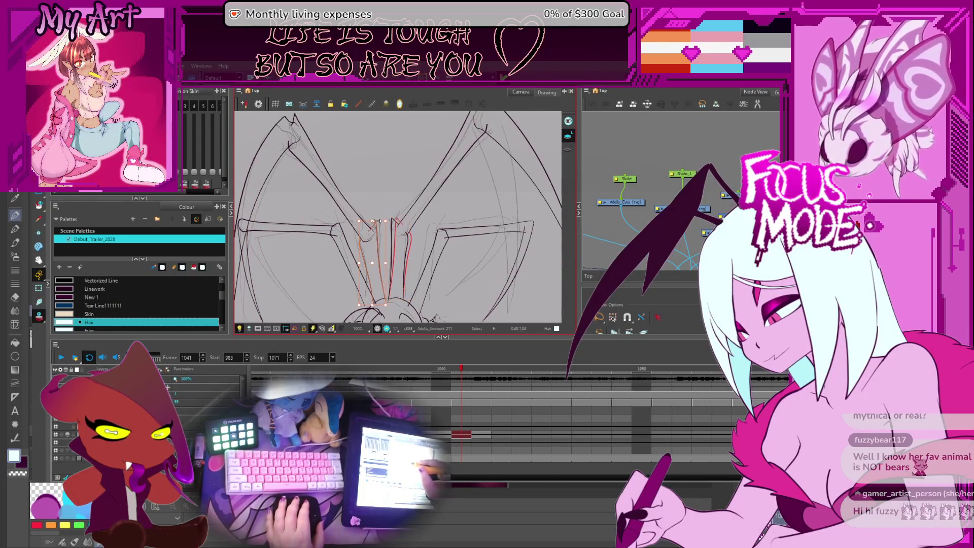
pyautogui.scroll(1, 374, 200)
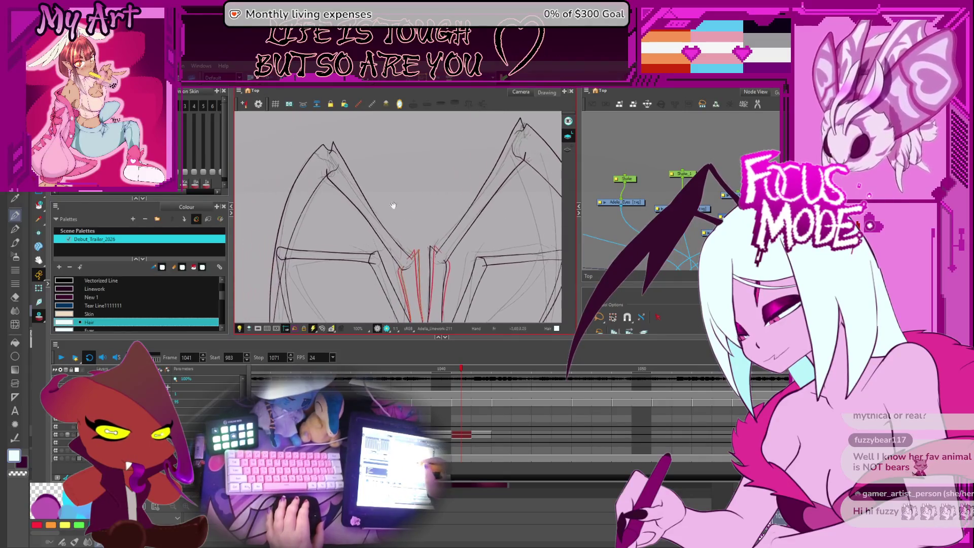
# Step: Select the upper and inner leg strokes on frame 1041 and enter control-point editing on the inner one
pyautogui.click(412, 261)
pyautogui.scroll(2, 412, 261)
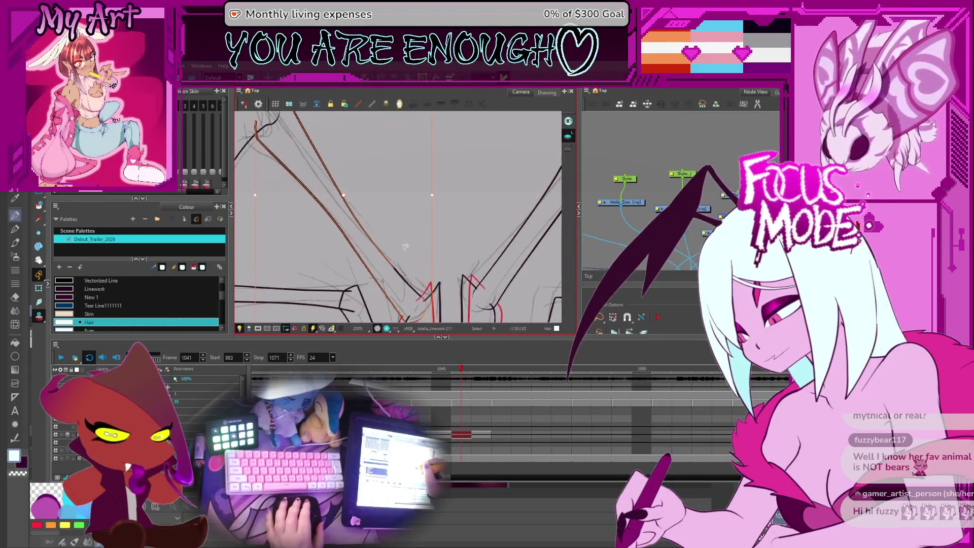
pyautogui.scroll(-1, 428, 238)
pyautogui.click(430, 237)
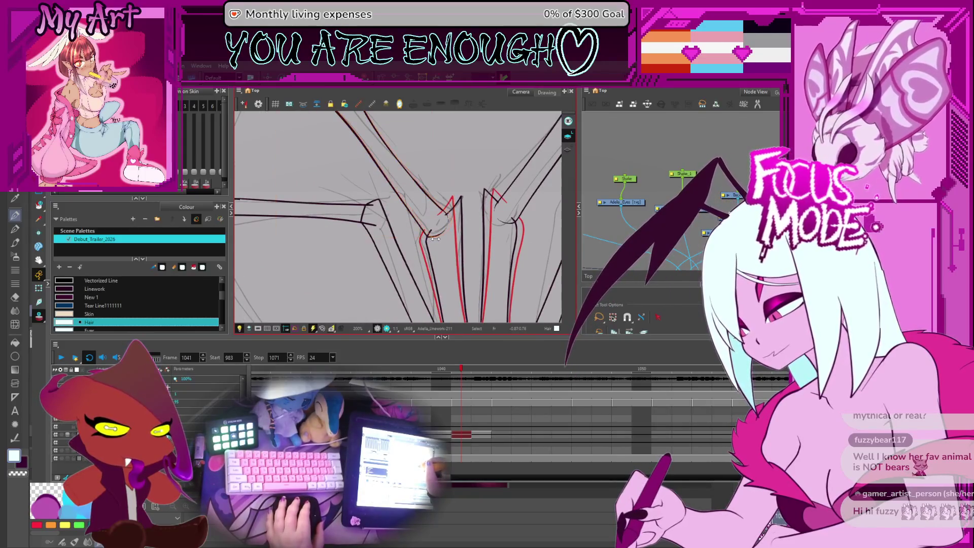
pyautogui.click(437, 238)
pyautogui.scroll(2, 411, 213)
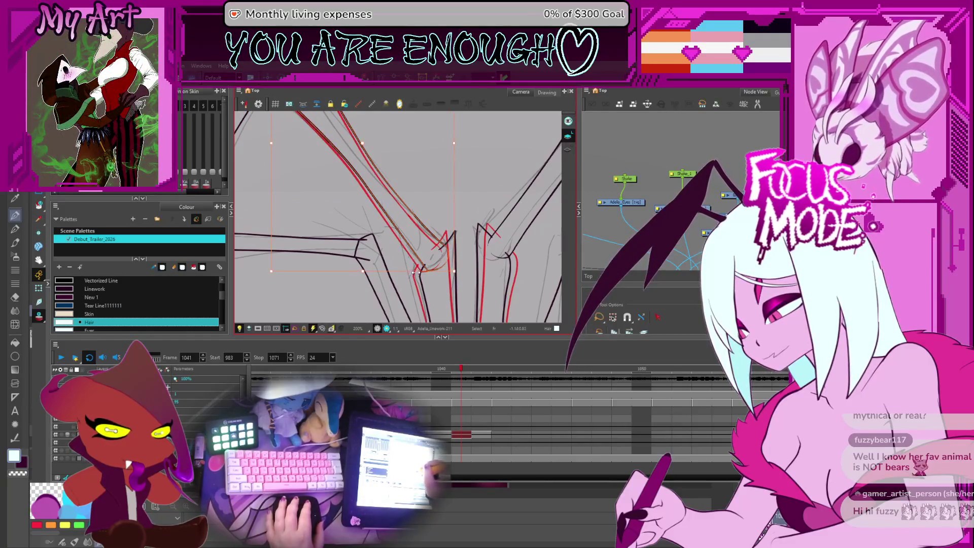
pyautogui.click(432, 284)
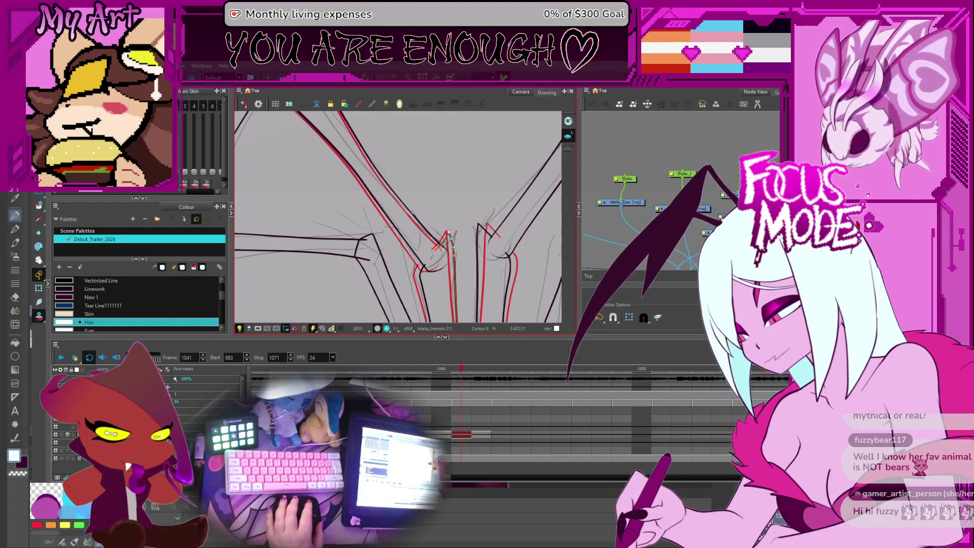
pyautogui.scroll(-5, 447, 233)
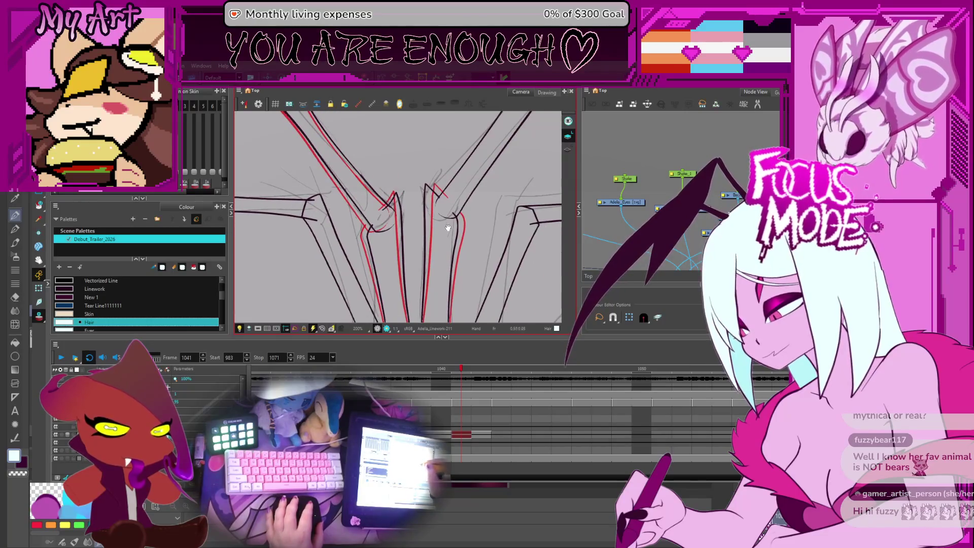
pyautogui.scroll(2, 447, 228)
pyautogui.scroll(1, 442, 237)
pyautogui.scroll(1, 438, 243)
pyautogui.scroll(1, 432, 255)
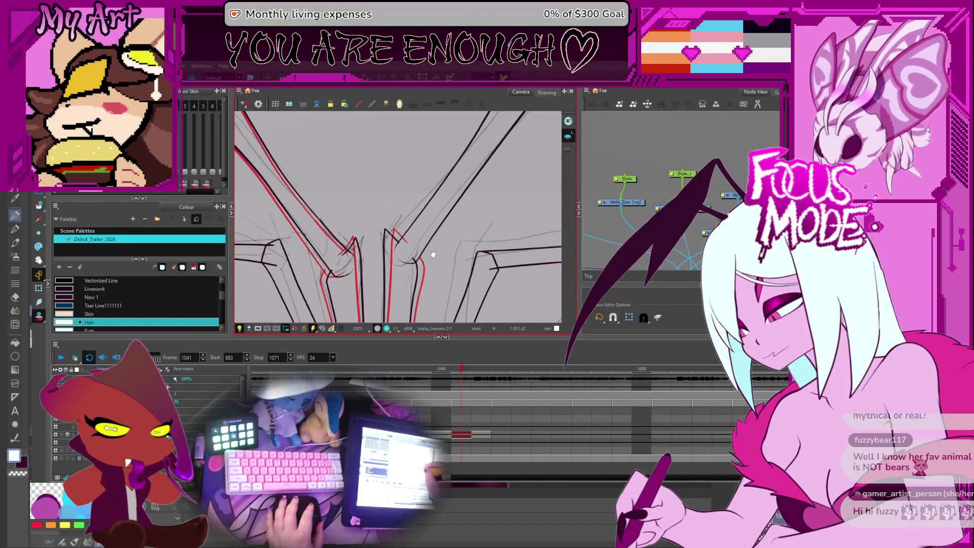
pyautogui.click(426, 245)
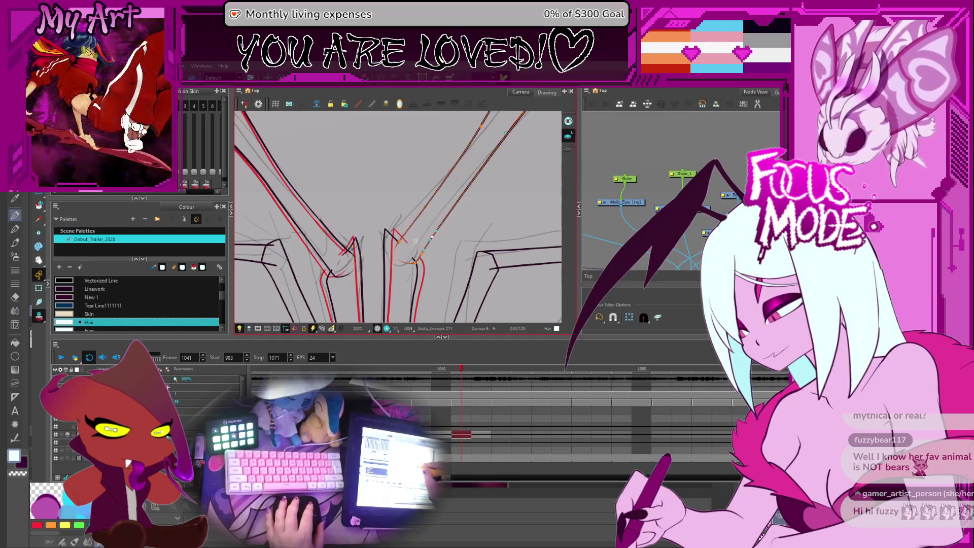
pyautogui.press('a')
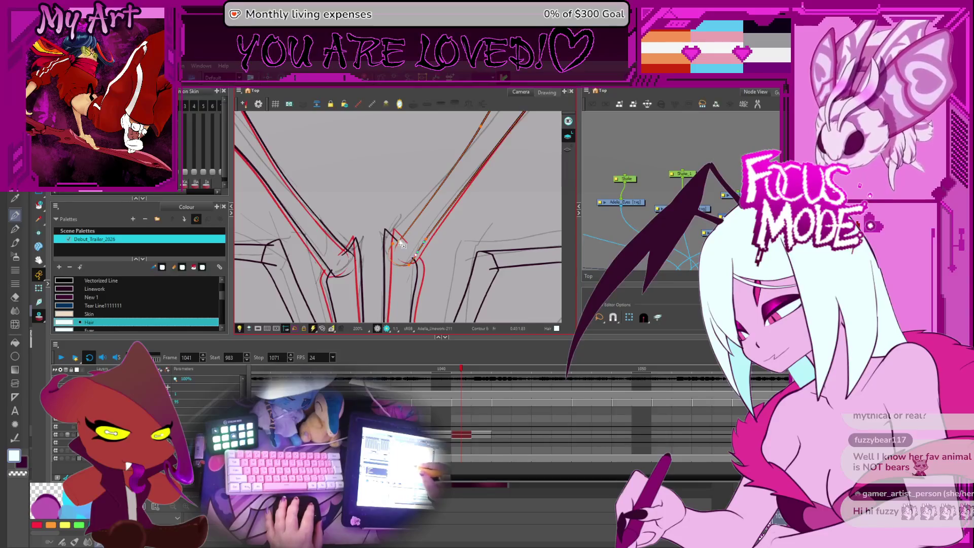
pyautogui.scroll(-5, 397, 245)
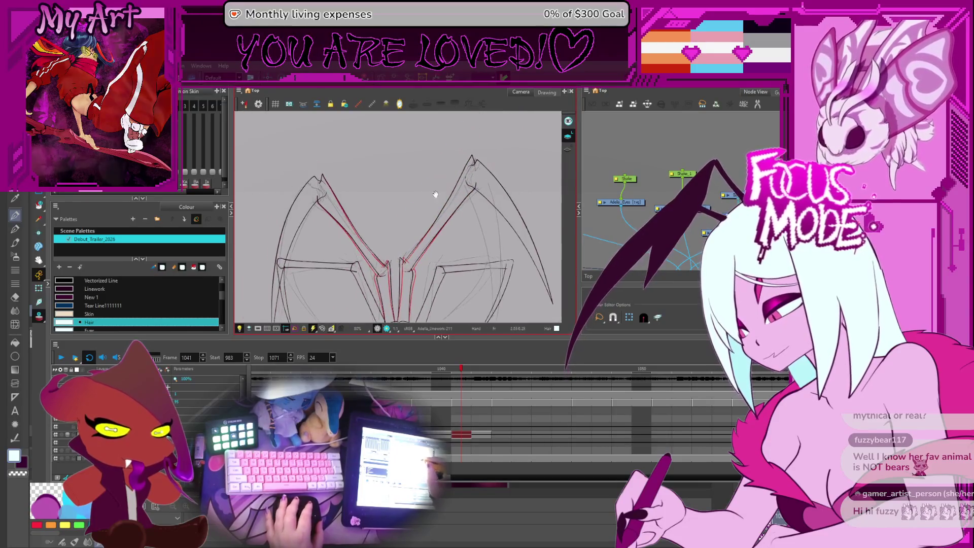
pyautogui.scroll(2, 401, 154)
pyautogui.scroll(1, 410, 178)
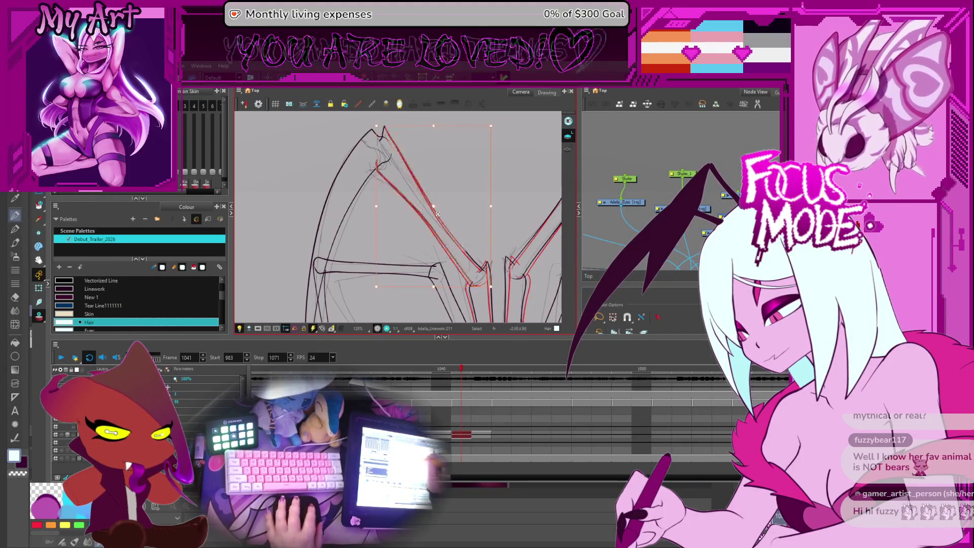
# Step: Select the upper left-leg stroke and stretch its contour points down along the red onion-skin line
pyautogui.click(475, 253)
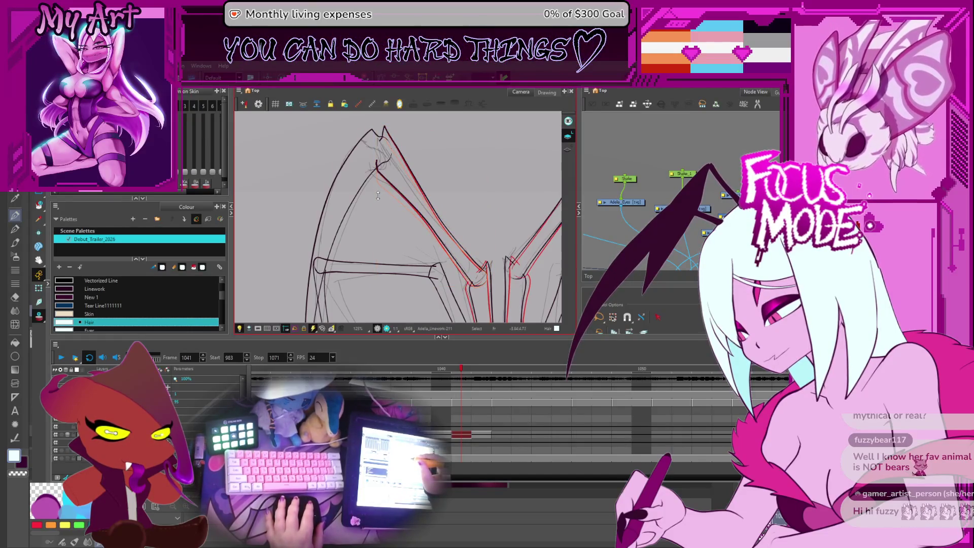
pyautogui.click(389, 132)
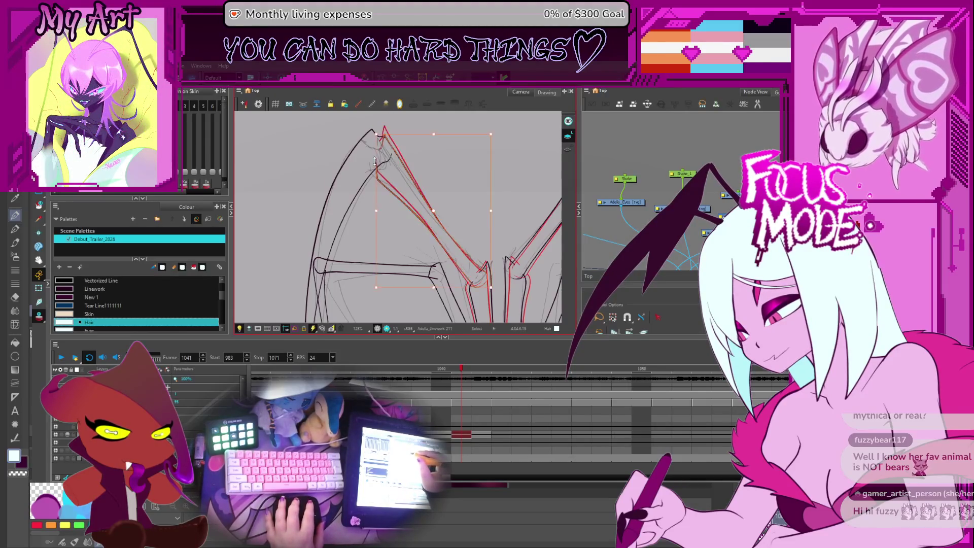
pyautogui.hotkey('alt', 'q')
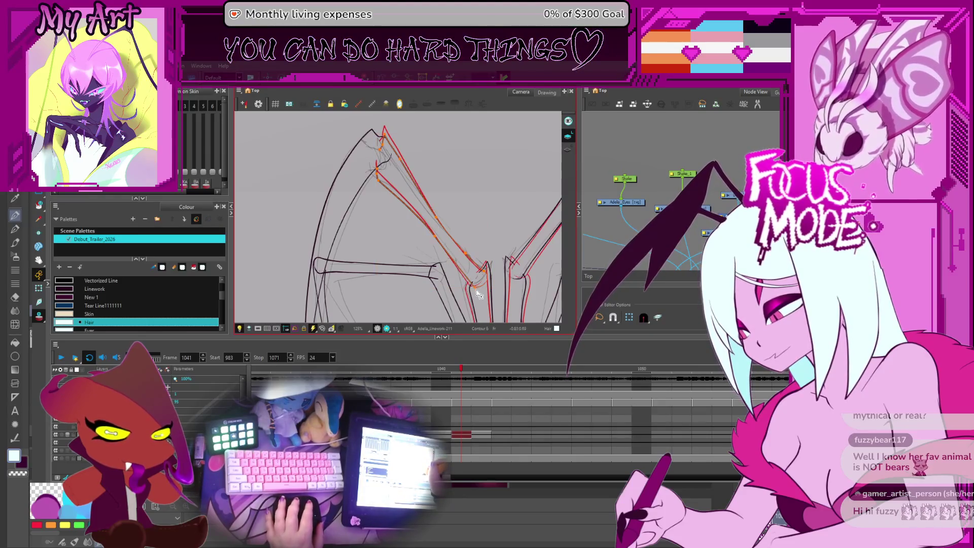
pyautogui.moveTo(487, 286); pyautogui.dragTo(464, 268)
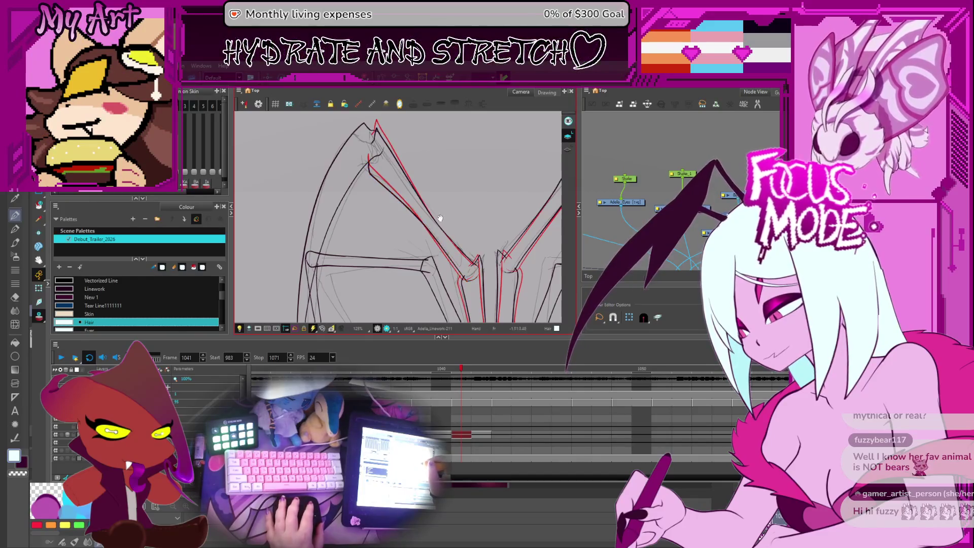
pyautogui.moveTo(445, 161); pyautogui.dragTo(447, 168)
pyautogui.press('2')
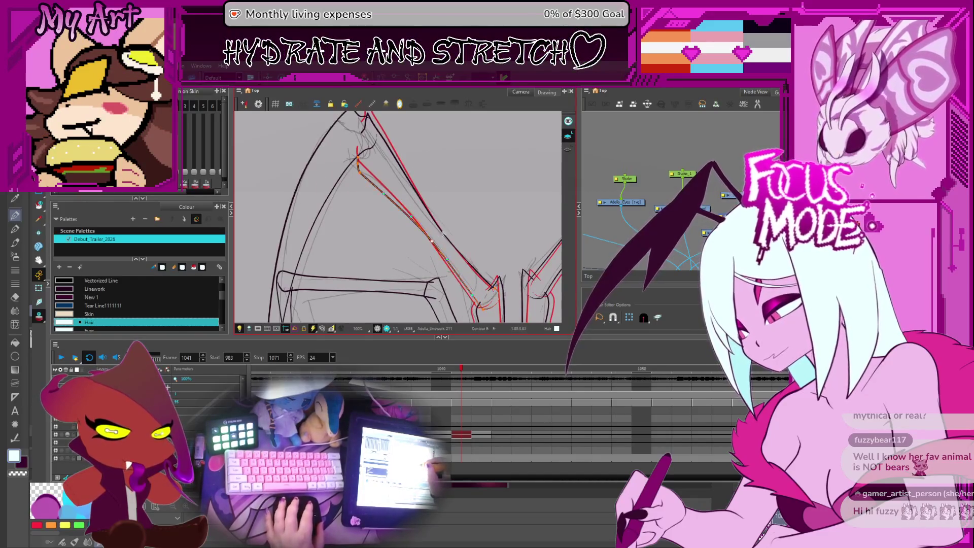
pyautogui.moveTo(472, 269); pyautogui.dragTo(473, 270)
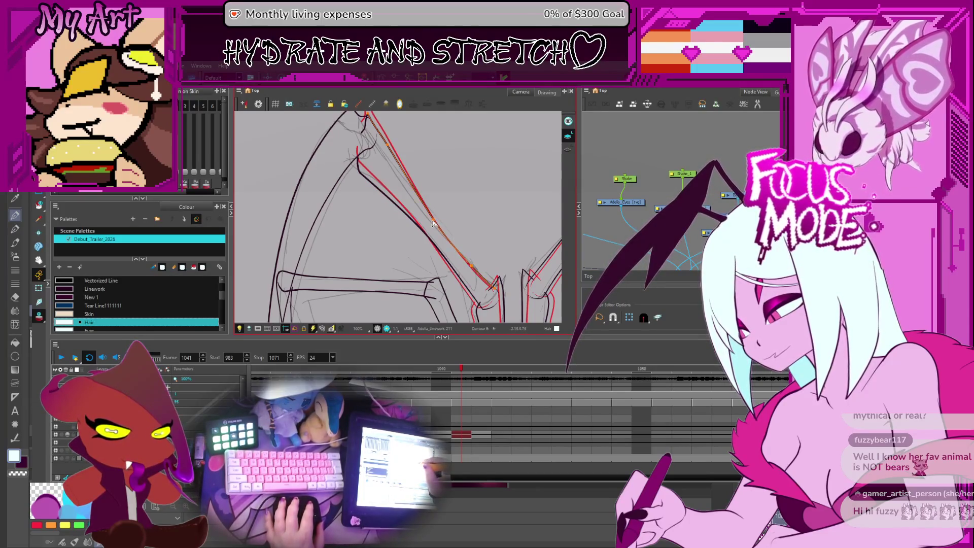
# Step: Zoom back out and reframe the view over the lower leg strokes and head
pyautogui.press('1')
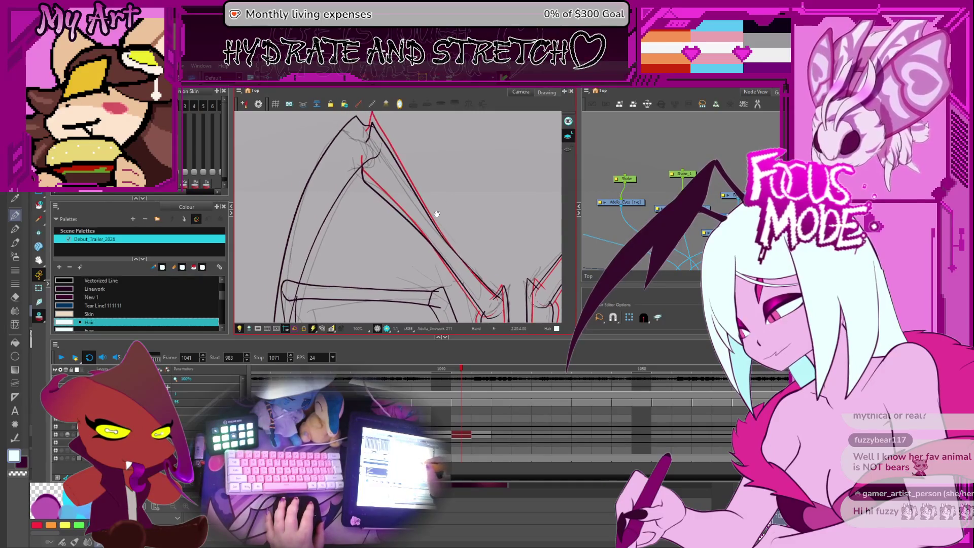
pyautogui.press('1')
pyautogui.hotkey('alt', 's')
pyautogui.click(343, 240)
pyautogui.moveTo(343, 241); pyautogui.dragTo(376, 228)
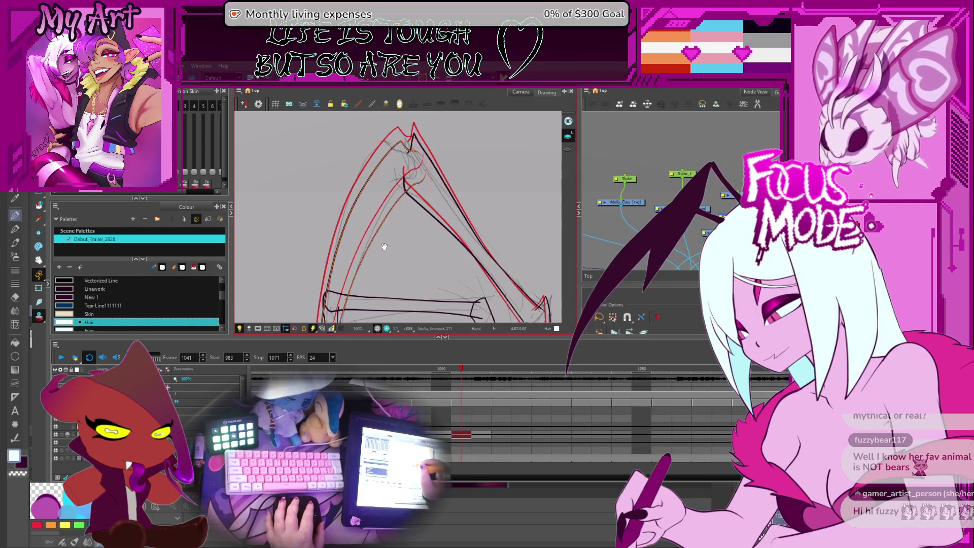
pyautogui.moveTo(382, 244)
pyautogui.mouseDown()
pyautogui.moveTo(396, 251)
pyautogui.moveTo(386, 200)
pyautogui.mouseUp()
pyautogui.press('2')
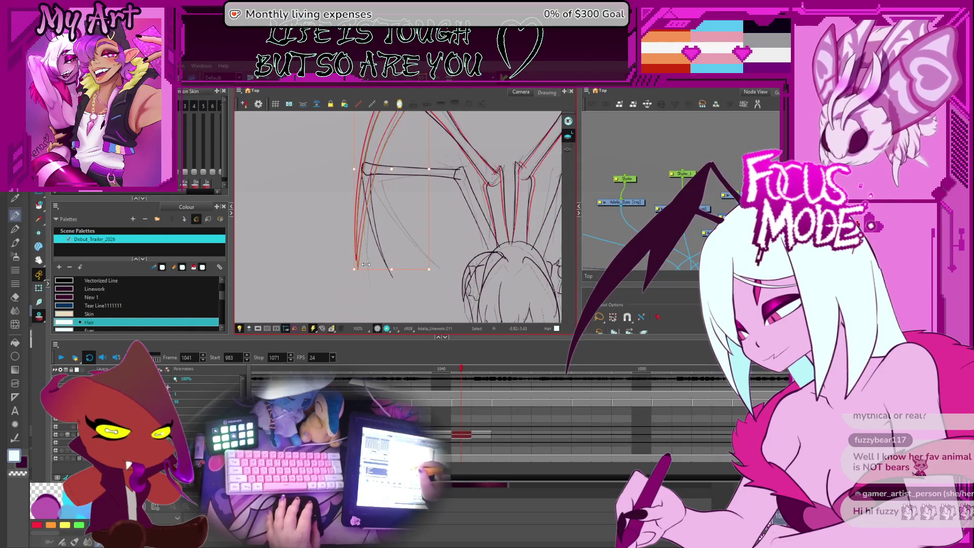
# Step: Zoom in closer on the leg strands at the apex
pyautogui.press('1')
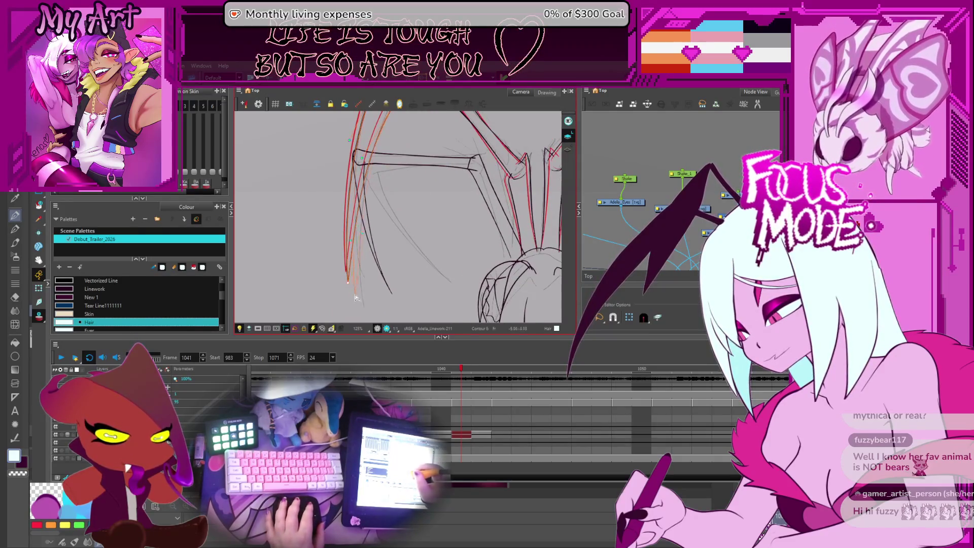
pyautogui.press('1')
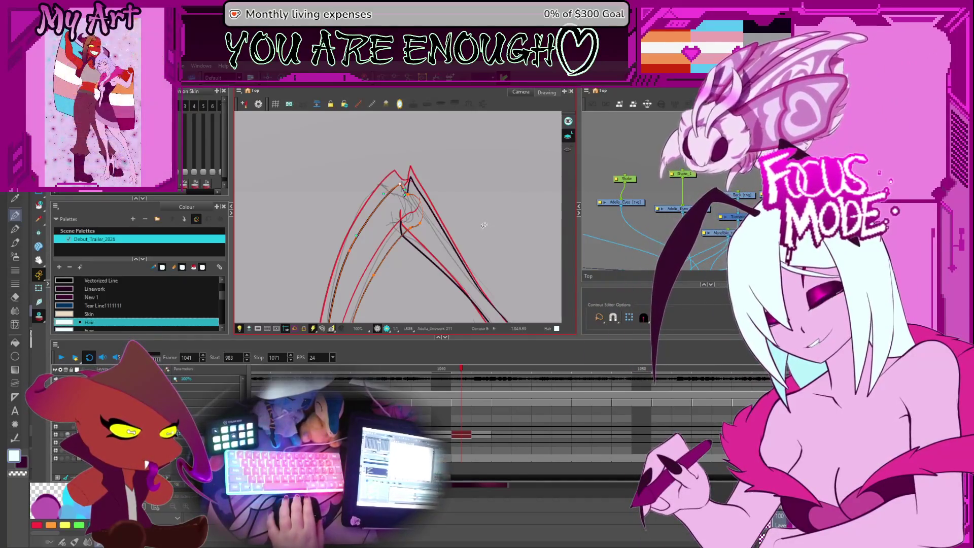
pyautogui.scroll(-3, 470, 210)
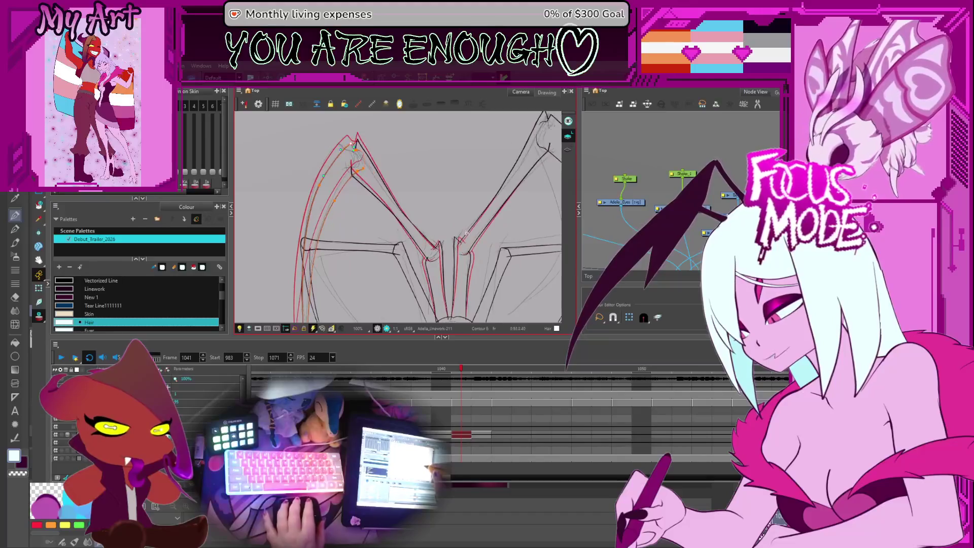
# Step: Pan along the right leg and select its long outer stroke
pyautogui.moveTo(453, 251); pyautogui.dragTo(445, 306)
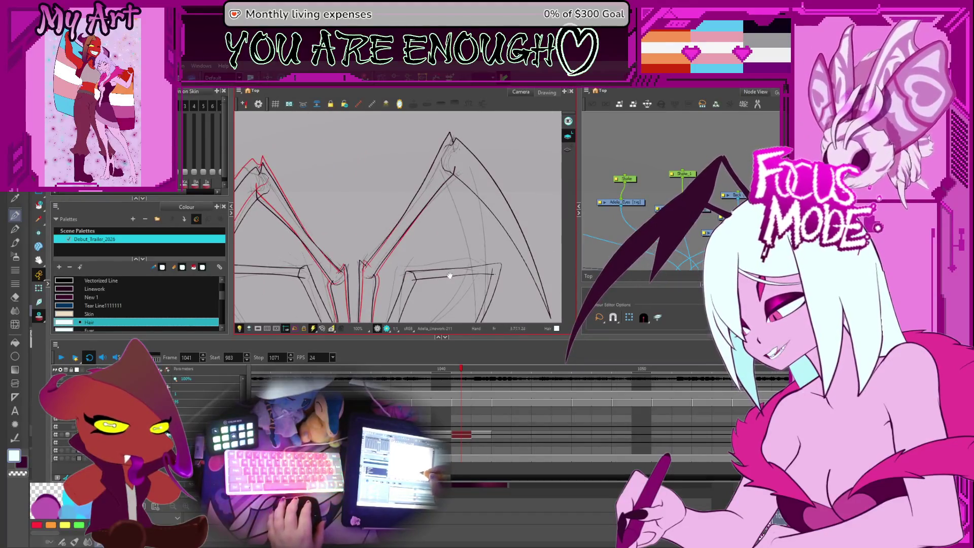
pyautogui.moveTo(435, 267); pyautogui.dragTo(389, 228)
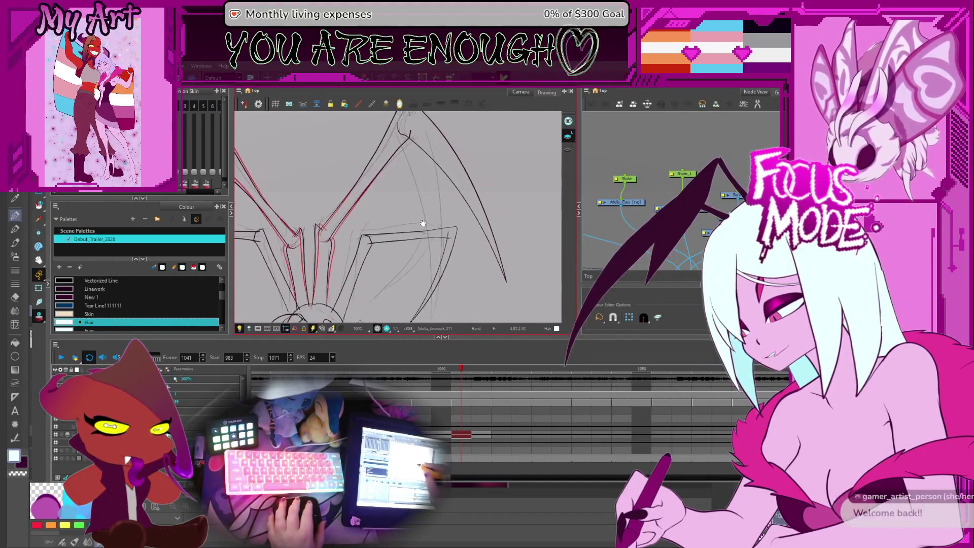
pyautogui.click(487, 197)
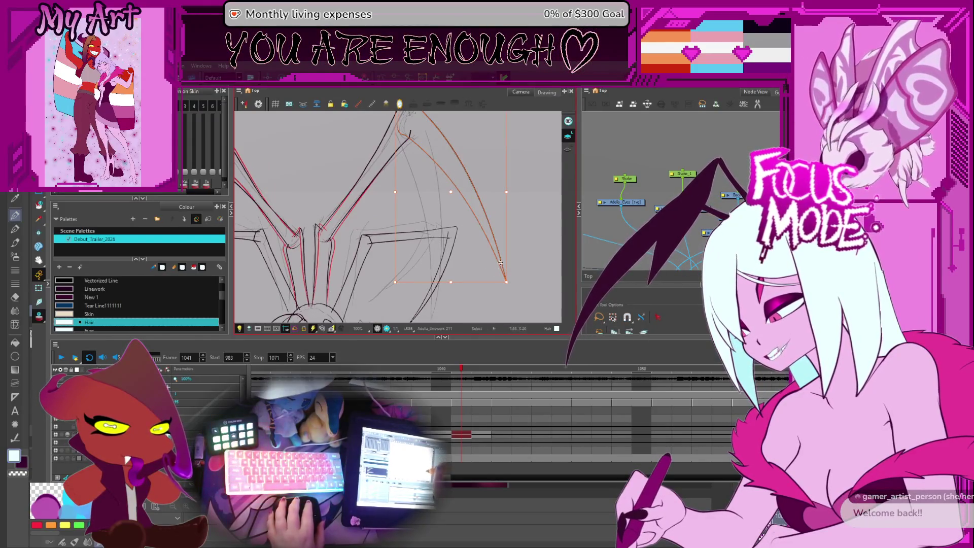
pyautogui.moveTo(473, 298); pyautogui.dragTo(477, 283)
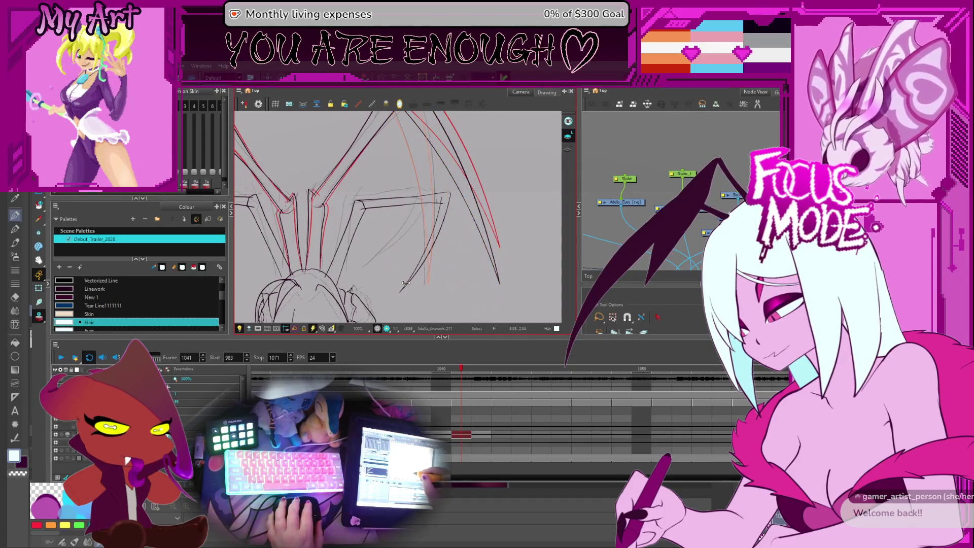
# Step: Reframe and rotate the view so the right leg stands upright with its red reference strokes visible
pyautogui.moveTo(459, 229); pyautogui.dragTo(426, 250)
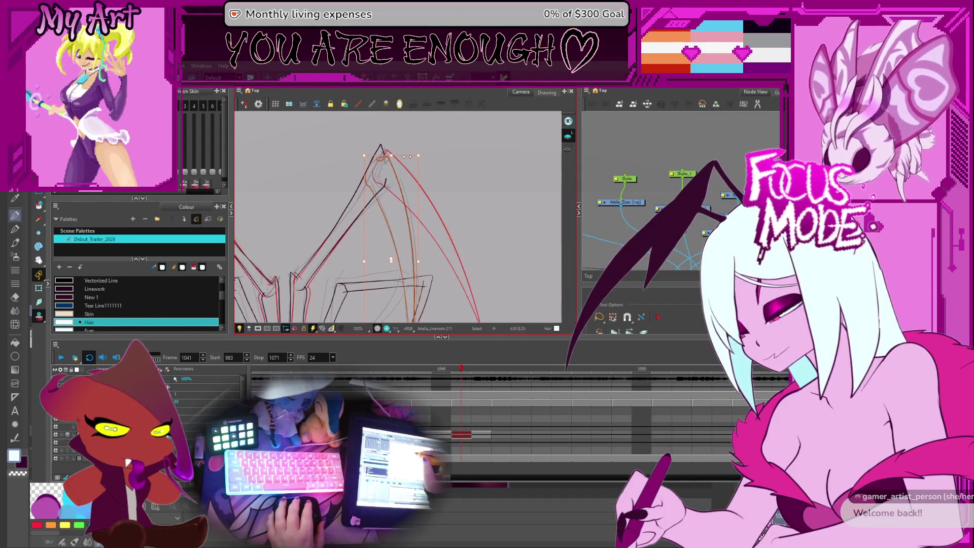
pyautogui.moveTo(395, 297); pyautogui.dragTo(391, 223)
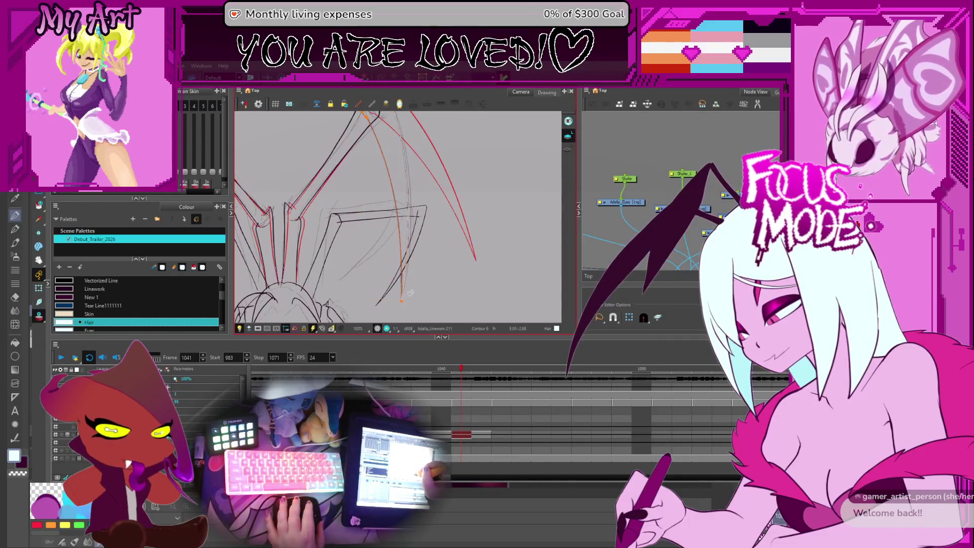
pyautogui.moveTo(410, 291); pyautogui.dragTo(389, 274)
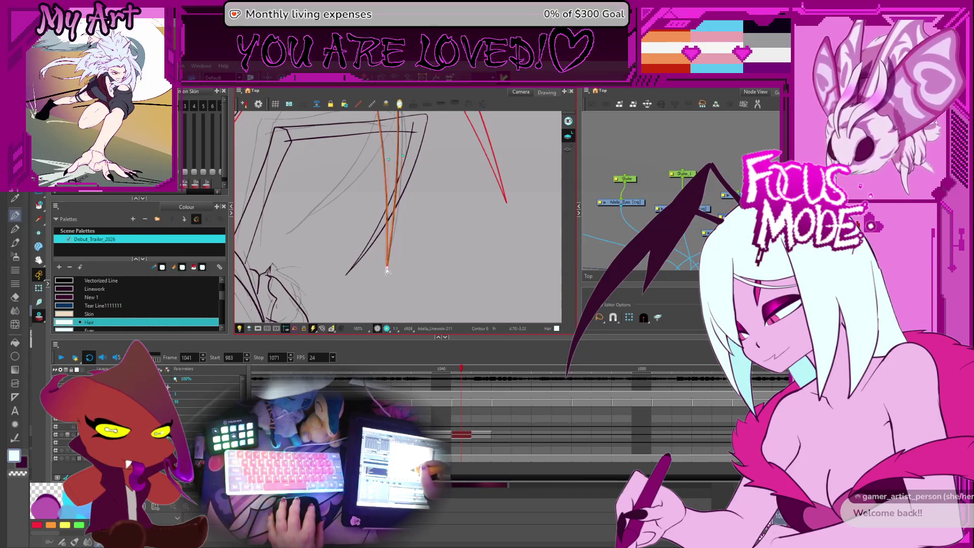
pyautogui.moveTo(397, 203); pyautogui.dragTo(388, 226)
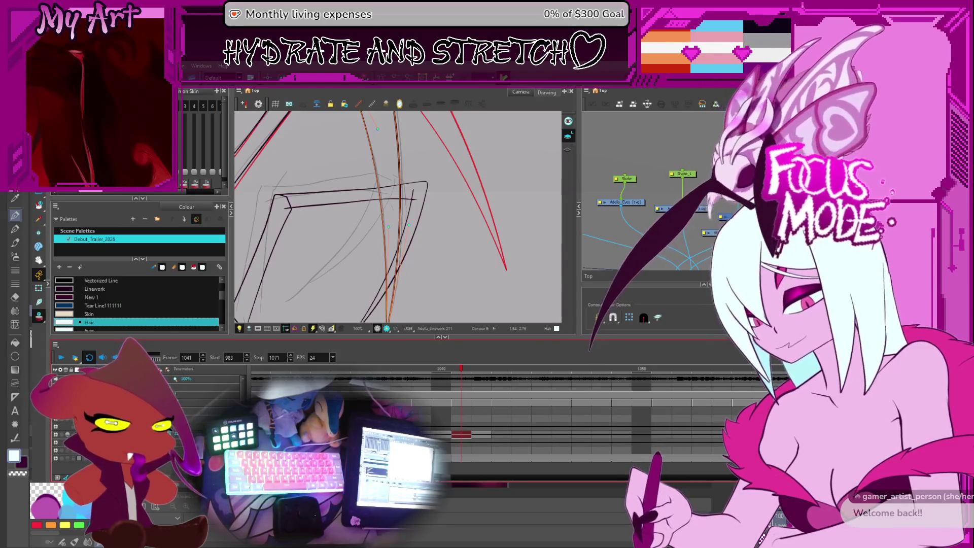
pyautogui.scroll(-3, 469, 213)
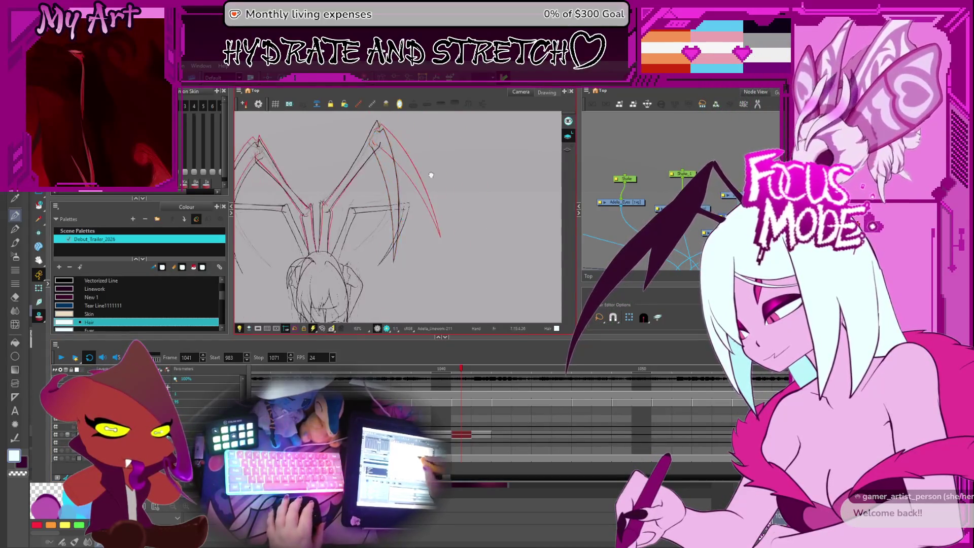
pyautogui.scroll(-2, 469, 212)
pyautogui.scroll(1, 444, 206)
pyautogui.scroll(1, 410, 202)
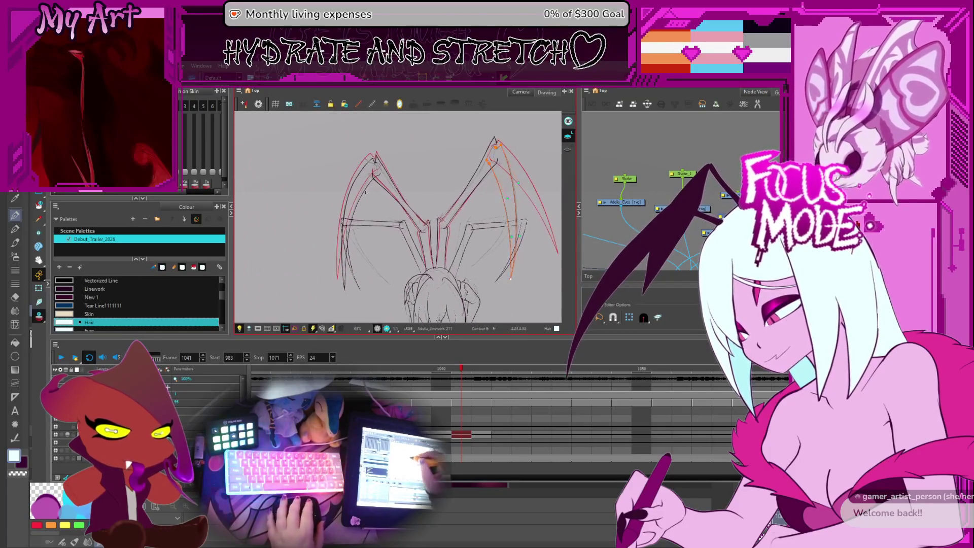
pyautogui.scroll(1, 369, 196)
pyautogui.scroll(1, 366, 202)
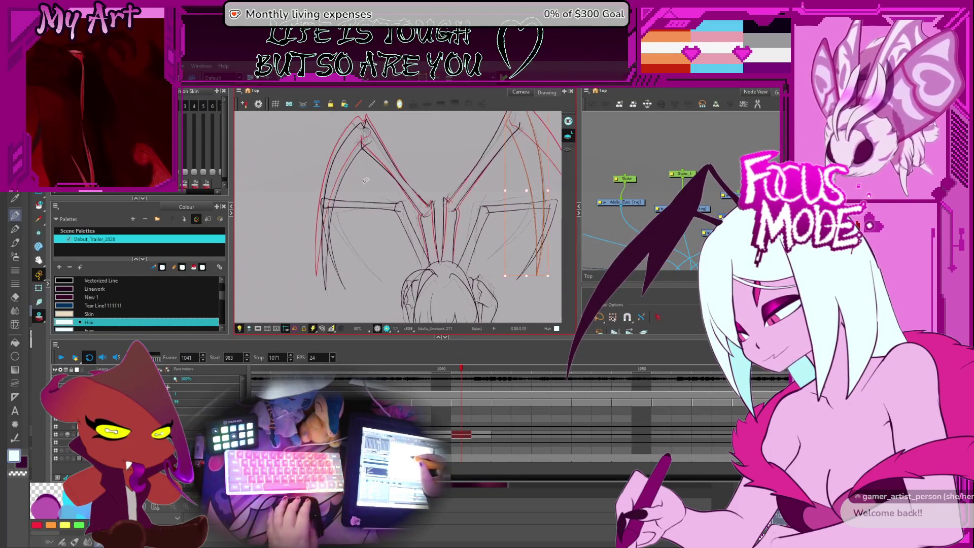
# Step: Step back to frame 1041 and select the strokes along the leg apex and left peak
pyautogui.press(',')
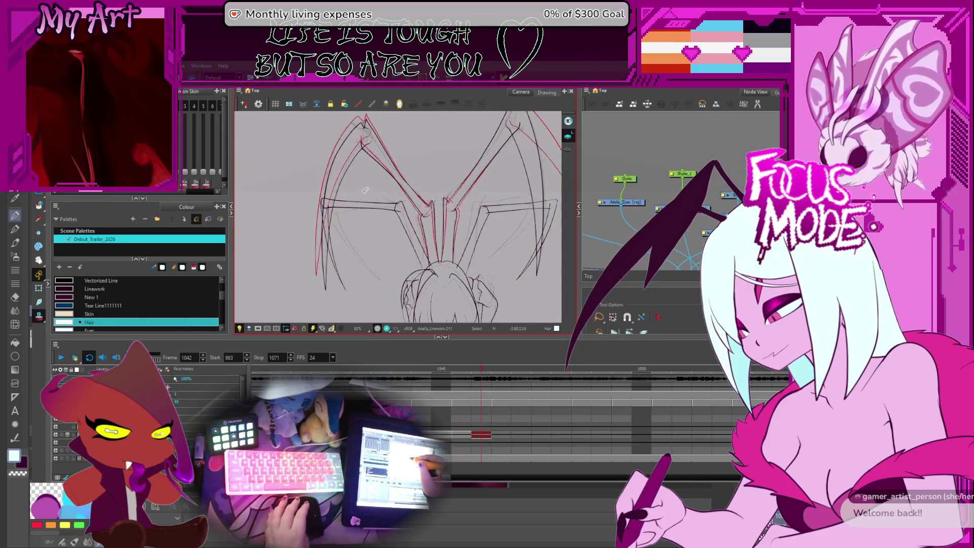
pyautogui.scroll(1, 360, 181)
pyautogui.scroll(1, 350, 194)
pyautogui.scroll(1, 339, 207)
pyautogui.scroll(1, 327, 221)
pyautogui.scroll(1, 327, 221)
pyautogui.scroll(1, 342, 221)
pyautogui.scroll(1, 374, 222)
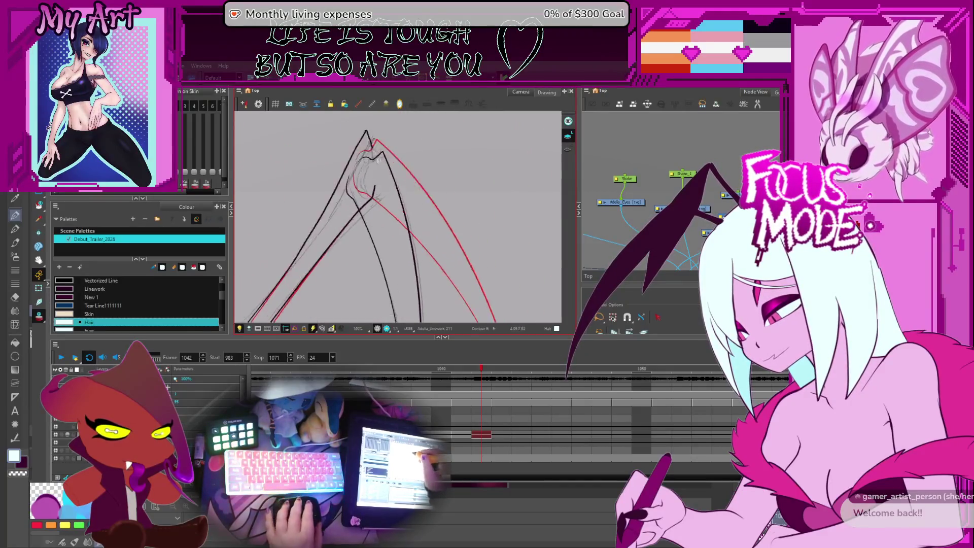
pyautogui.scroll(1, 394, 222)
pyautogui.moveTo(394, 222); pyautogui.dragTo(424, 258)
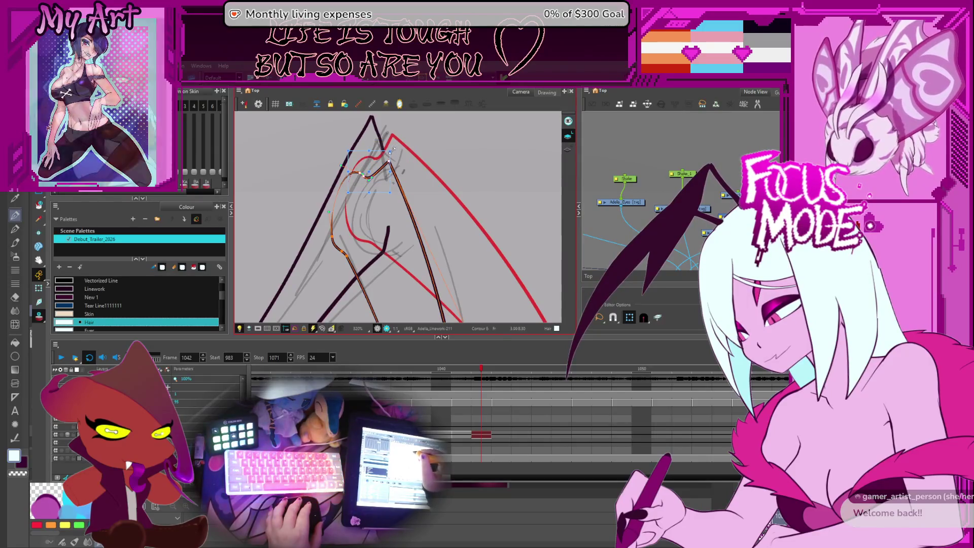
pyautogui.click(390, 146)
pyautogui.moveTo(389, 151)
pyautogui.mouseDown()
pyautogui.moveTo(416, 147)
pyautogui.moveTo(363, 176)
pyautogui.mouseUp()
pyautogui.scroll(-1, 416, 146)
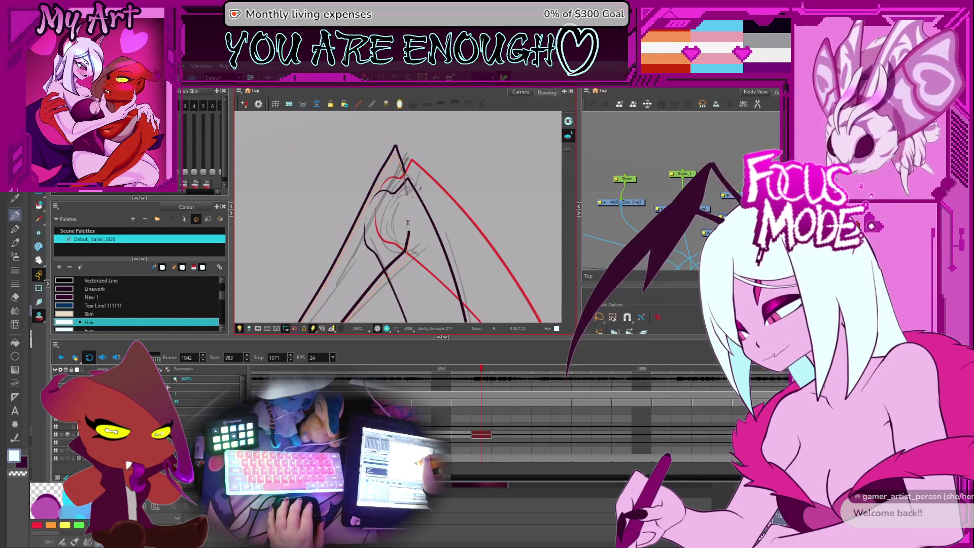
pyautogui.moveTo(408, 223); pyautogui.dragTo(408, 251)
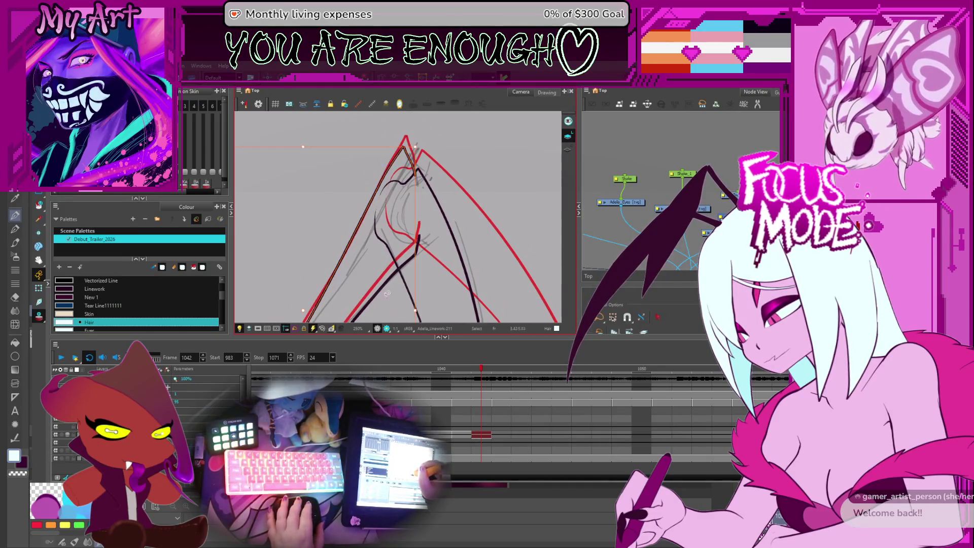
# Step: Reshape the selected peak strokes toward the onion skin and zoom in on their contour points
pyautogui.press('1')
pyautogui.press('1')
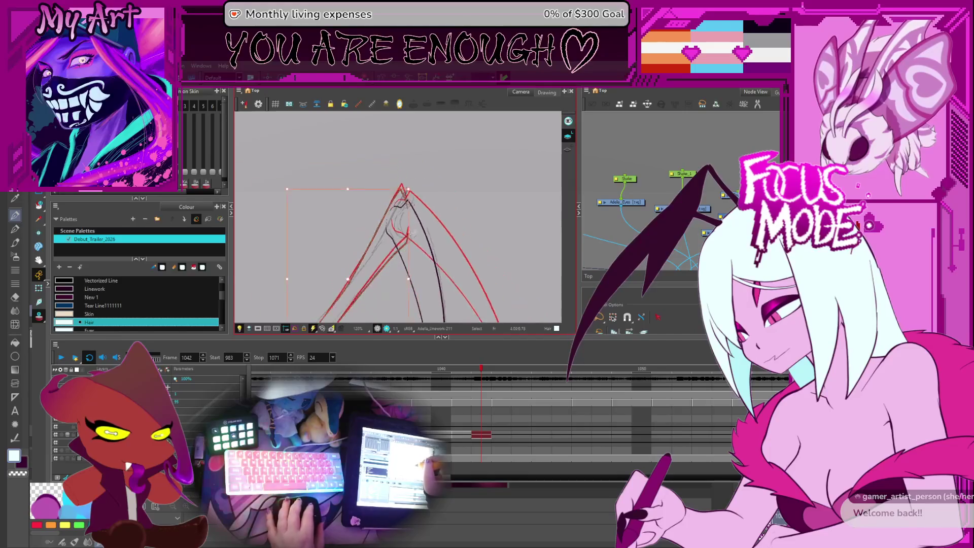
pyautogui.press('1')
pyautogui.moveTo(402, 269); pyautogui.dragTo(408, 216)
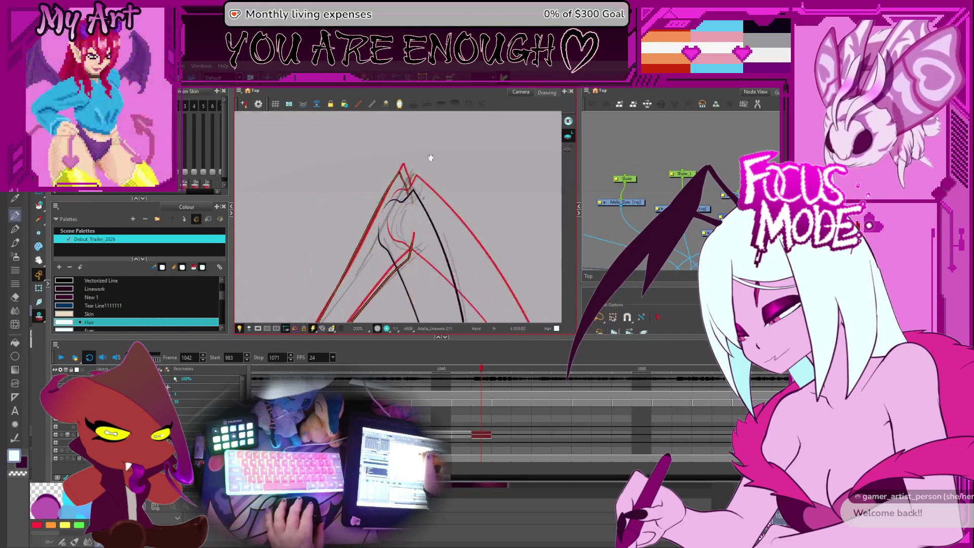
pyautogui.hotkey('alt', 'q')
pyautogui.press('2')
pyautogui.press('2')
pyautogui.press('2')
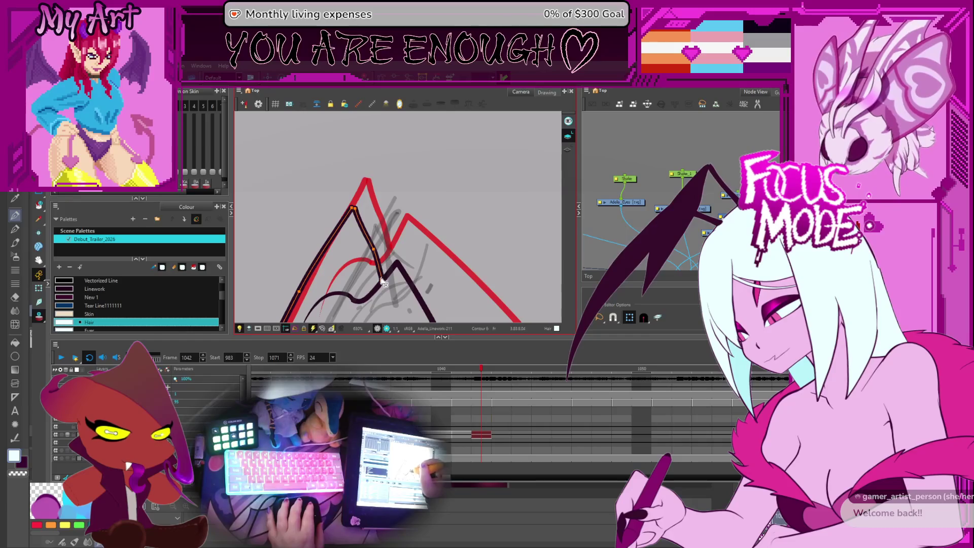
# Step: Zoom back out and bring the leg joints into view
pyautogui.press('1')
pyautogui.press('1')
pyautogui.press('1')
pyautogui.press('1')
pyautogui.press('1')
pyautogui.press('1')
pyautogui.press('1')
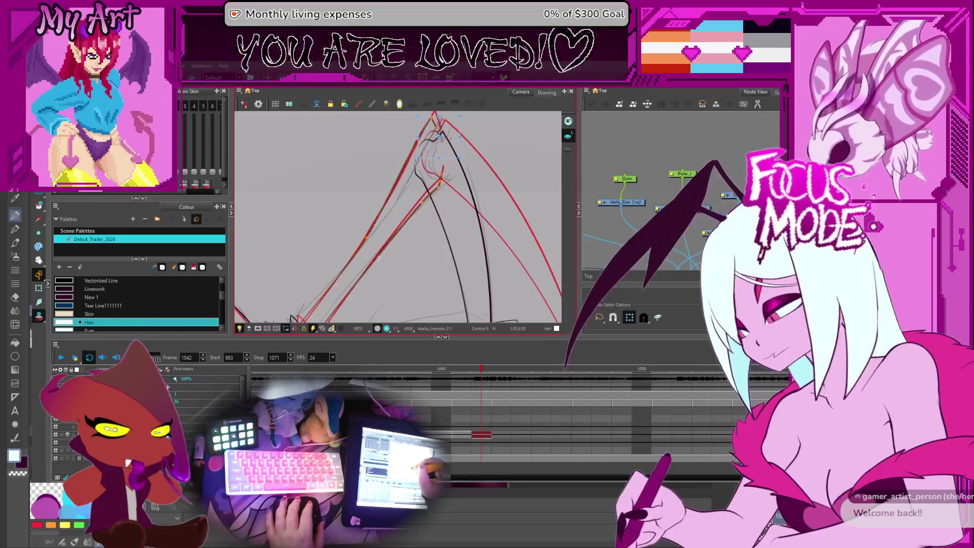
pyautogui.press('1')
pyautogui.moveTo(355, 233); pyautogui.dragTo(369, 246)
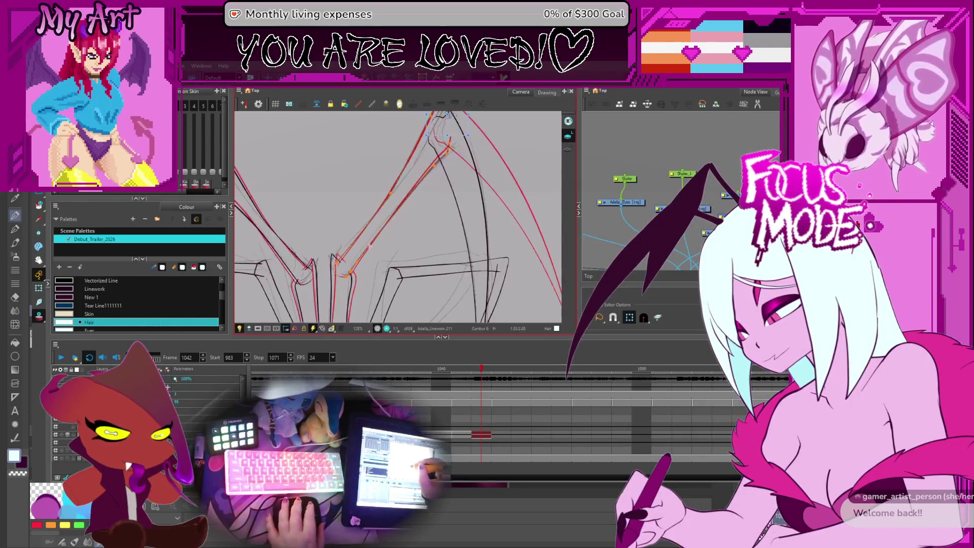
# Step: Centre on the leg joints and flip between frames 1038 and 1041 to compare the drawings
pyautogui.moveTo(367, 282)
pyautogui.mouseDown()
pyautogui.moveTo(376, 219)
pyautogui.moveTo(367, 199)
pyautogui.mouseUp()
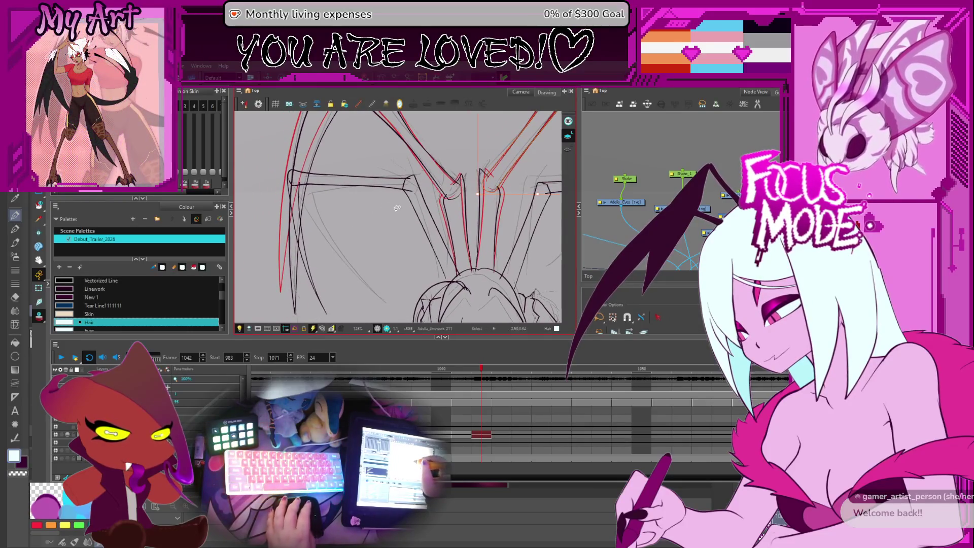
pyautogui.press(',')
pyautogui.press(',')
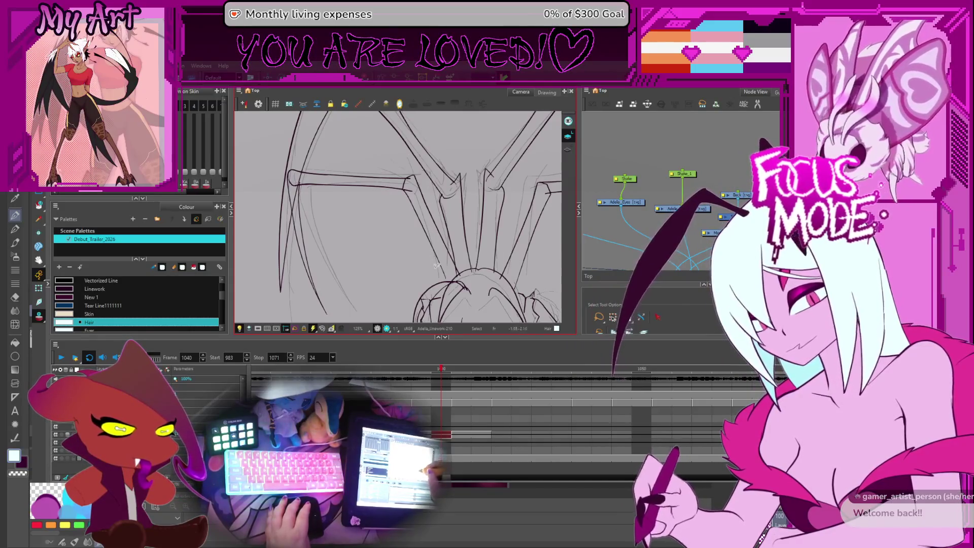
pyautogui.press(',')
pyautogui.press(',')
pyautogui.press('.')
pyautogui.press('.')
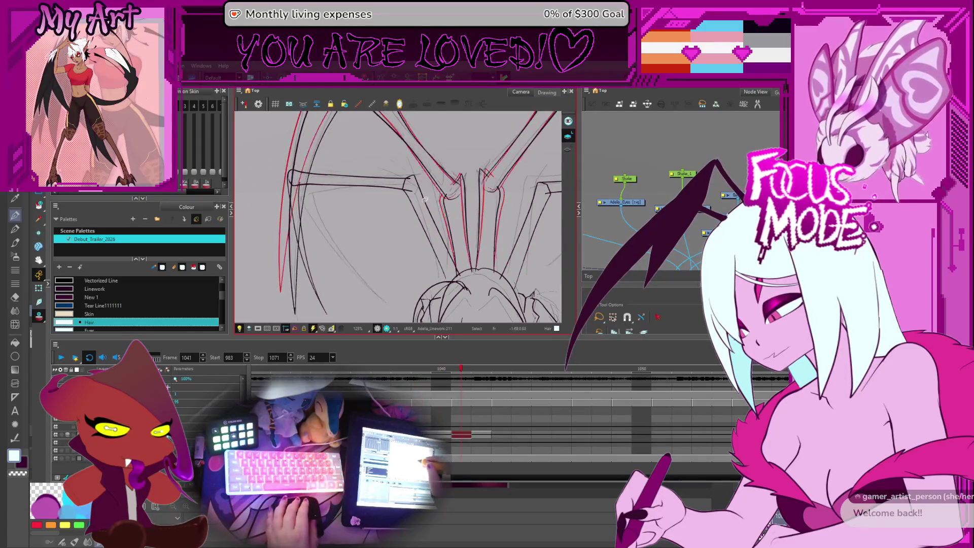
pyautogui.press(',')
pyautogui.press('.')
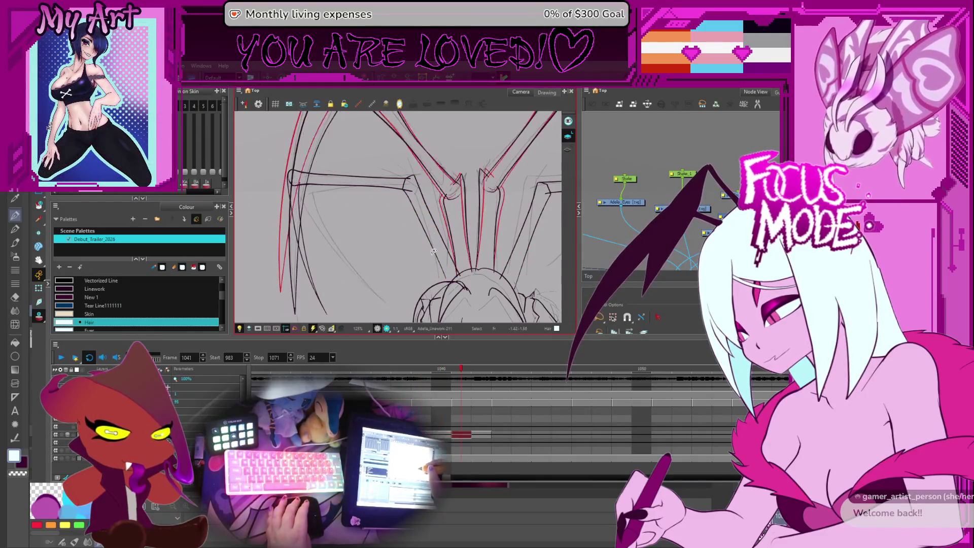
pyautogui.click(439, 222)
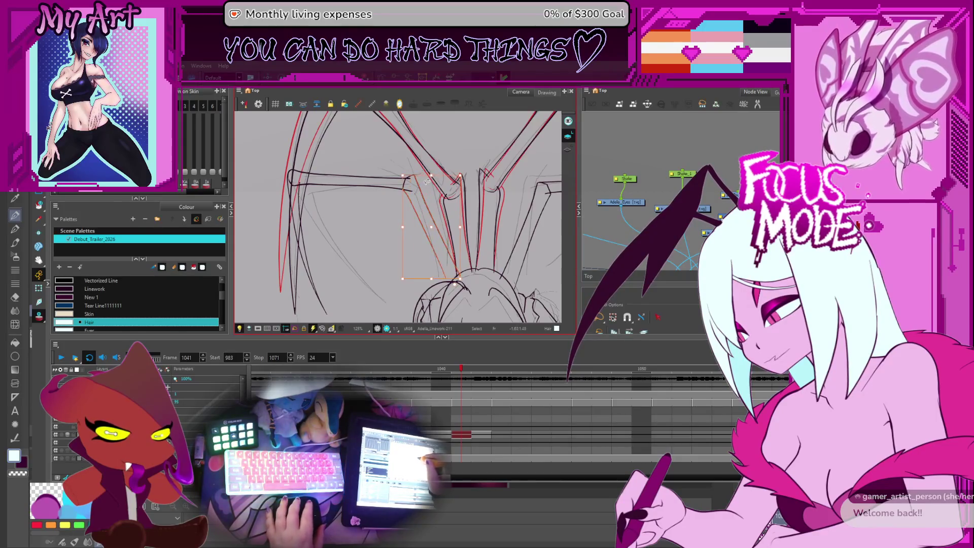
pyautogui.click(464, 174)
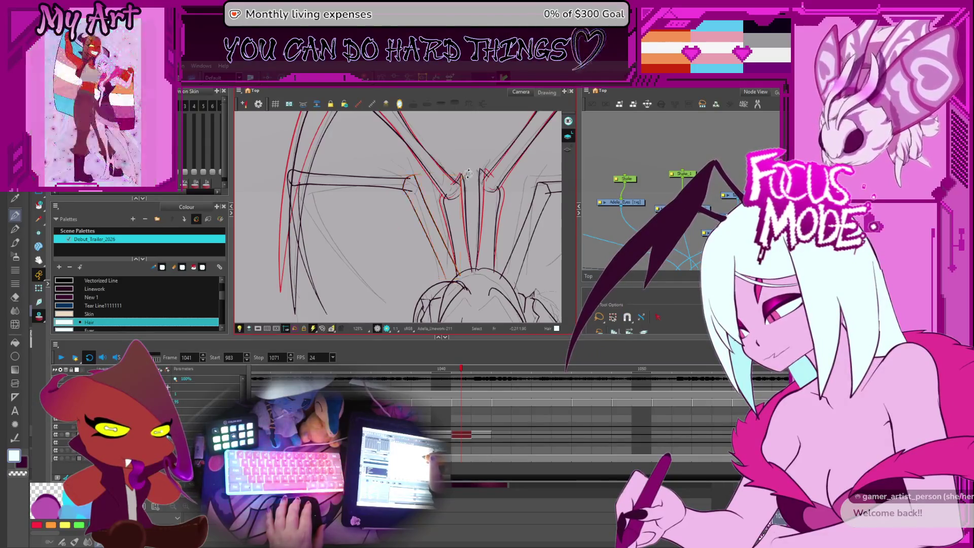
pyautogui.click(445, 207)
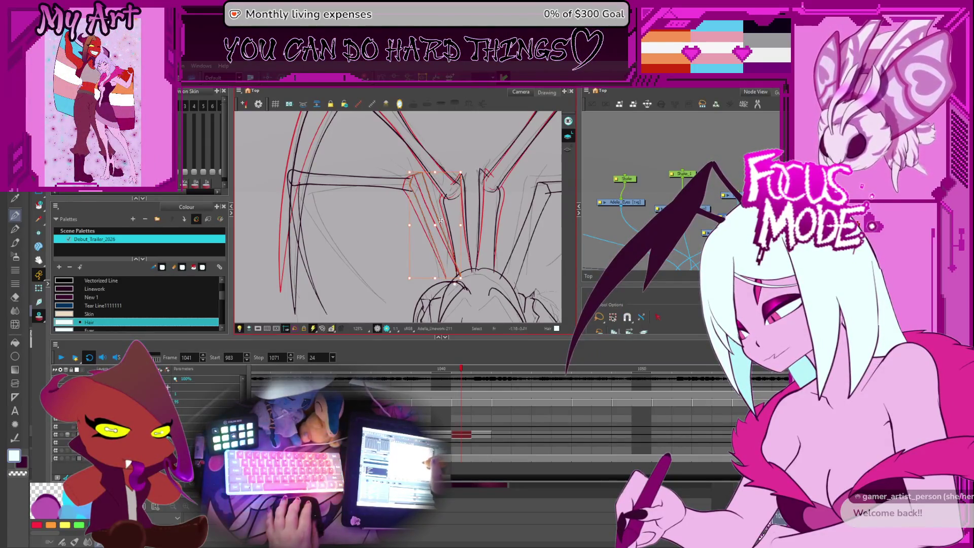
pyautogui.scroll(3, 449, 290)
pyautogui.scroll(2, 436, 205)
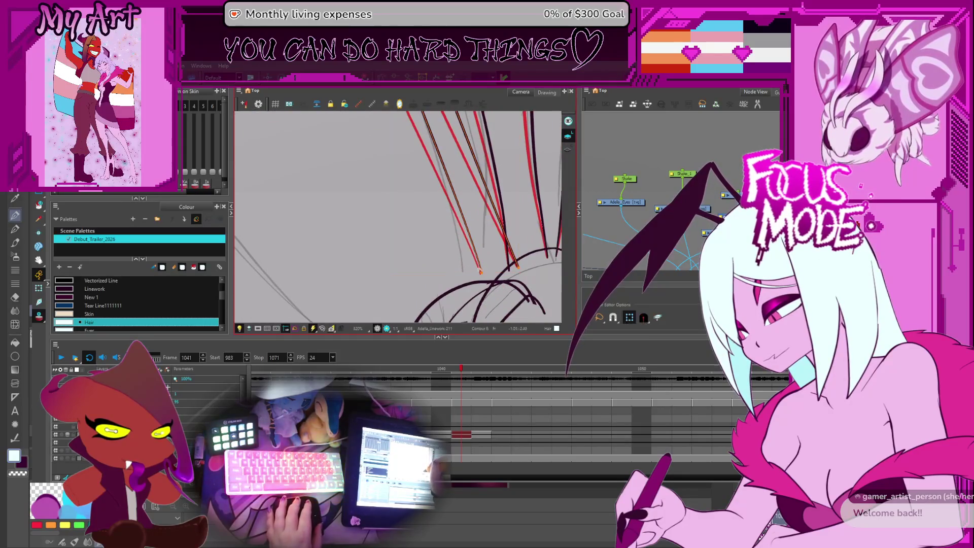
# Step: Select the diagonal leg stroke and step back to frame 1040
pyautogui.click(486, 281)
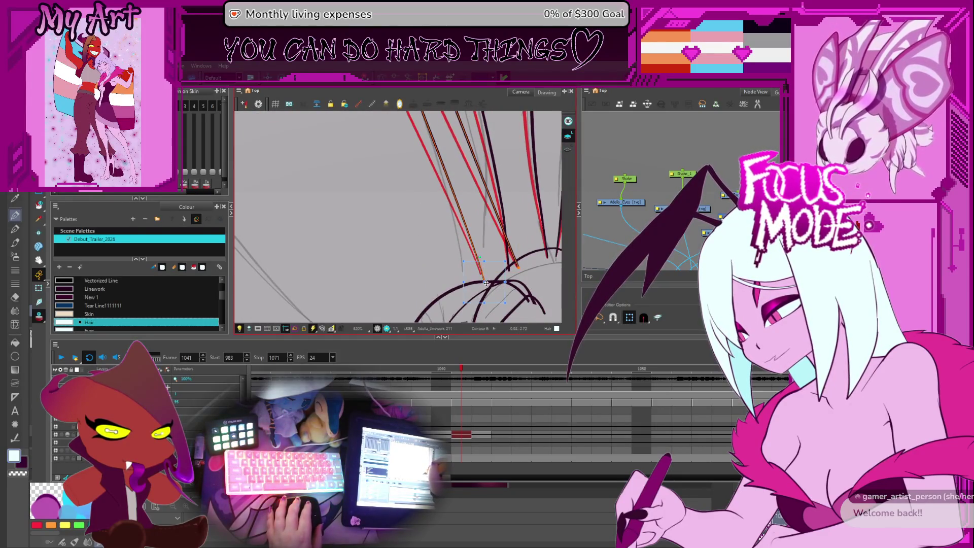
pyautogui.press(',')
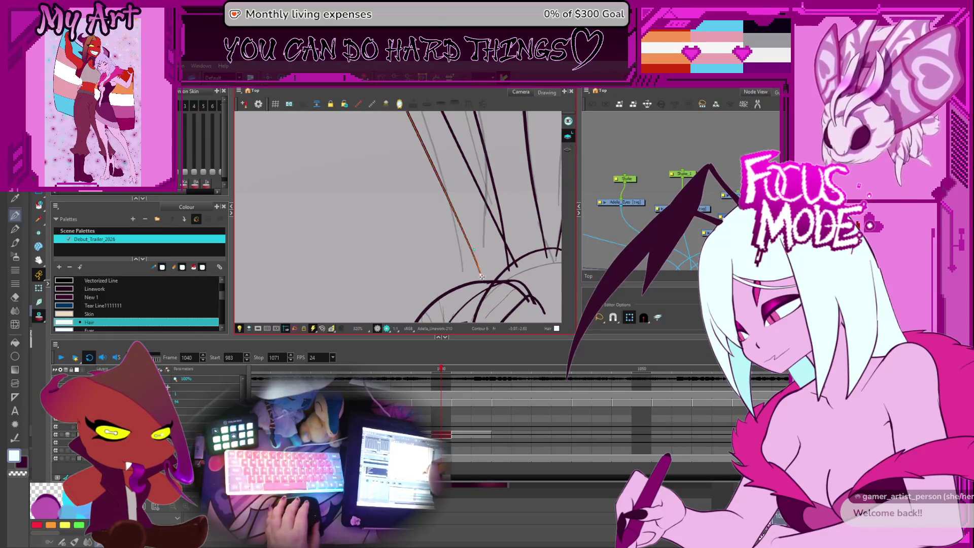
pyautogui.scroll(-1, 463, 224)
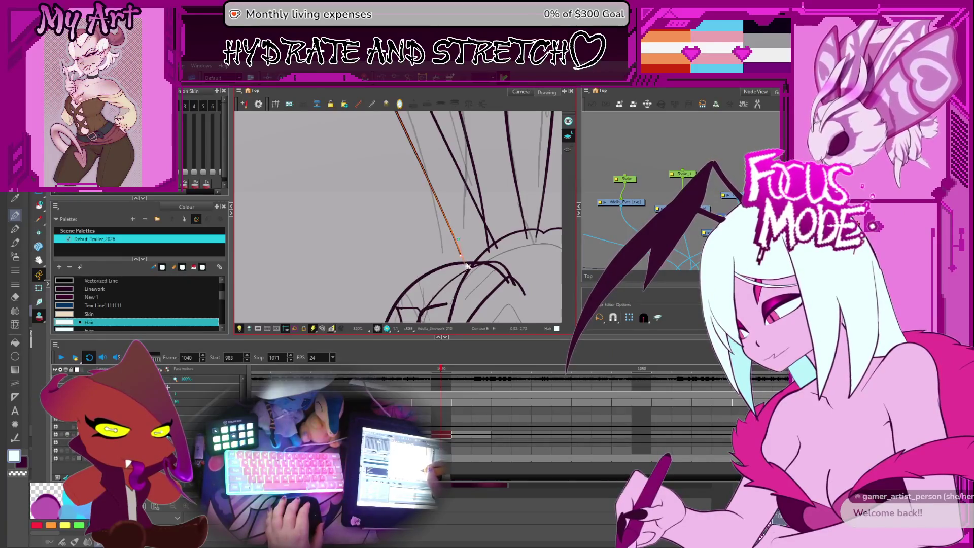
pyautogui.scroll(-1, 469, 268)
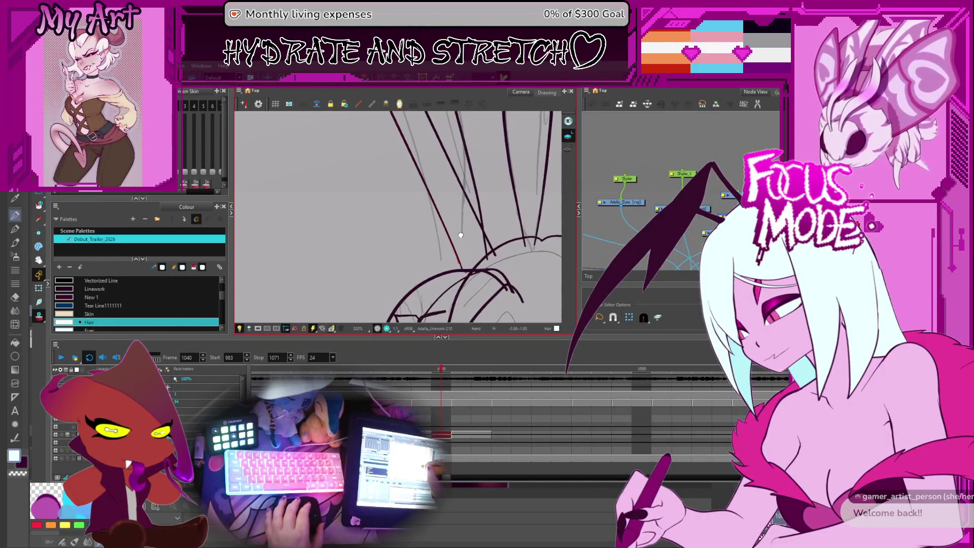
pyautogui.scroll(-1, 460, 255)
pyautogui.scroll(-1, 452, 247)
pyautogui.scroll(-2, 447, 241)
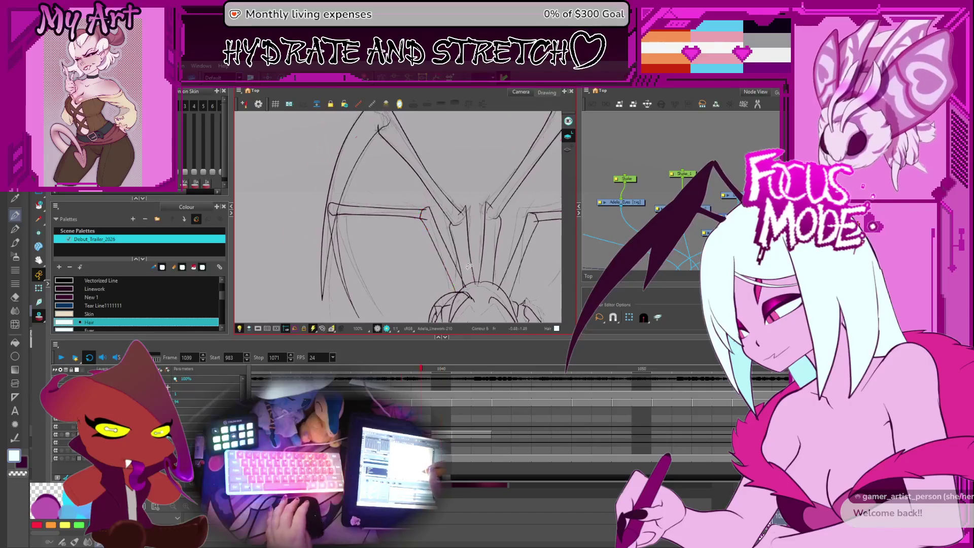
# Step: Flip forward and back between frames 1038 and 1041 to check the leg motion
pyautogui.press(',')
pyautogui.press(',')
pyautogui.scroll(3, 442, 228)
pyautogui.scroll(-1, 437, 216)
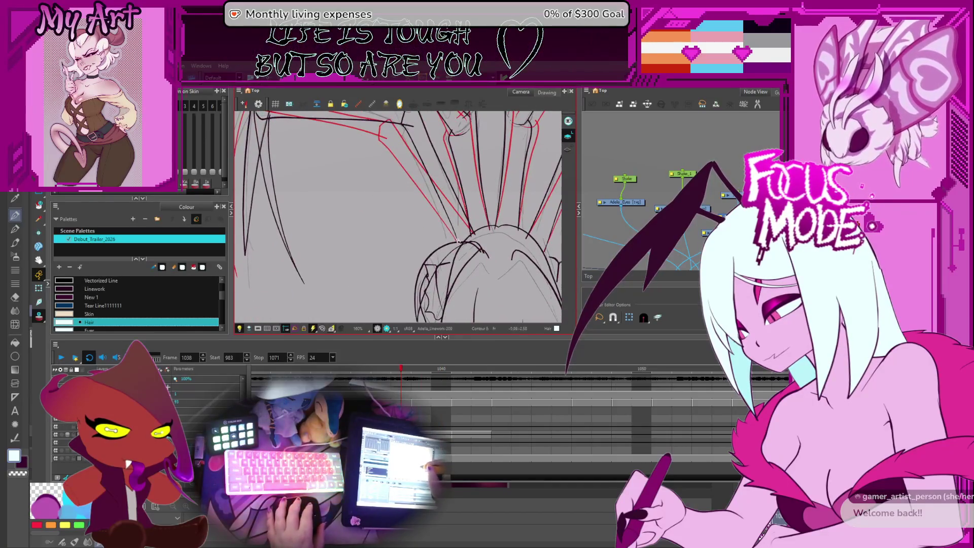
pyautogui.scroll(2, 462, 247)
pyautogui.scroll(2, 462, 247)
pyautogui.press('.')
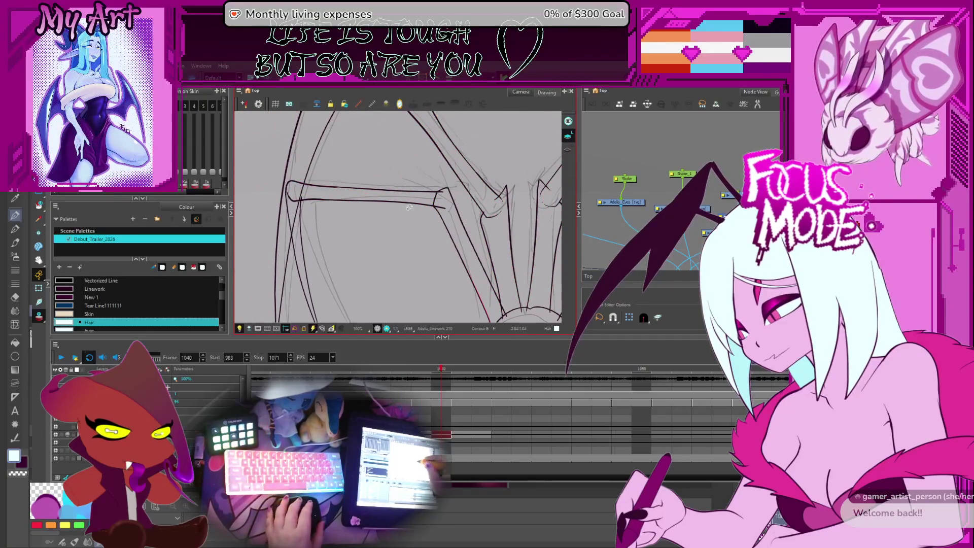
pyautogui.press('.')
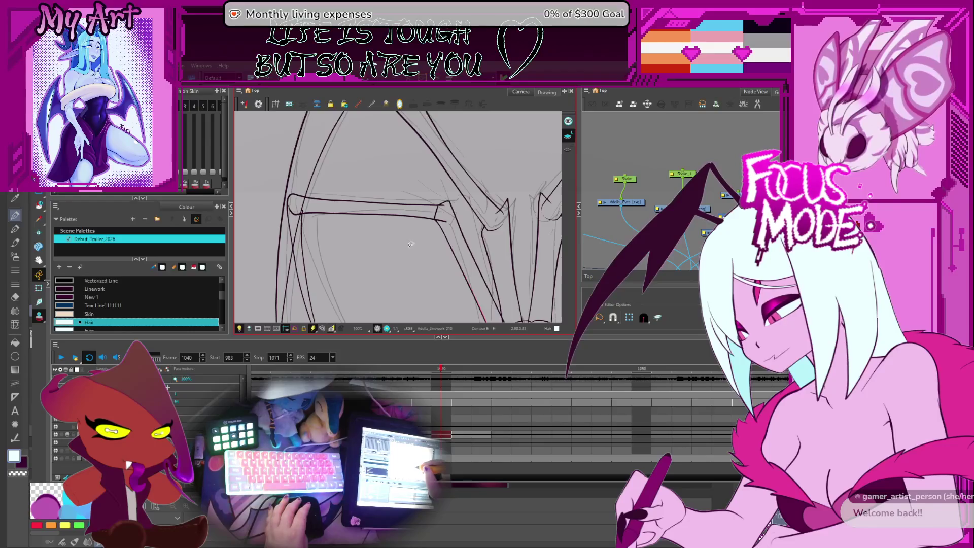
pyautogui.press('.')
pyautogui.press(',')
pyautogui.press(',')
pyautogui.press(',')
pyautogui.press('.')
pyautogui.press(',')
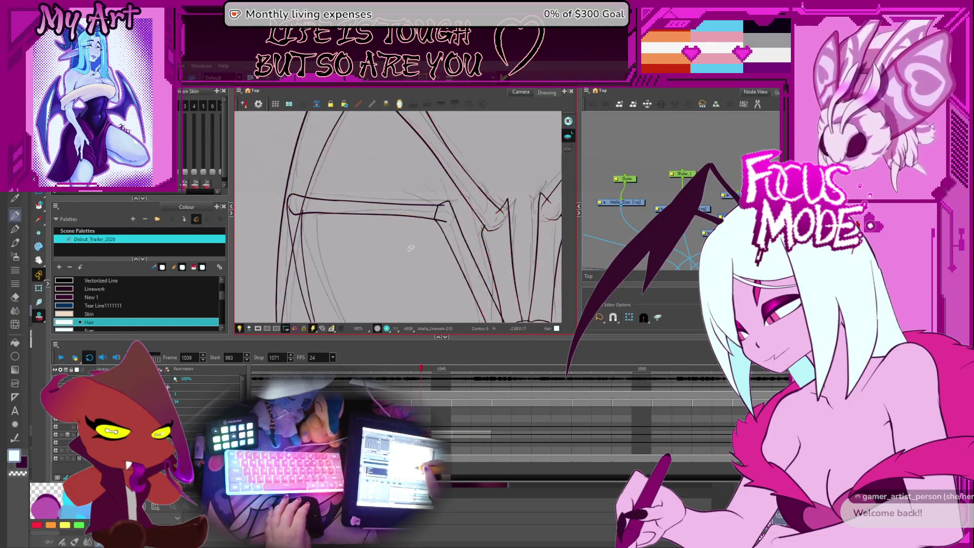
pyautogui.scroll(-5, 405, 240)
# Step: Step up to frame 1042, back to 1038, and settle on frame 1041
pyautogui.press('.')
pyautogui.press('.')
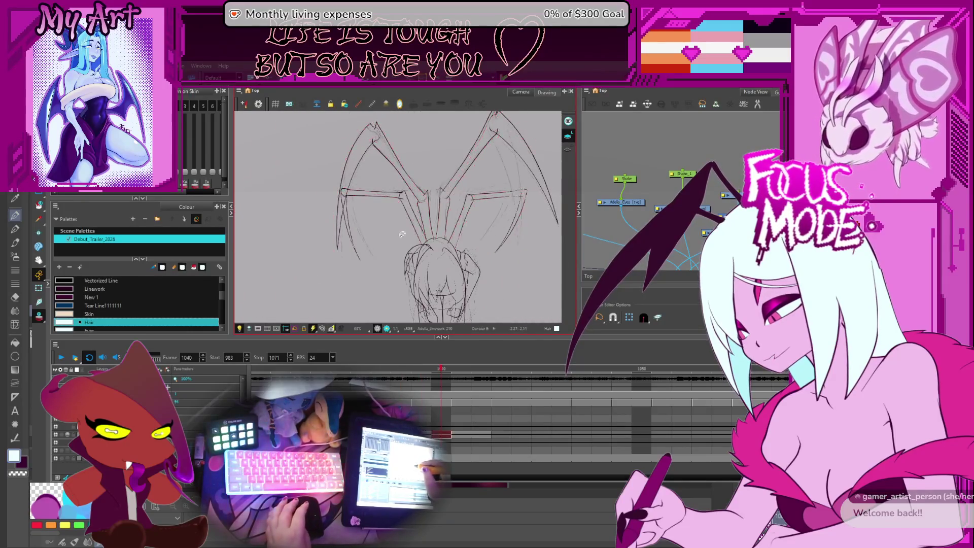
pyautogui.press('.')
pyautogui.press(',')
pyautogui.press(',')
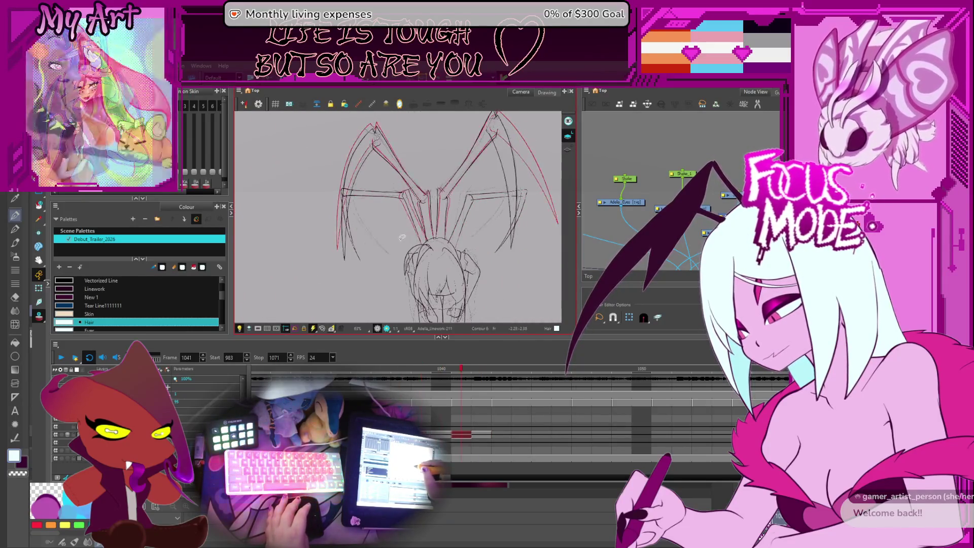
pyautogui.press(',')
pyautogui.press(',')
pyautogui.press('.')
pyautogui.press('.')
pyautogui.press('.')
pyautogui.press(',')
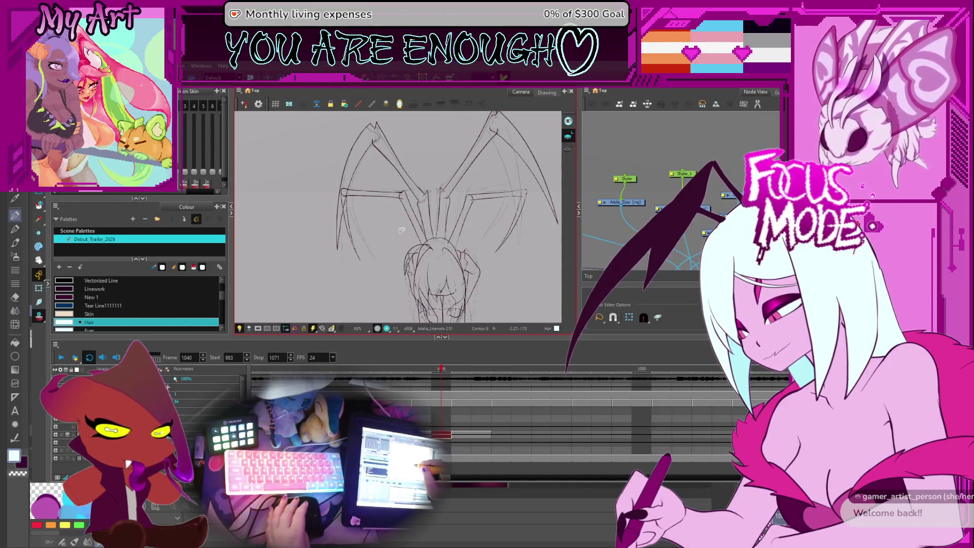
pyautogui.press('.')
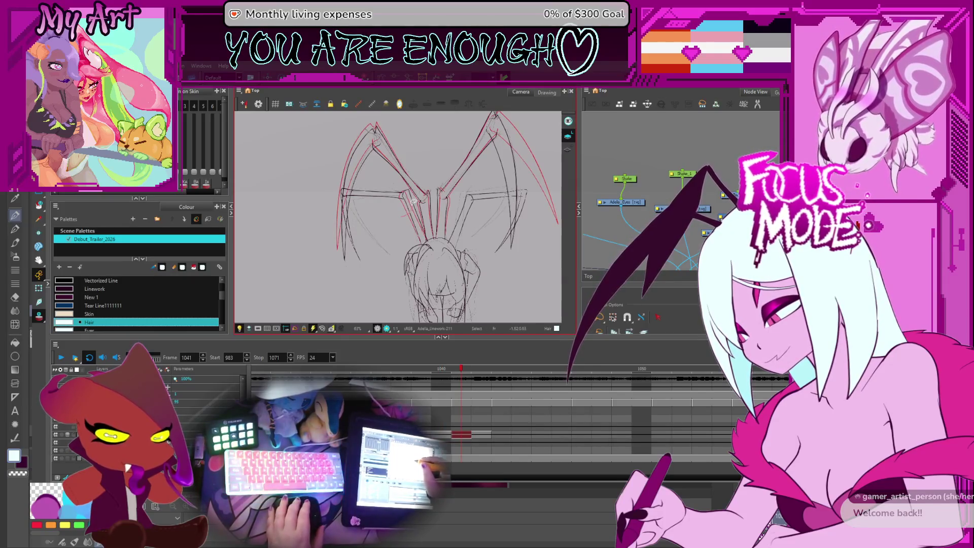
pyautogui.scroll(2, 402, 195)
pyautogui.scroll(1, 429, 203)
pyautogui.scroll(1, 427, 203)
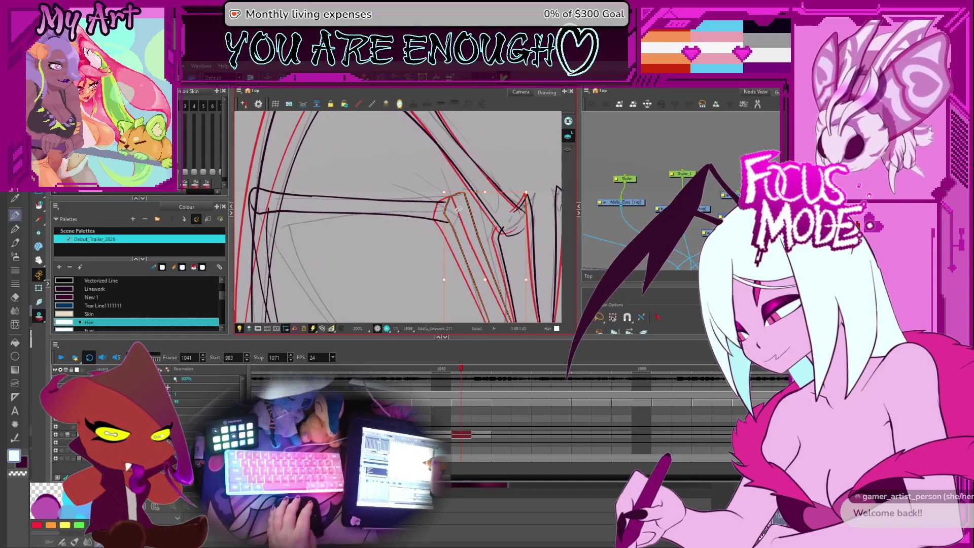
# Step: Flip to frame 1039 and pan the view to the bent knee segment of the leg
pyautogui.press(',')
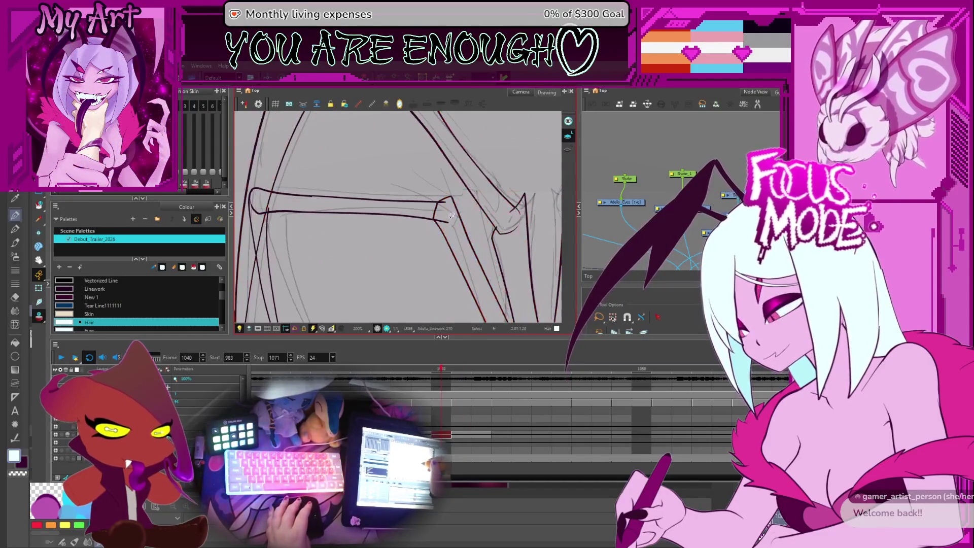
pyautogui.press(',')
pyautogui.press('.')
pyautogui.press(',')
pyautogui.press(',')
pyautogui.press('.')
pyautogui.press('.')
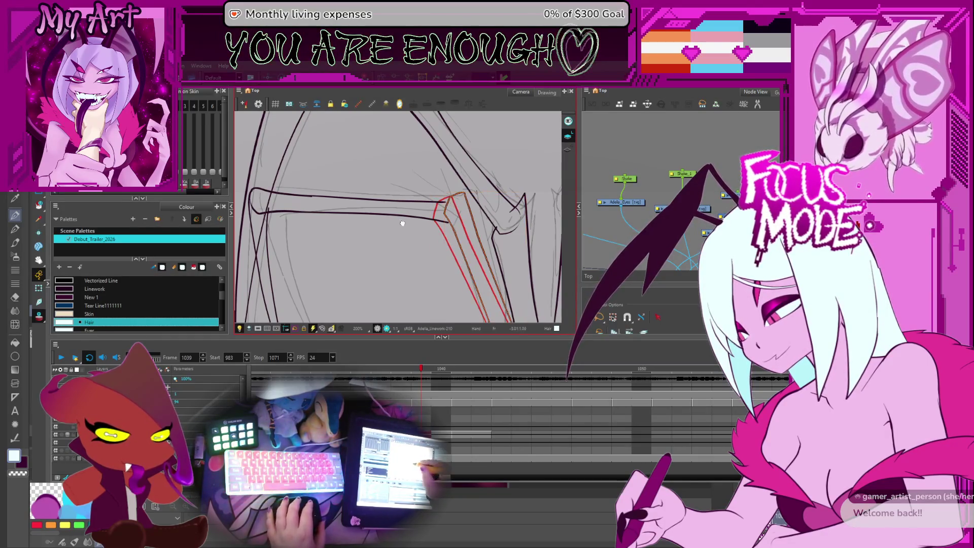
pyautogui.moveTo(449, 201); pyautogui.dragTo(488, 186)
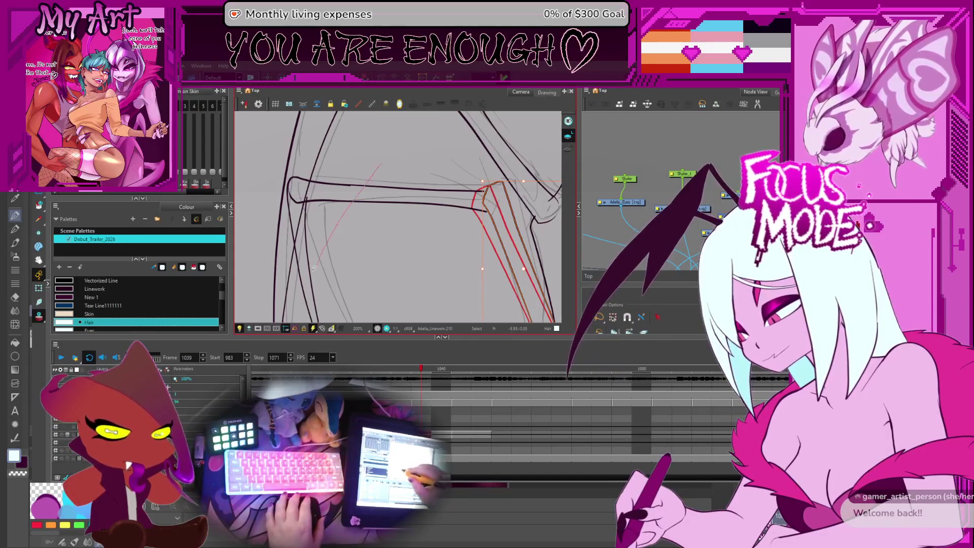
pyautogui.moveTo(405, 206)
pyautogui.mouseDown()
pyautogui.moveTo(372, 209)
pyautogui.moveTo(424, 174)
pyautogui.mouseUp()
# Step: Reselect the bent leg strokes and pan along them from the top bar to their lower ends
pyautogui.press('Escape')
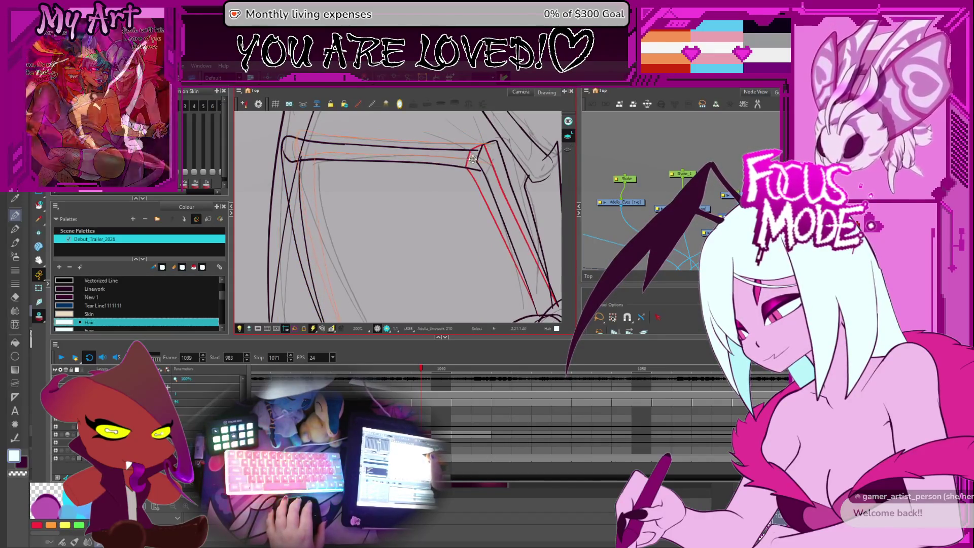
pyautogui.click(470, 158)
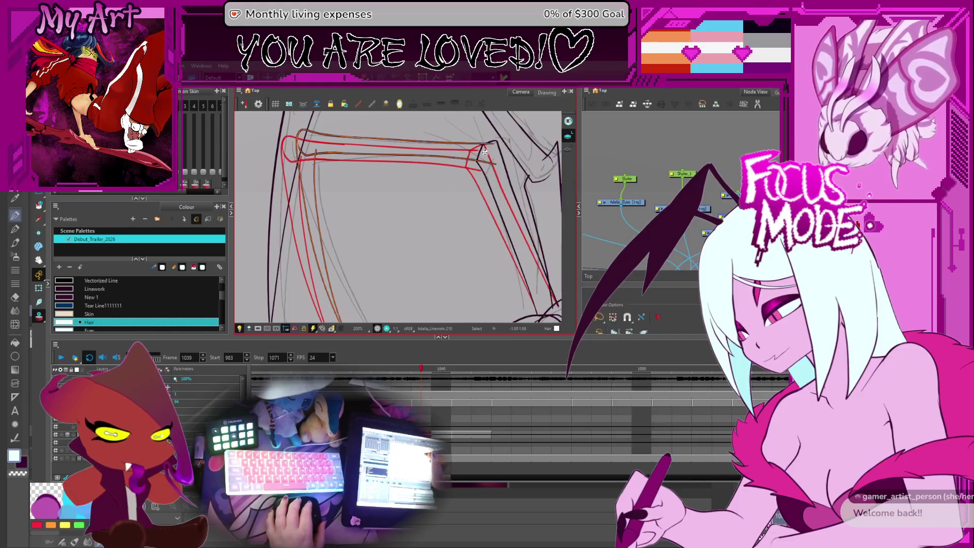
pyautogui.moveTo(376, 201)
pyautogui.mouseDown()
pyautogui.moveTo(426, 226)
pyautogui.moveTo(384, 214)
pyautogui.moveTo(366, 228)
pyautogui.mouseUp()
pyautogui.moveTo(335, 316)
pyautogui.mouseDown()
pyautogui.moveTo(332, 209)
pyautogui.moveTo(343, 196)
pyautogui.moveTo(353, 265)
pyautogui.mouseUp()
pyautogui.press('space')
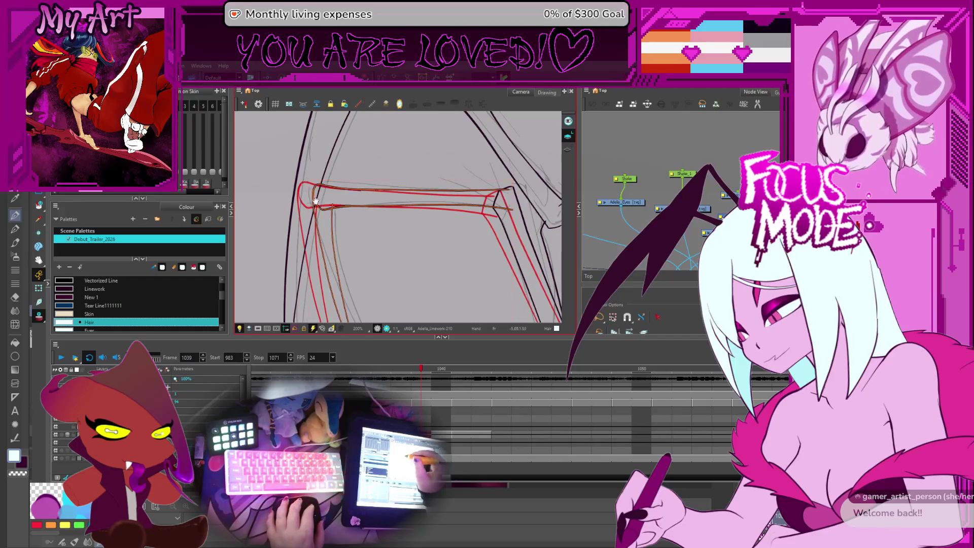
pyautogui.moveTo(352, 258); pyautogui.dragTo(351, 193)
pyautogui.moveTo(332, 261)
pyautogui.mouseDown()
pyautogui.moveTo(358, 269)
pyautogui.moveTo(351, 213)
pyautogui.mouseUp()
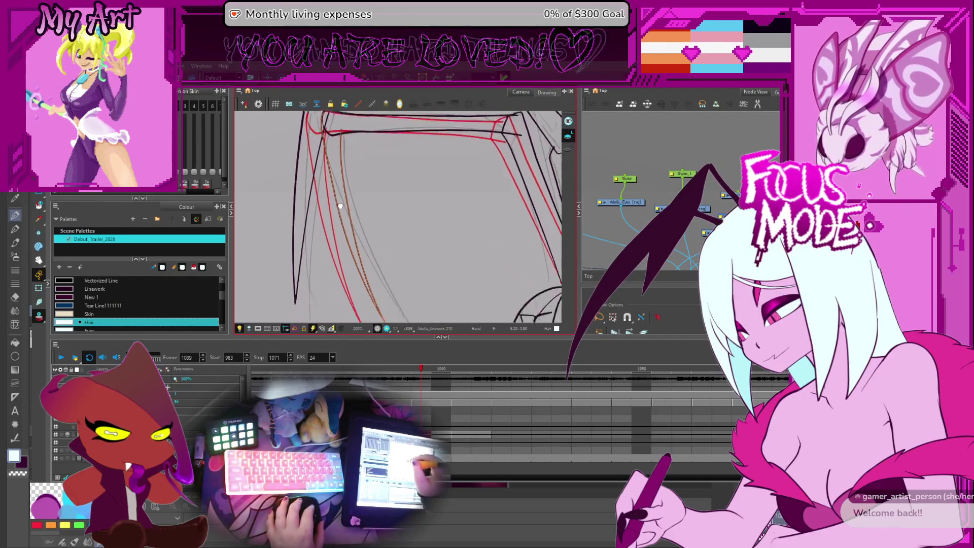
pyautogui.scroll(-1, 350, 208)
# Step: Select the left leg stroke, edit its contour points toward the red line, then deselect it
pyautogui.click(346, 176)
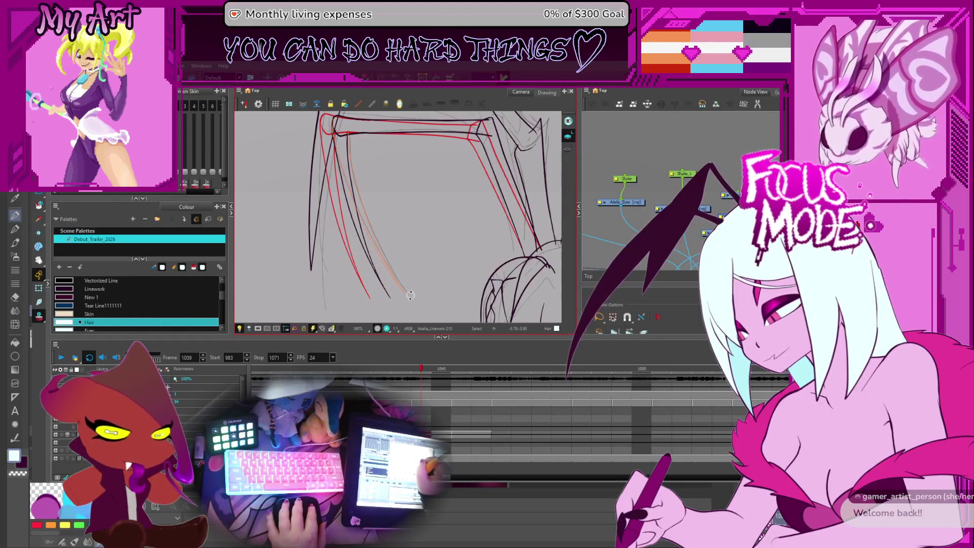
pyautogui.click(352, 211)
pyautogui.hotkey('alt', 'q')
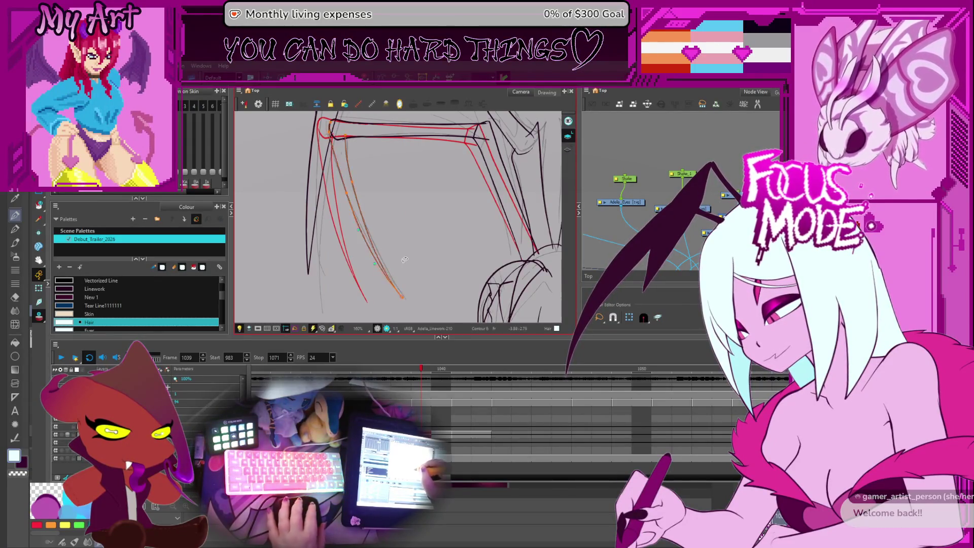
pyautogui.scroll(-2, 401, 209)
pyautogui.click(402, 208)
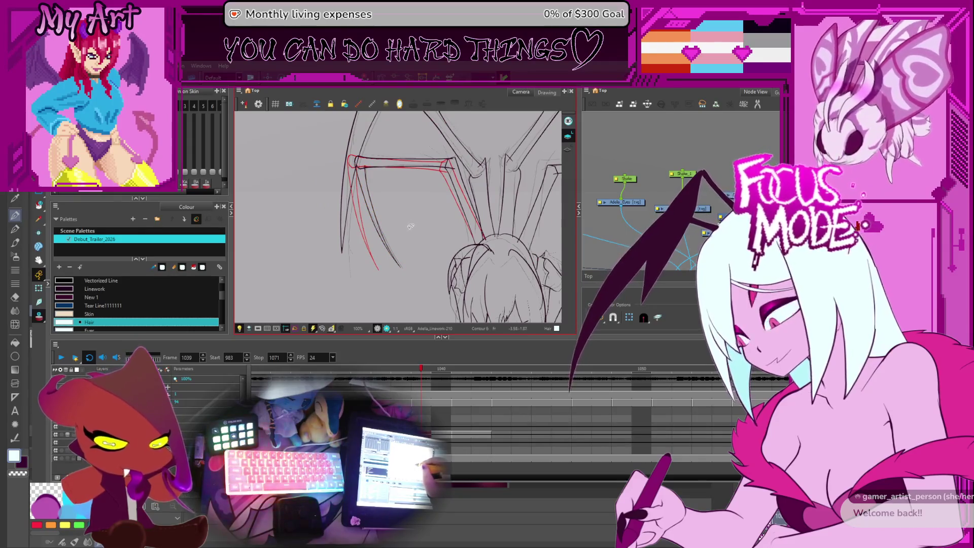
pyautogui.hscroll(3, 439, 195)
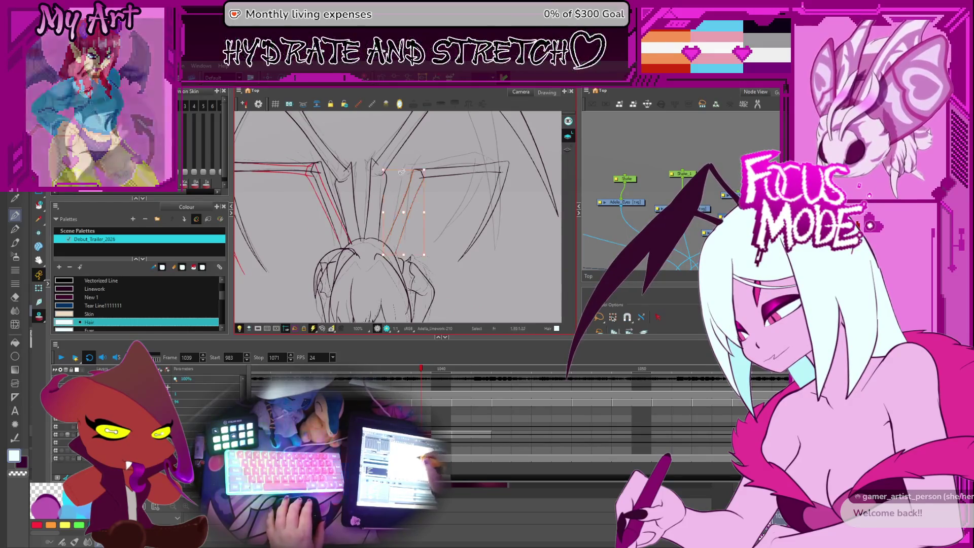
pyautogui.scroll(1, 426, 196)
# Step: Select a right-leg stroke, transform it, and switch to editing its contour points
pyautogui.click(408, 198)
pyautogui.hotkey('alt', 's')
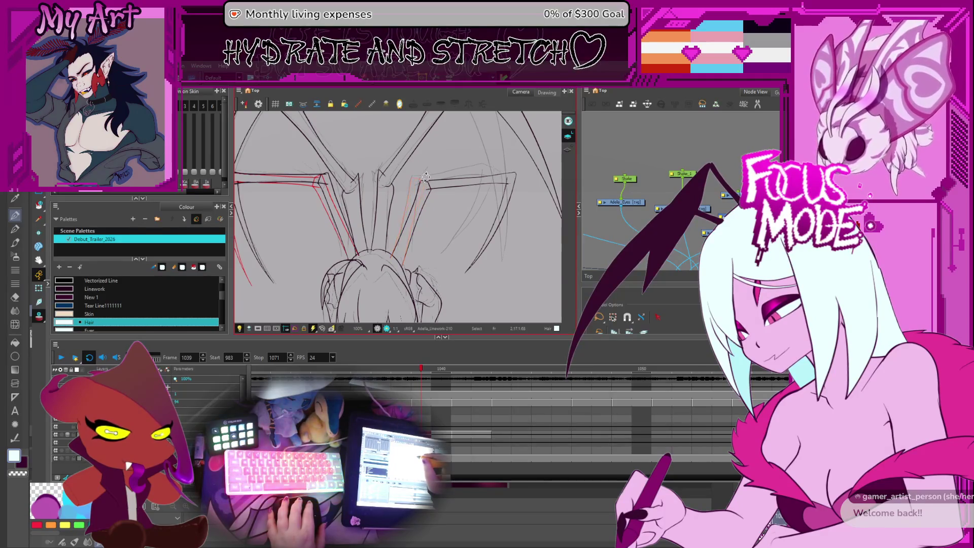
pyautogui.scroll(2, 428, 179)
pyautogui.hotkey('alt', 'q')
pyautogui.scroll(2, 411, 247)
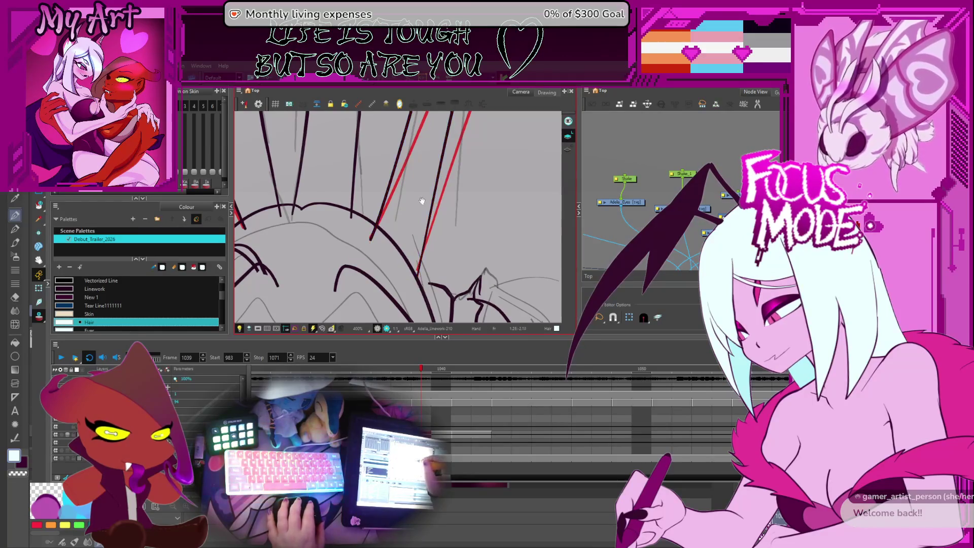
# Step: Compare frame 1039 against 1038 by flipping frames over the leg bases
pyautogui.moveTo(423, 201); pyautogui.dragTo(423, 240)
pyautogui.press(',')
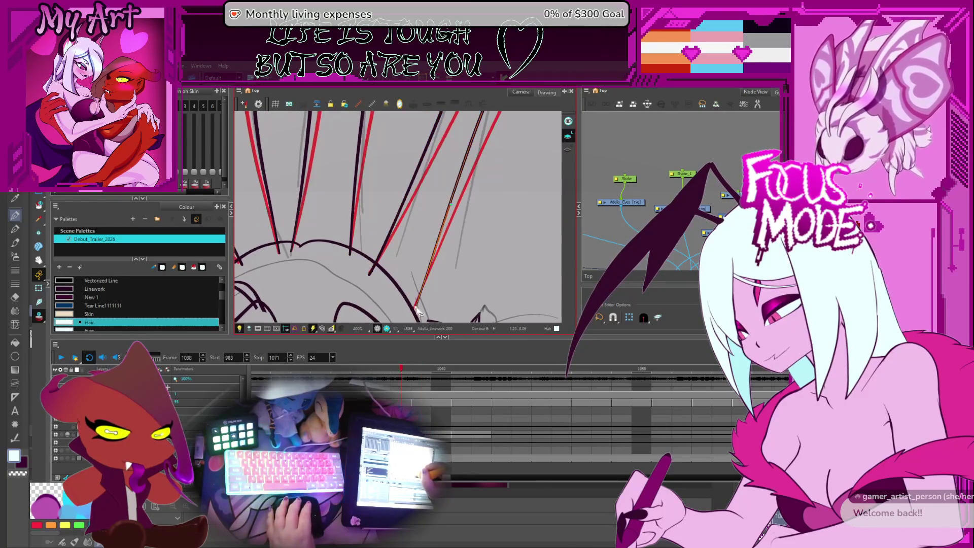
pyautogui.press('Escape')
pyautogui.press('.')
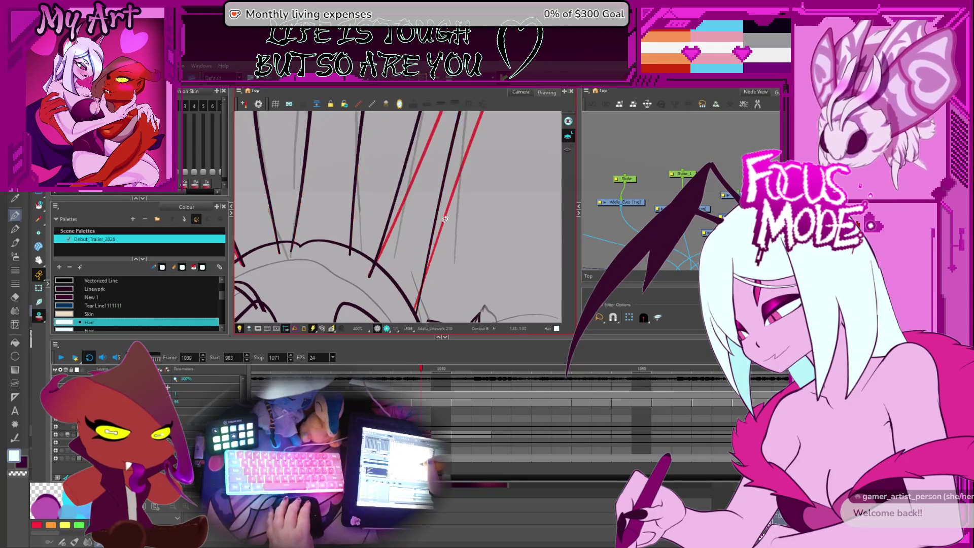
pyautogui.scroll(-2, 411, 296)
# Step: Select the head-curve and right-side leg strokes ready for transforming
pyautogui.click(421, 314)
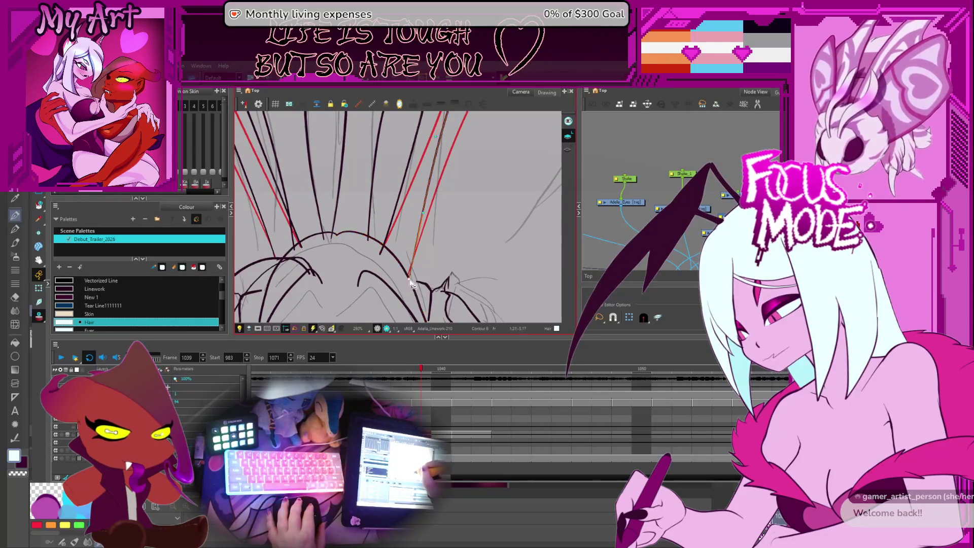
pyautogui.scroll(-3, 409, 277)
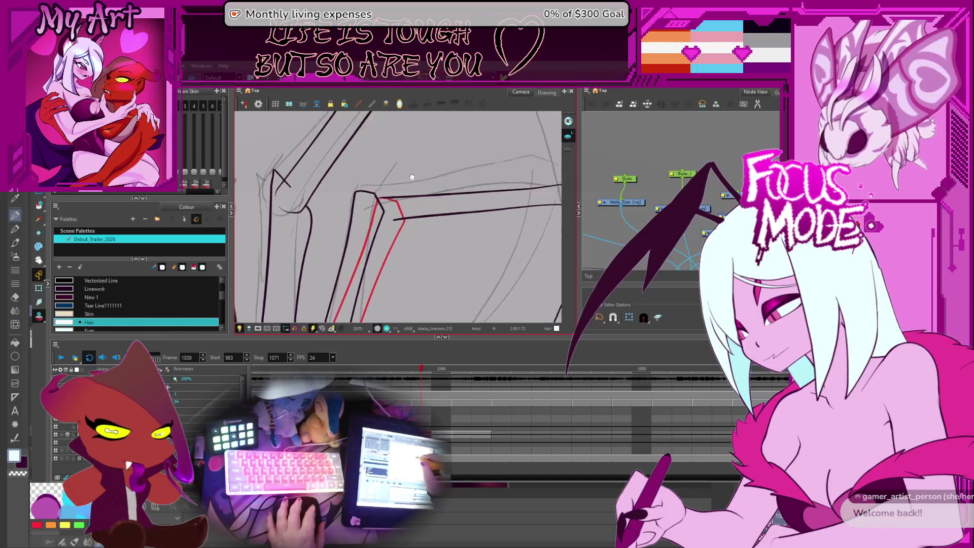
pyautogui.hotkey('alt', 's')
pyautogui.click(449, 203)
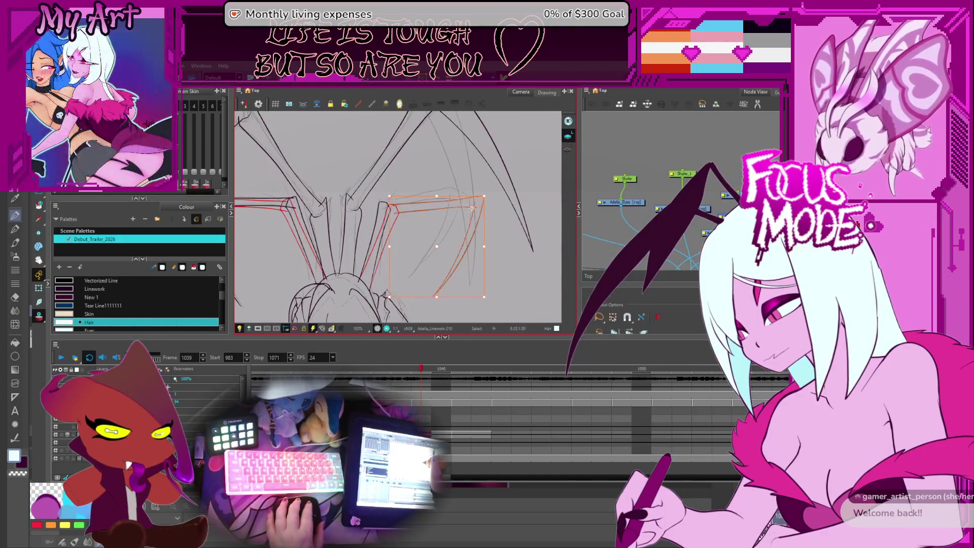
pyautogui.scroll(2, 452, 264)
# Step: Reselect the right leg strokes and shift them onto the red onion-skin lines
pyautogui.press('Escape')
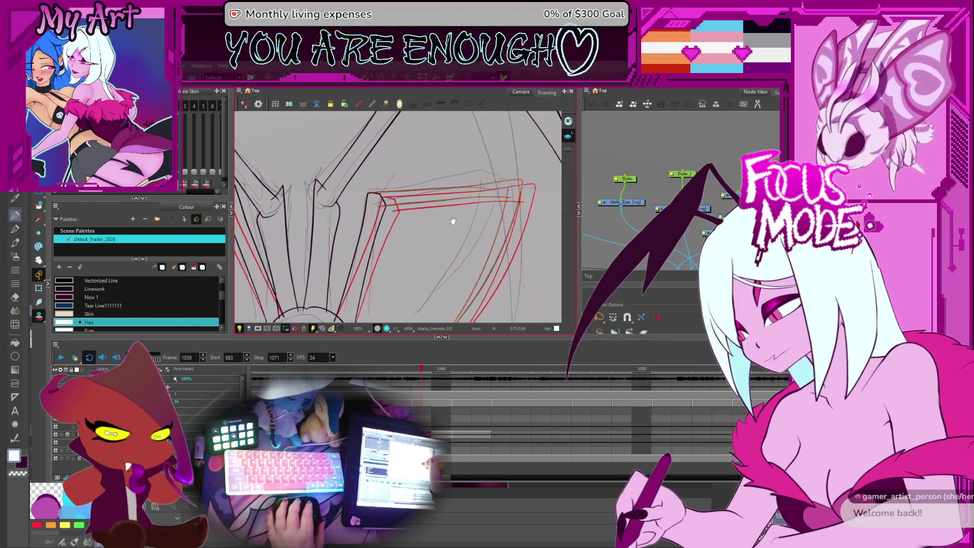
pyautogui.moveTo(448, 210); pyautogui.dragTo(459, 206)
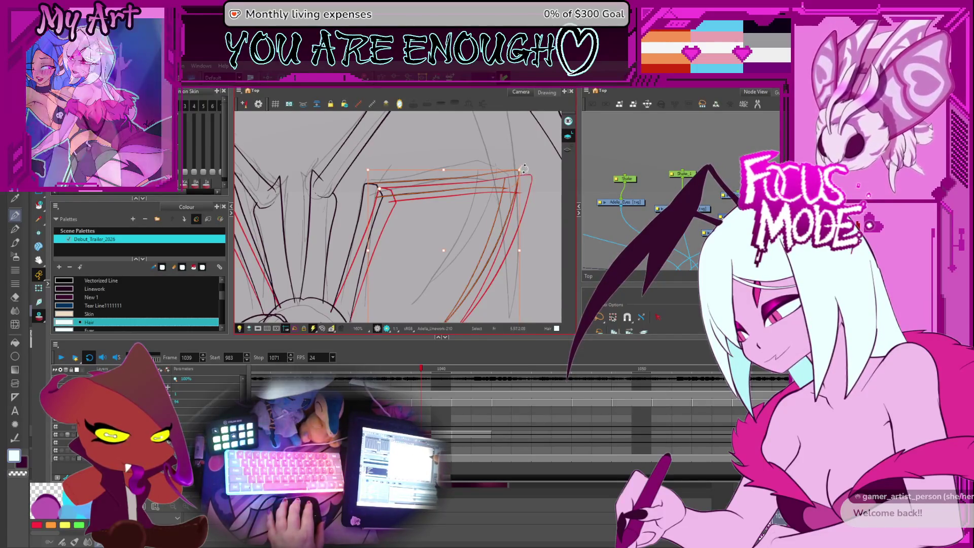
pyautogui.click(422, 191)
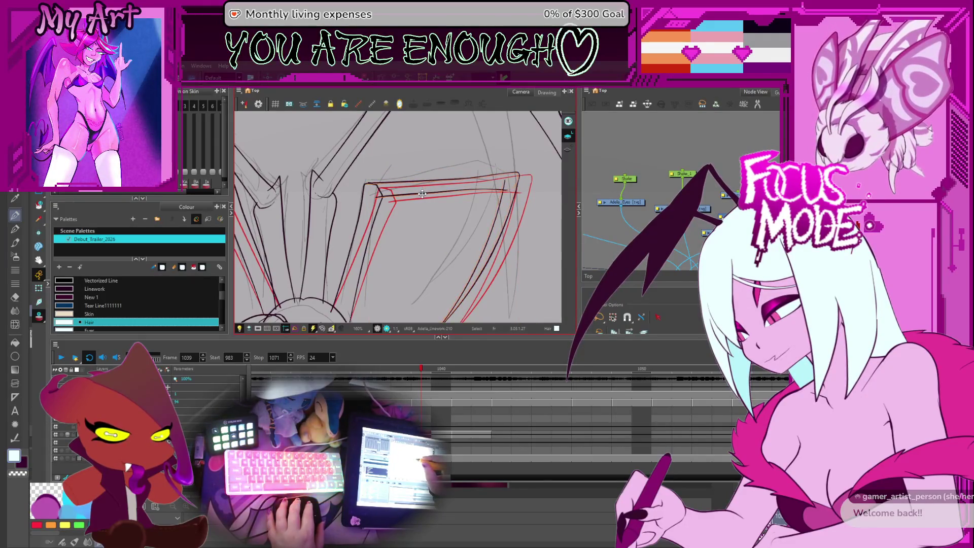
pyautogui.click(421, 194)
pyautogui.moveTo(422, 213); pyautogui.dragTo(426, 198)
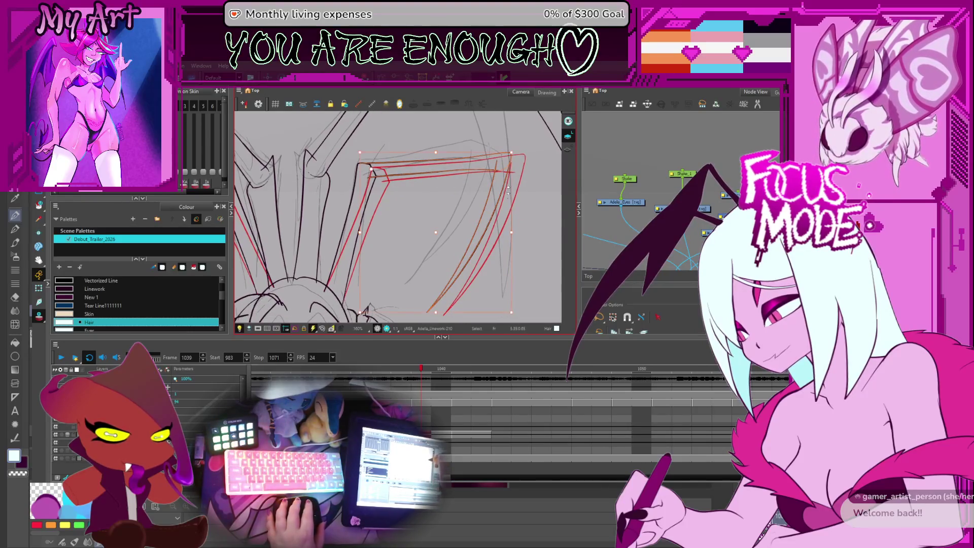
pyautogui.click(481, 239)
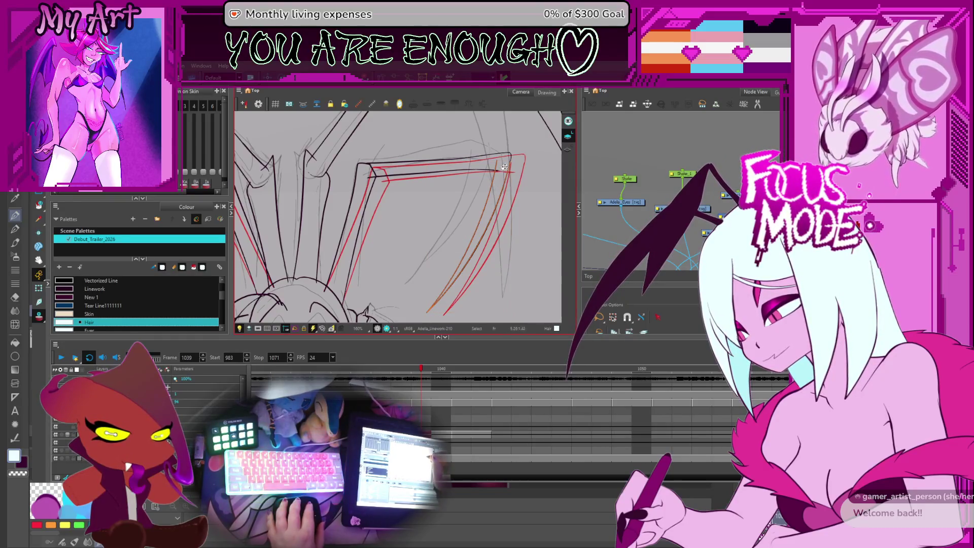
pyautogui.scroll(-1, 474, 206)
# Step: Draw a new lower leg line for the right leg and select it
pyautogui.click(427, 301)
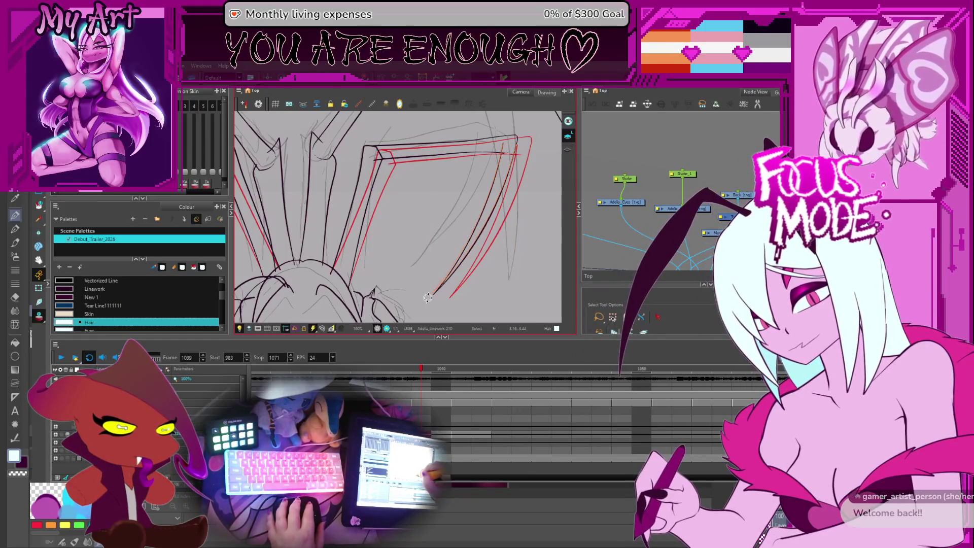
pyautogui.moveTo(499, 156); pyautogui.dragTo(416, 291)
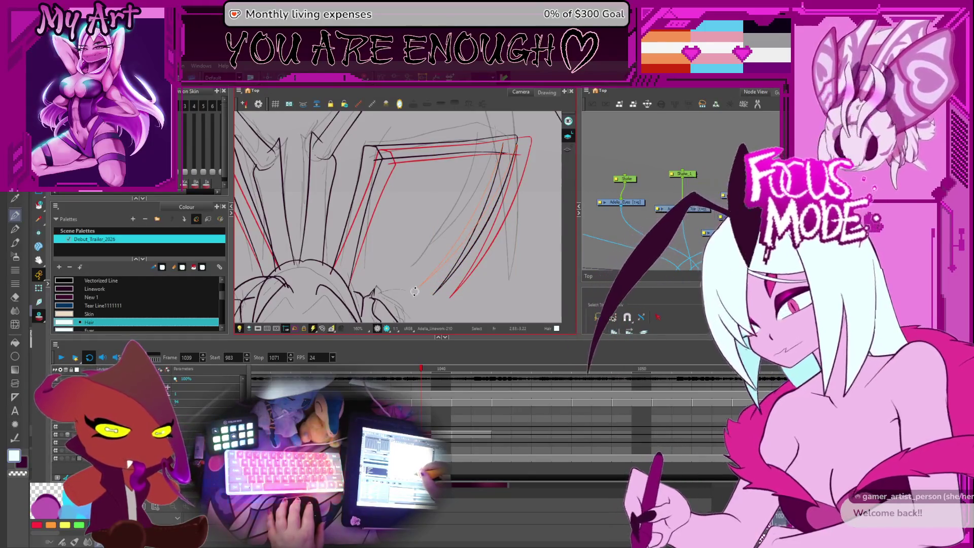
pyautogui.click(415, 290)
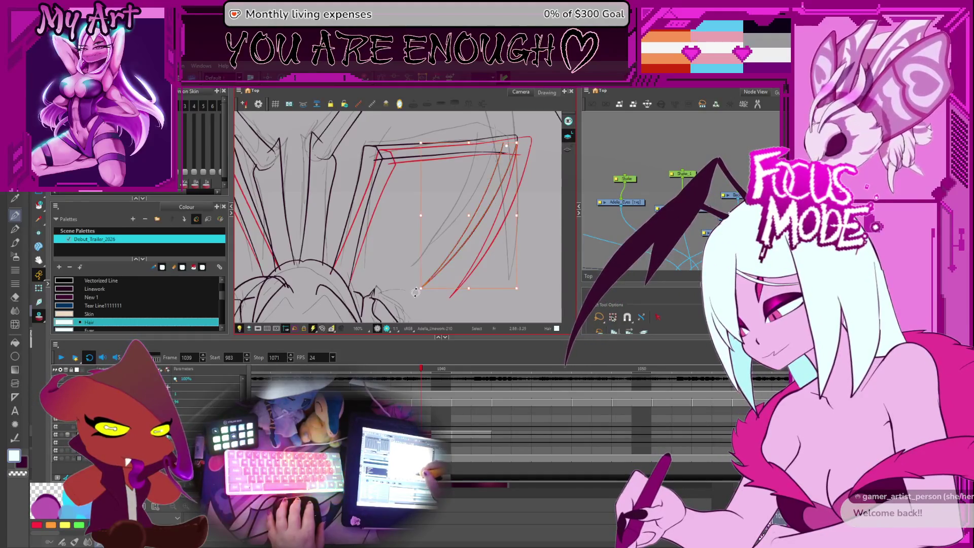
pyautogui.scroll(-2, 512, 178)
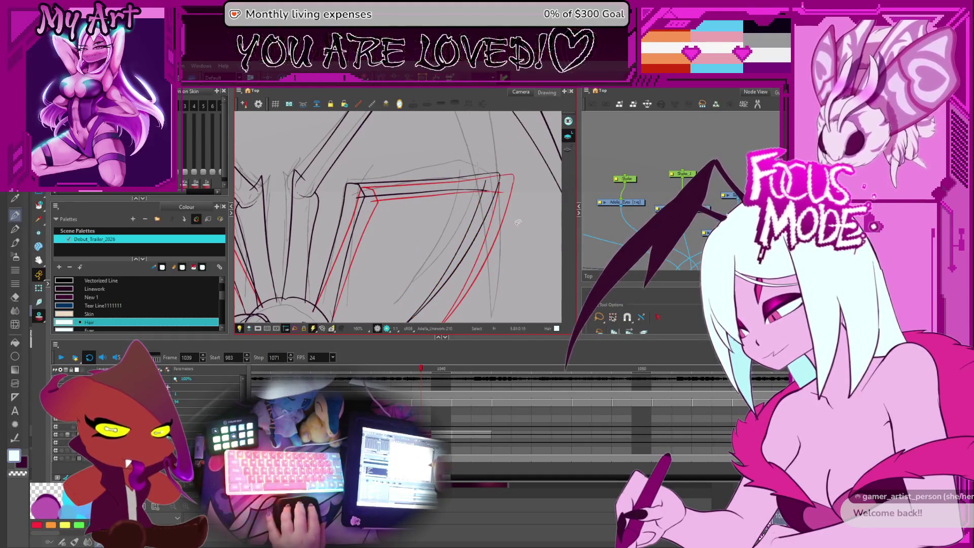
pyautogui.scroll(-3, 498, 198)
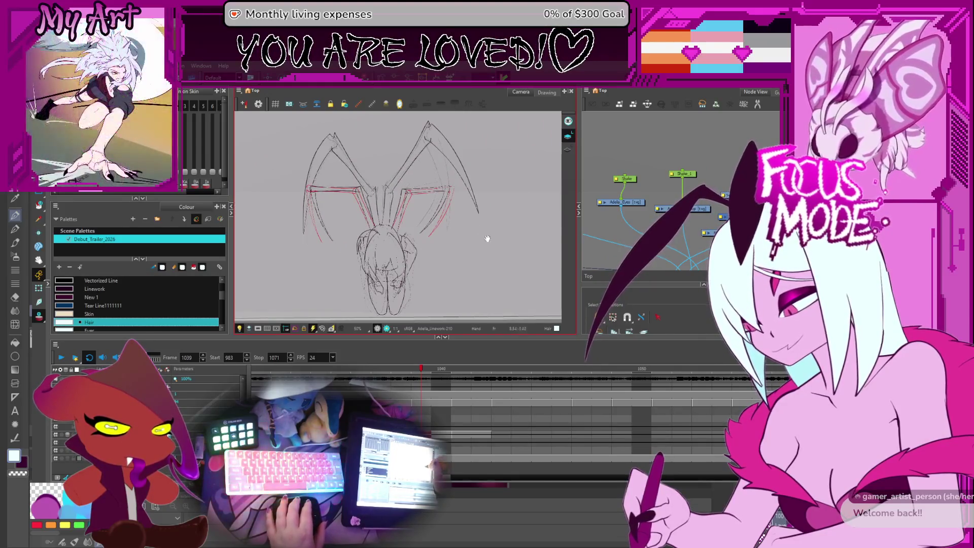
# Step: Flip through frames 1040–1042 to compare, settle on frame 1041 and zoom to 80%
pyautogui.moveTo(469, 260); pyautogui.dragTo(488, 261)
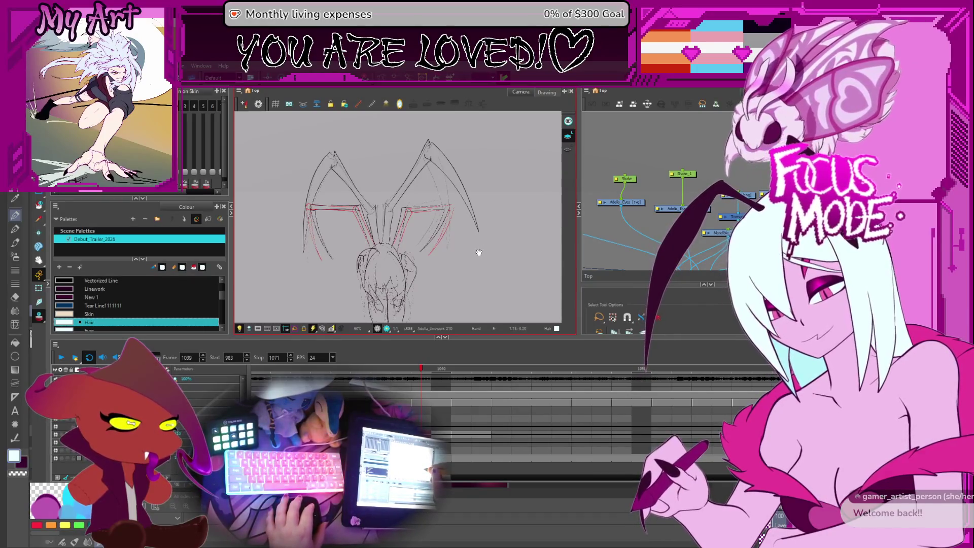
pyautogui.moveTo(473, 252); pyautogui.dragTo(482, 263)
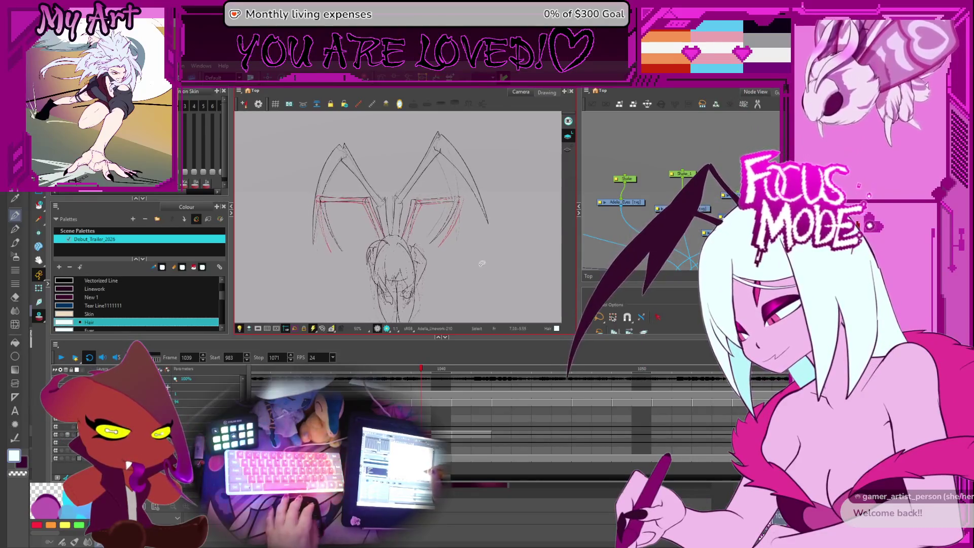
pyautogui.press('.')
pyautogui.press(',')
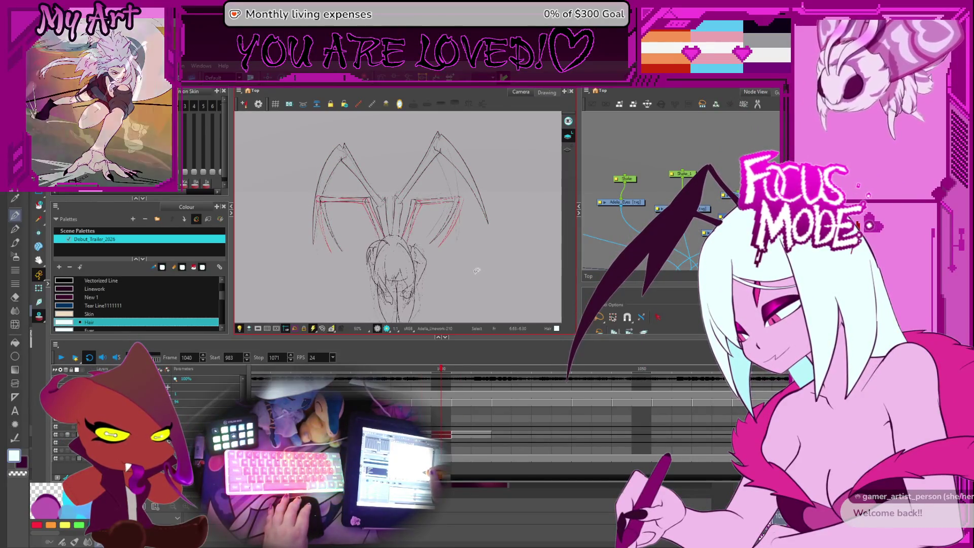
pyautogui.press('.')
pyautogui.press('.')
pyautogui.press('.')
pyautogui.press(',')
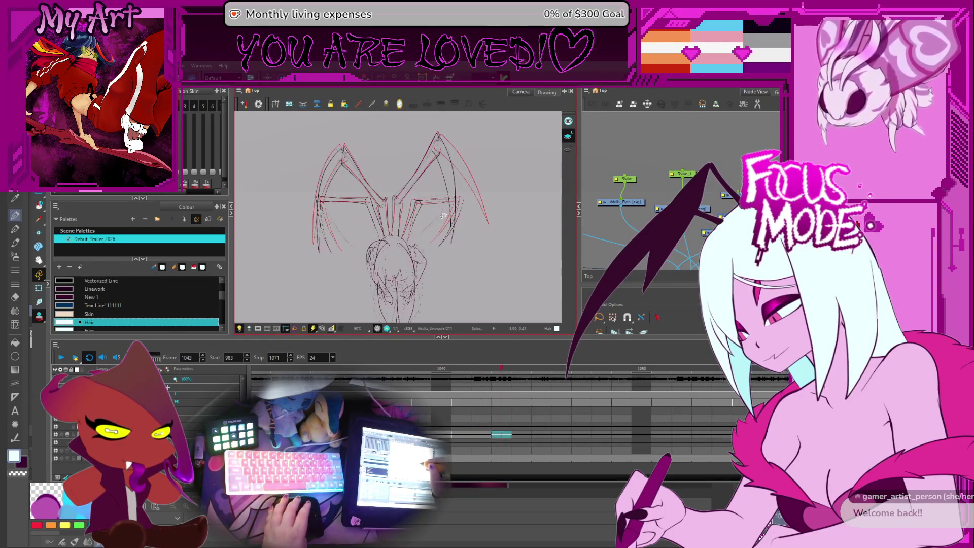
pyautogui.press('.')
pyautogui.press(',')
pyautogui.press('.')
pyautogui.press(',')
pyautogui.press('.')
pyautogui.press(',')
pyautogui.press('2')
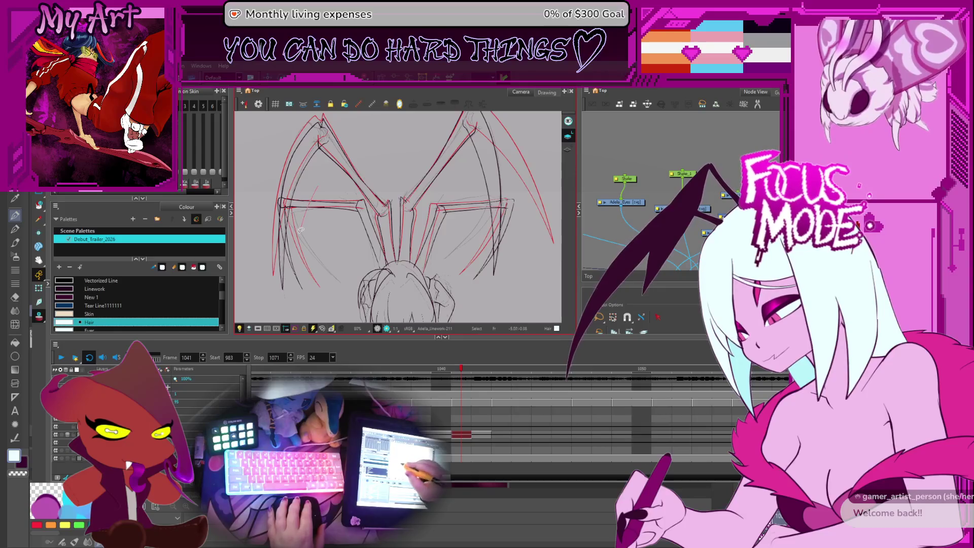
# Step: Check the left leg strokes and compare frame 1041 with frame 1042
pyautogui.click(350, 230)
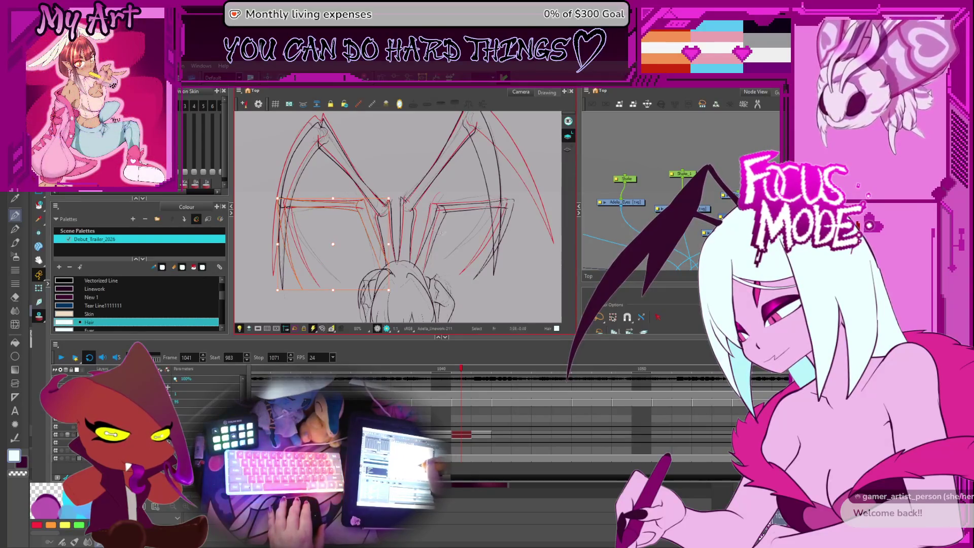
pyautogui.click(478, 197)
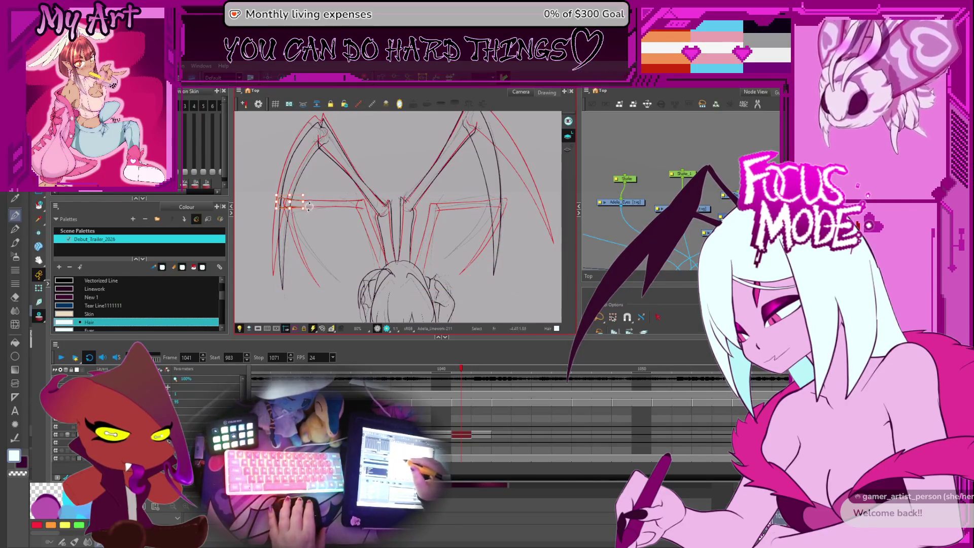
pyautogui.press('.')
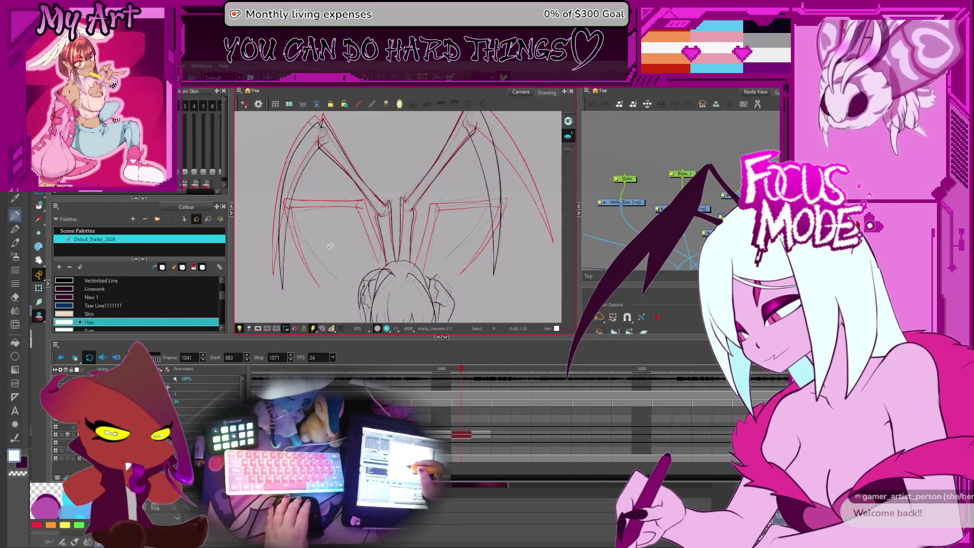
pyautogui.press(',')
# Step: Select both legs' strokes, step to the next drawing and clear the selection
pyautogui.click(370, 210)
pyautogui.keyDown('shift'); pyautogui.click(450, 203); pyautogui.keyUp('shift')
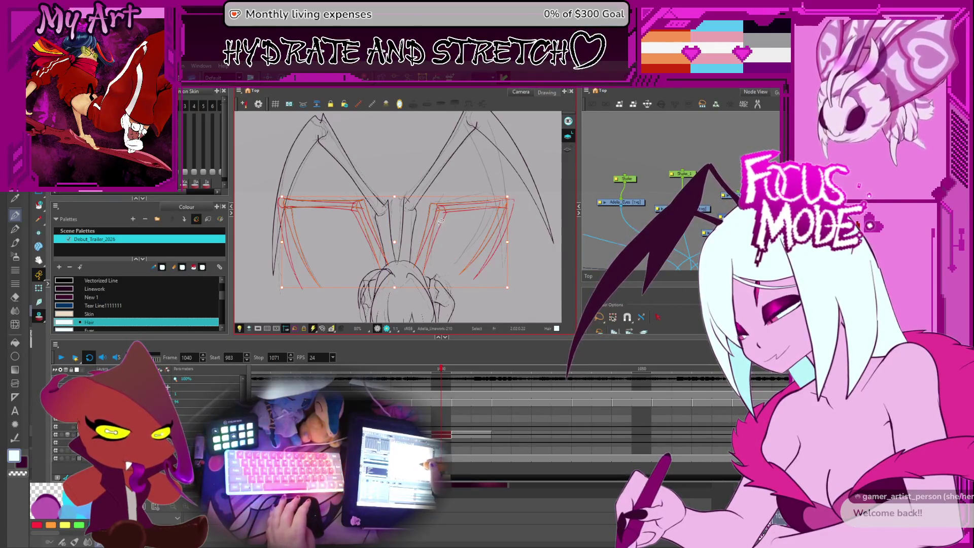
pyautogui.press('.')
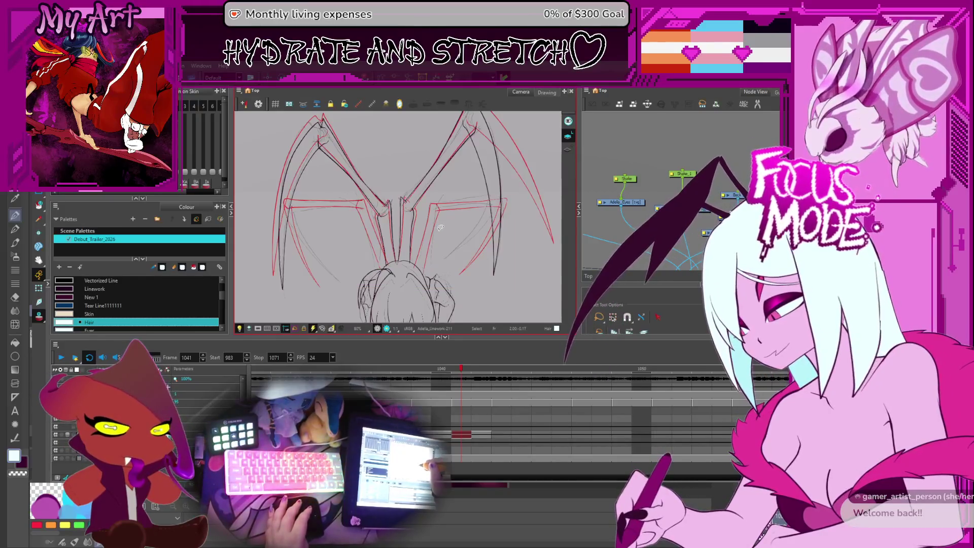
pyautogui.click(451, 219)
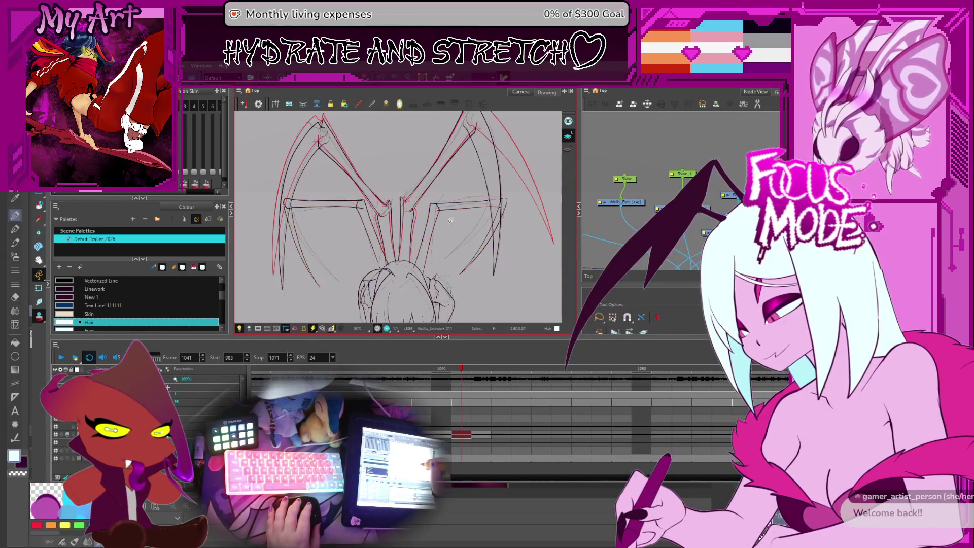
pyautogui.scroll(1, 364, 184)
pyautogui.scroll(1, 361, 198)
pyautogui.scroll(1, 356, 213)
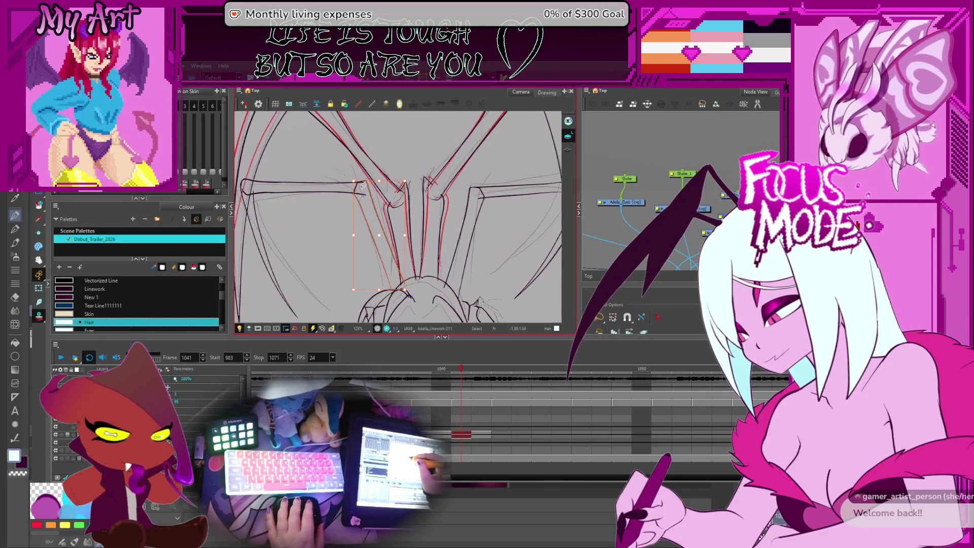
# Step: Delete the stray strokes on the inner legs
pyautogui.moveTo(386, 168); pyautogui.dragTo(358, 183)
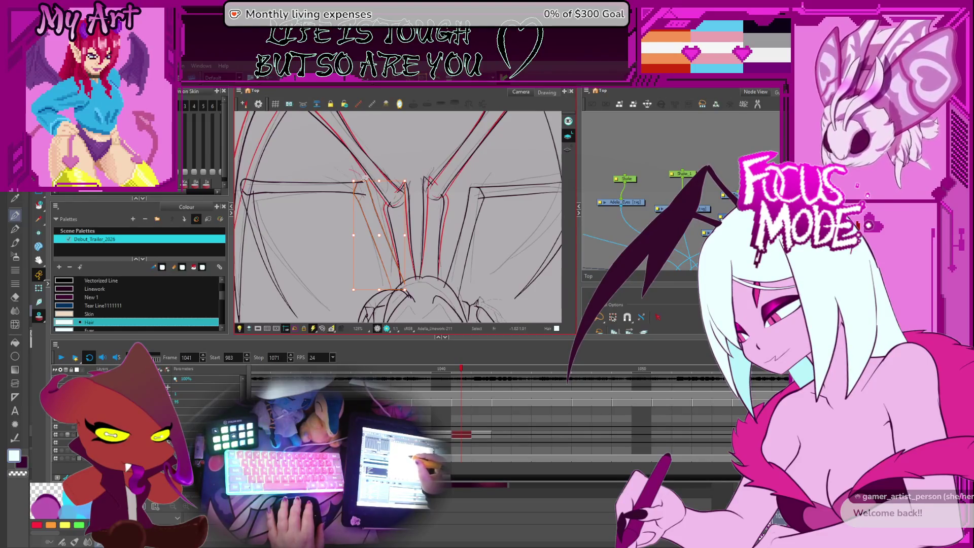
pyautogui.press('Delete')
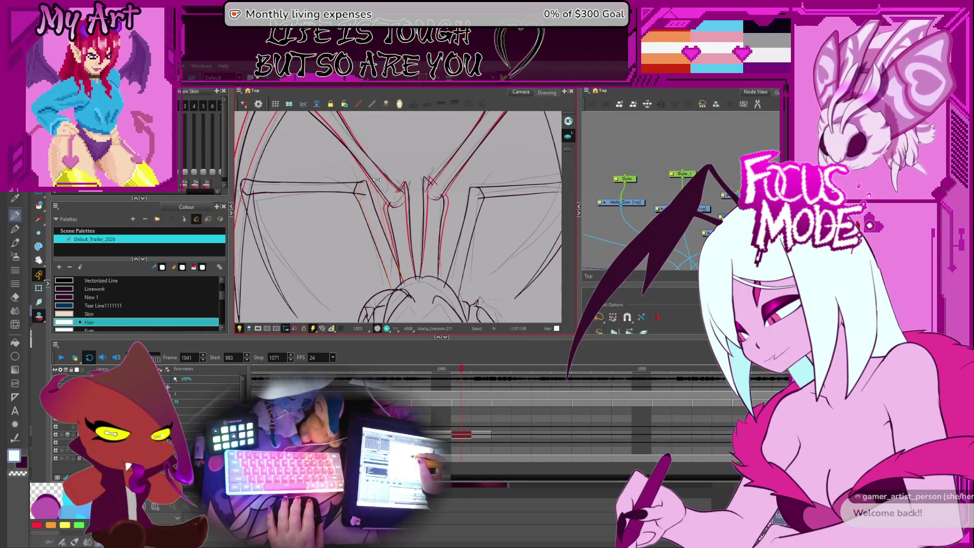
# Step: Adjust the left leg strokes closer to the red onion skin, then clear the selection
pyautogui.moveTo(299, 220); pyautogui.dragTo(328, 210)
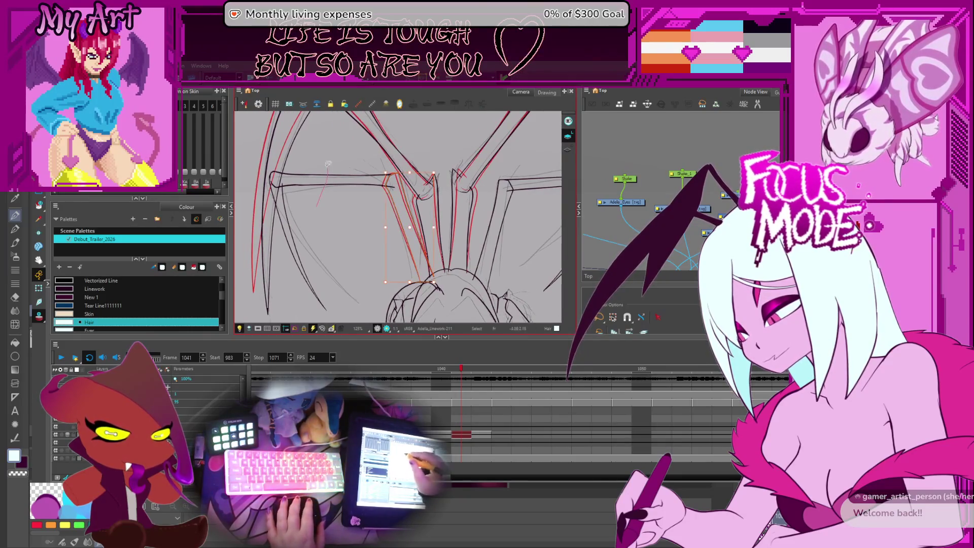
pyautogui.click(330, 240)
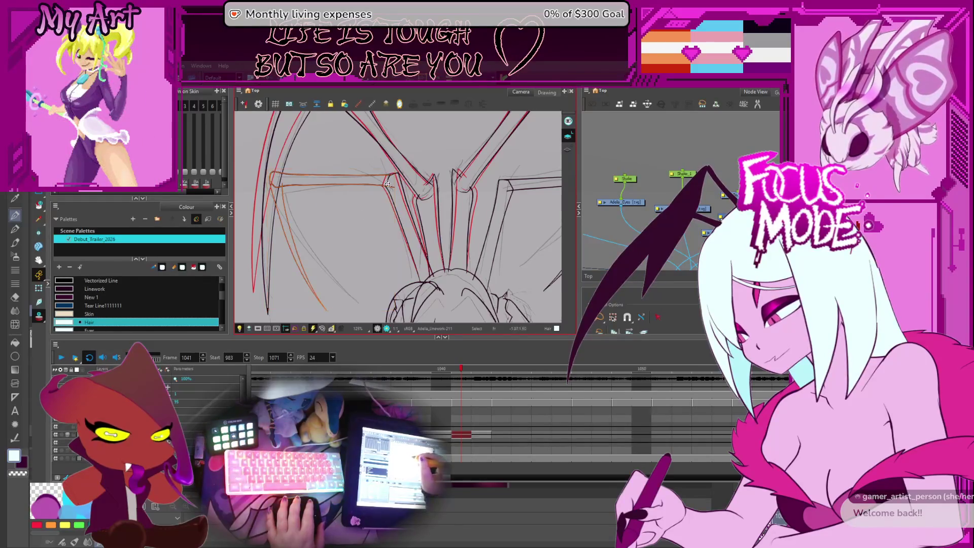
pyautogui.moveTo(267, 308); pyautogui.dragTo(274, 289)
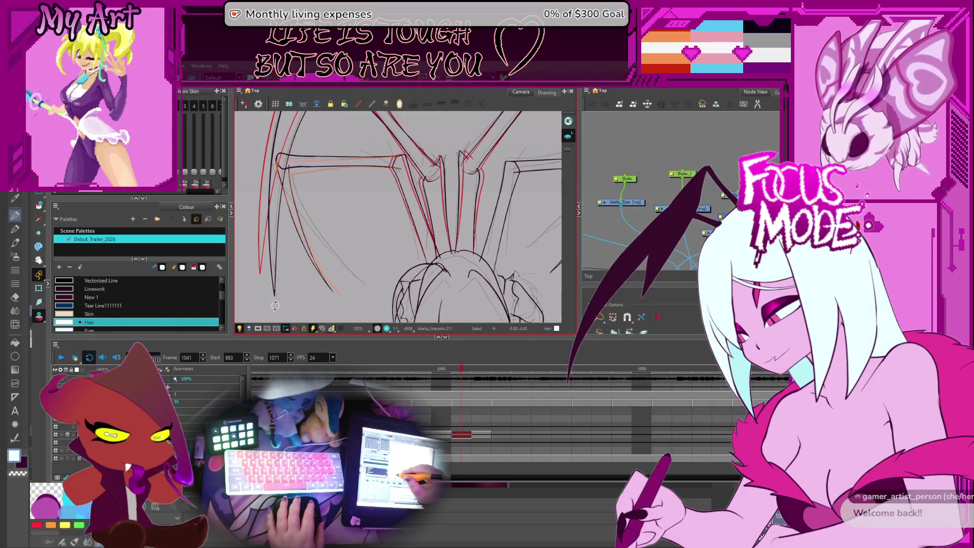
pyautogui.click(283, 269)
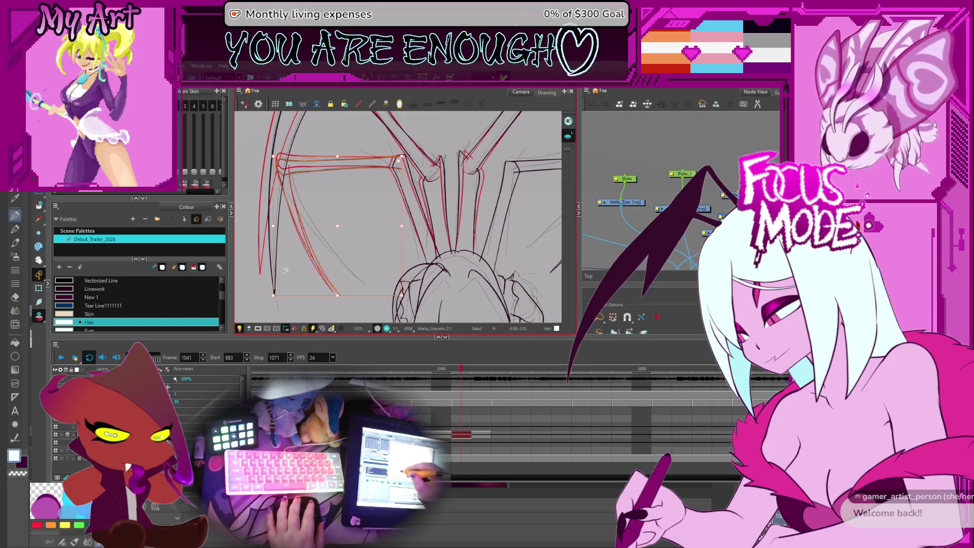
pyautogui.click(328, 231)
pyautogui.click(355, 184)
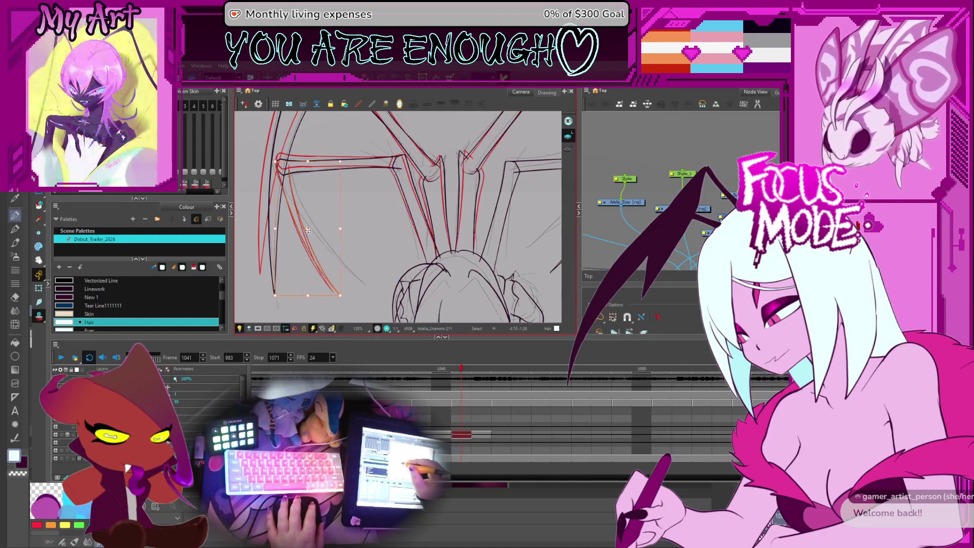
pyautogui.click(283, 174)
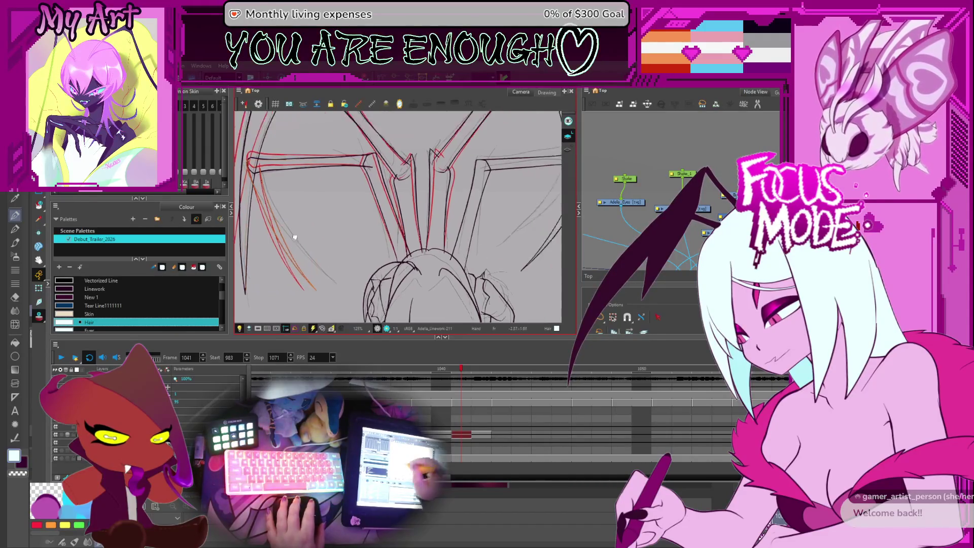
pyautogui.hscroll(3, 350, 294)
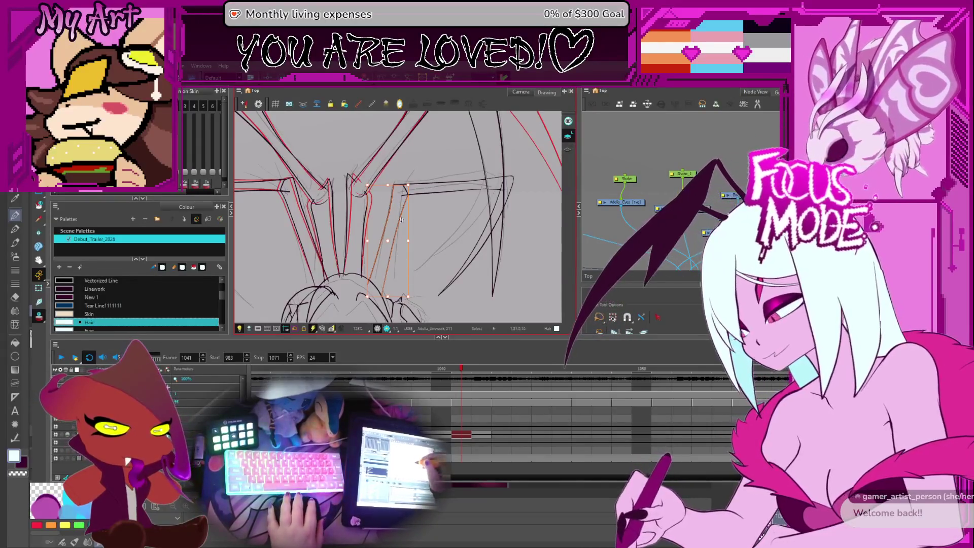
pyautogui.scroll(2, 408, 194)
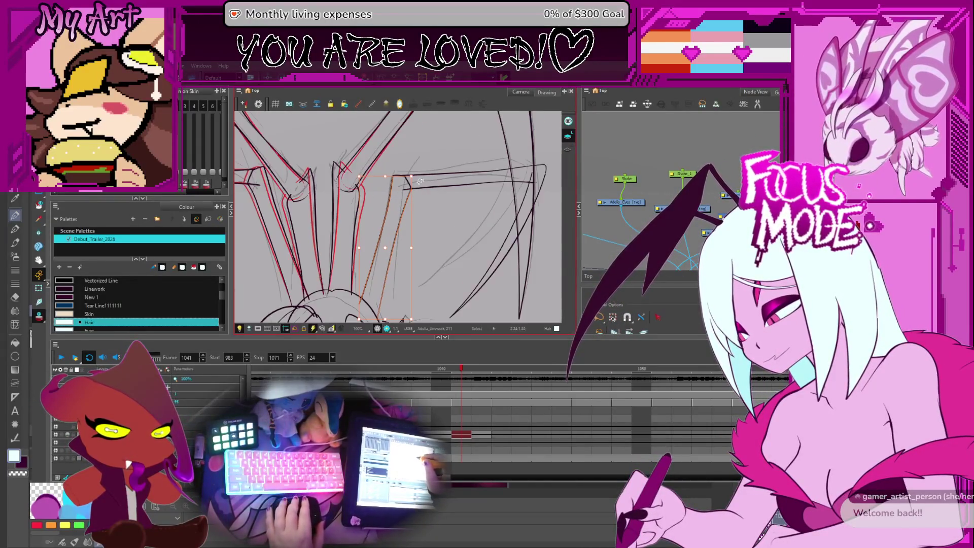
pyautogui.scroll(2, 400, 161)
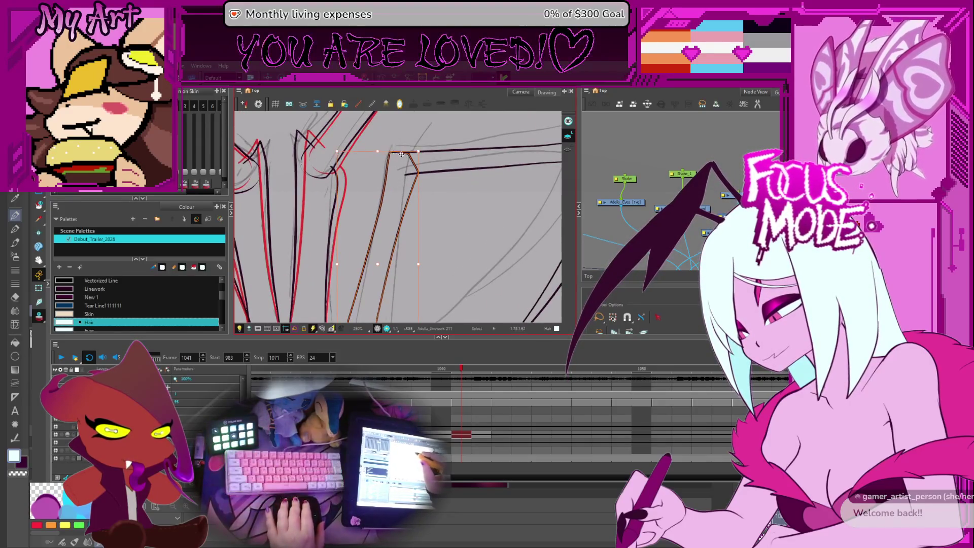
pyautogui.scroll(-2, 390, 152)
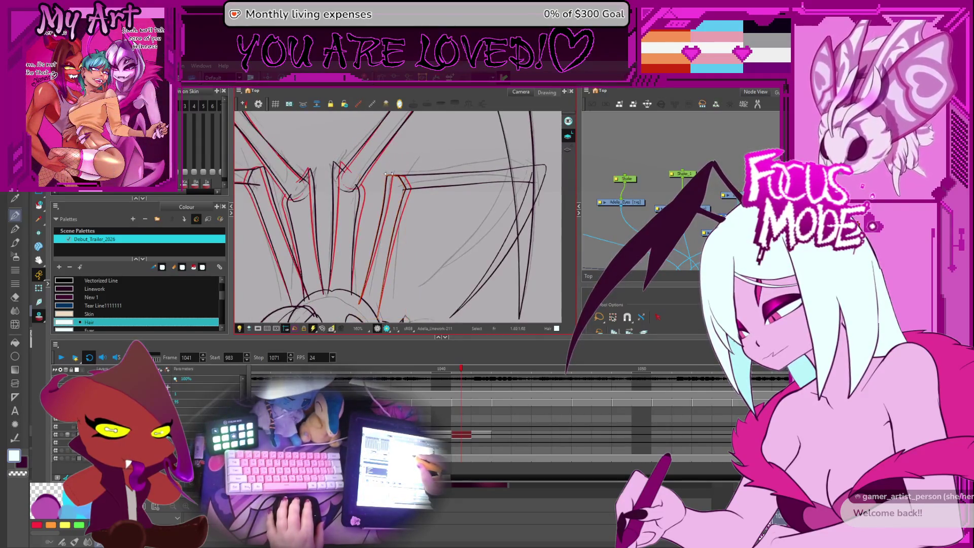
# Step: Edit the right leg's long and thin diagonal strokes with the Pencil Editor
pyautogui.moveTo(451, 178); pyautogui.dragTo(422, 174)
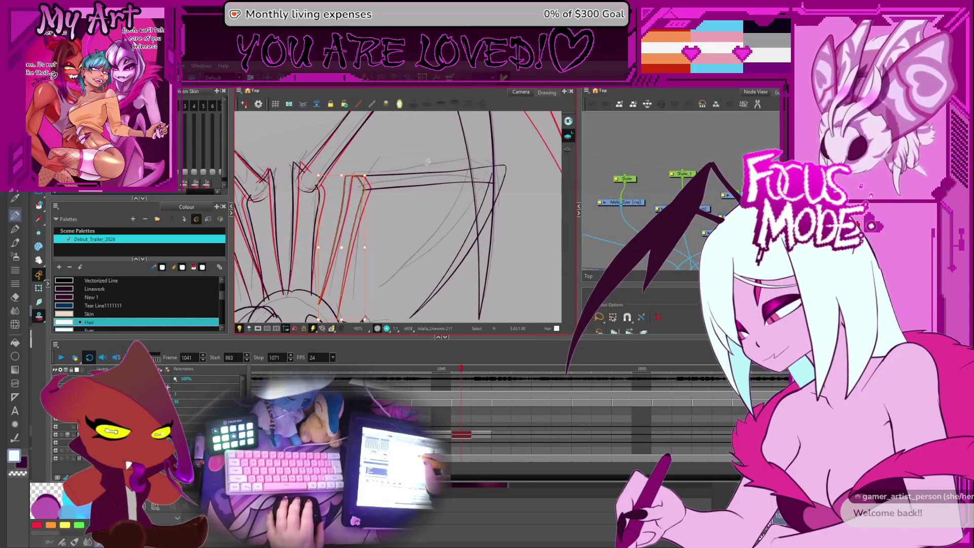
pyautogui.click(454, 267)
pyautogui.hotkey('alt', 'b')
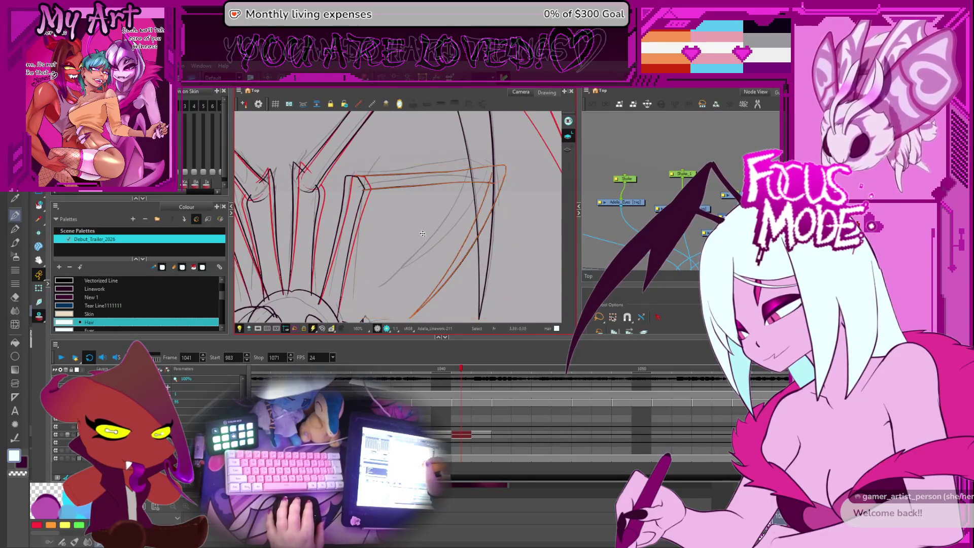
pyautogui.click(484, 182)
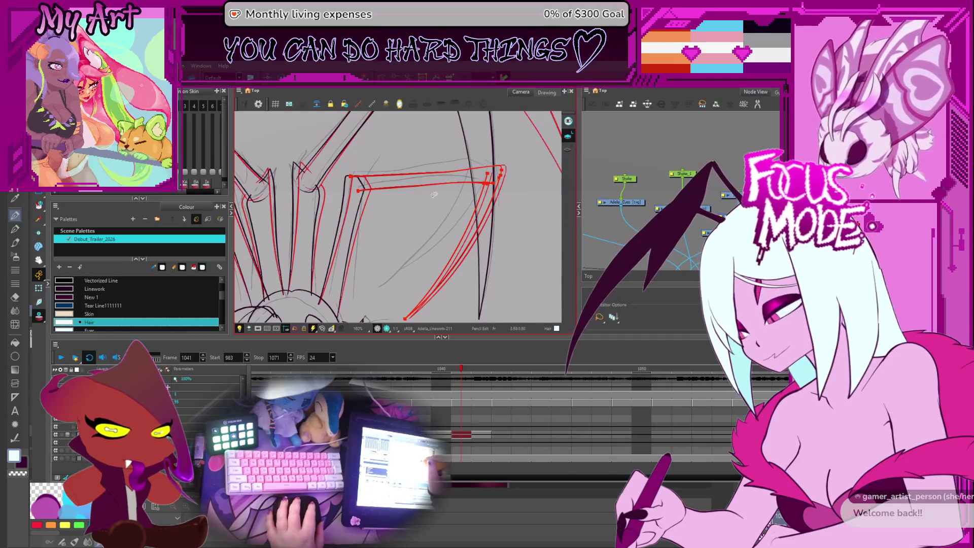
pyautogui.hotkey('alt', 's')
pyautogui.click(446, 234)
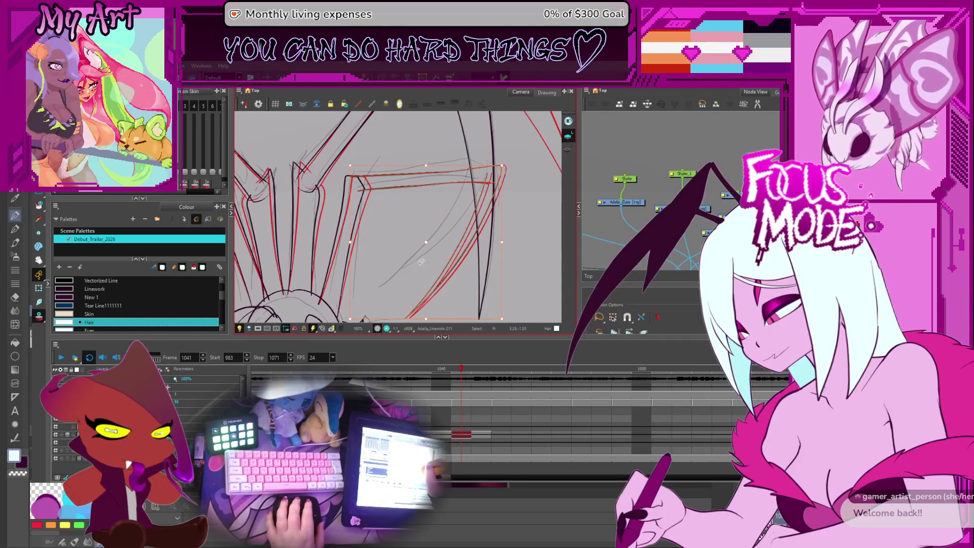
pyautogui.click(361, 195)
# Step: Reshape the right leg's diagonal stroke to follow the rough sketch and step forward to frame 1043
pyautogui.moveTo(354, 184); pyautogui.dragTo(349, 167)
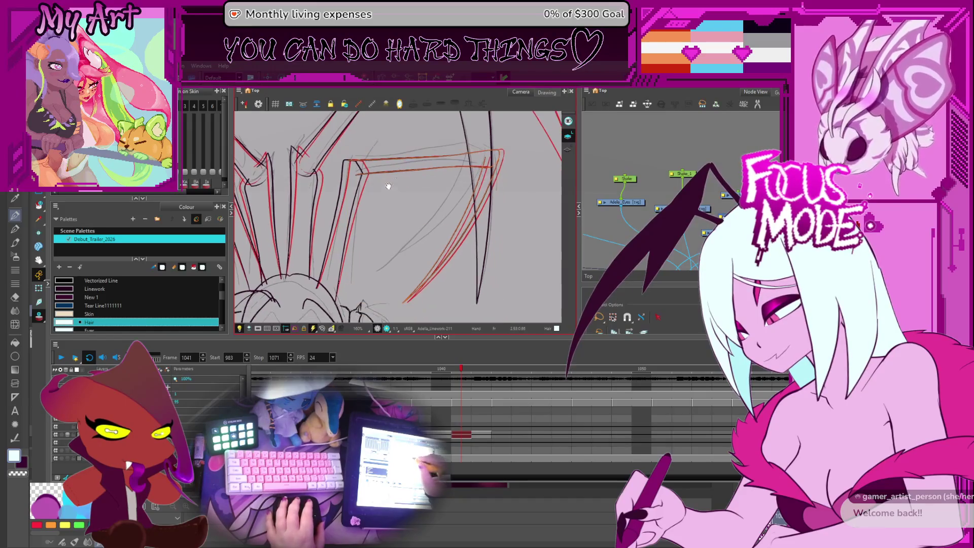
pyautogui.click(502, 150)
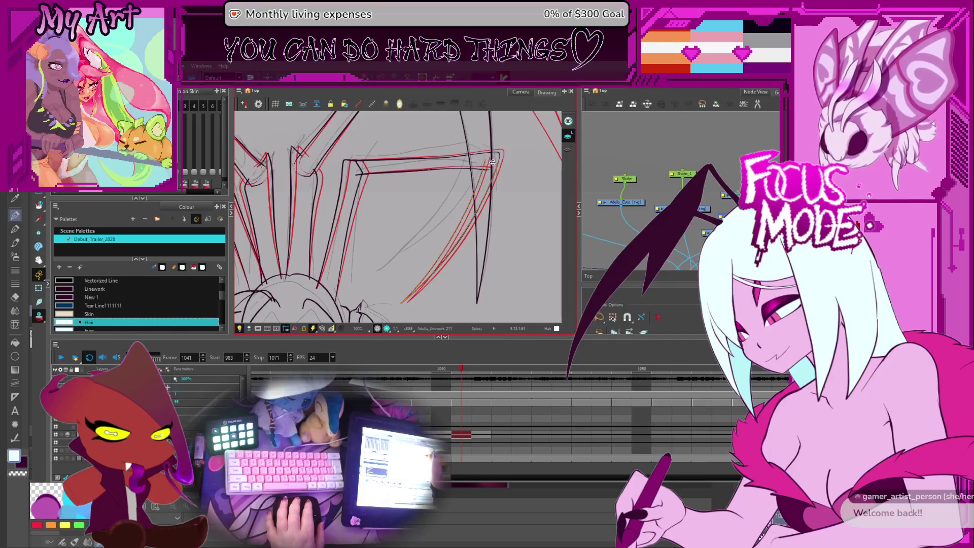
pyautogui.moveTo(401, 305); pyautogui.dragTo(390, 299)
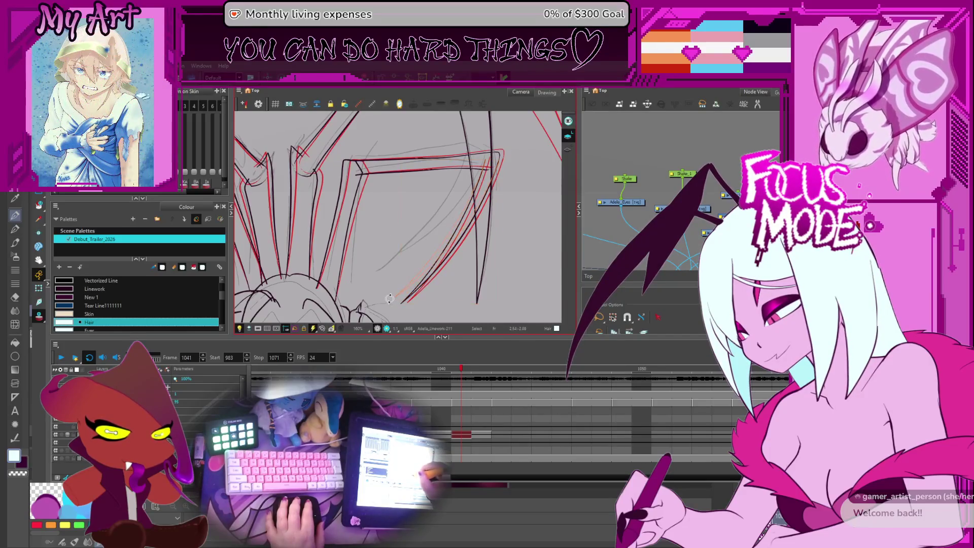
pyautogui.press('.')
pyautogui.press('.')
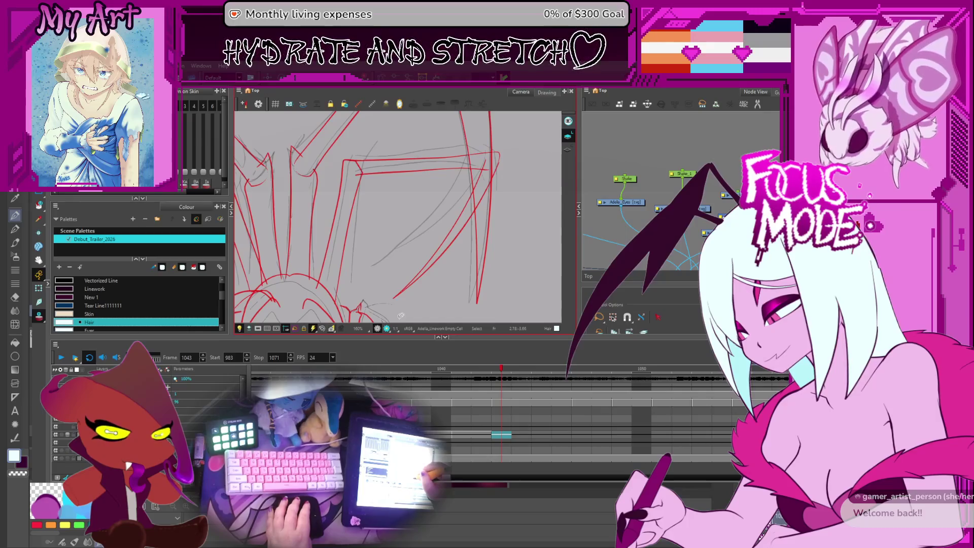
# Step: Flip back to frame 1041 to view the cleaned-up leg drawing
pyautogui.press(',')
pyautogui.press(',')
pyautogui.scroll(-2, 400, 316)
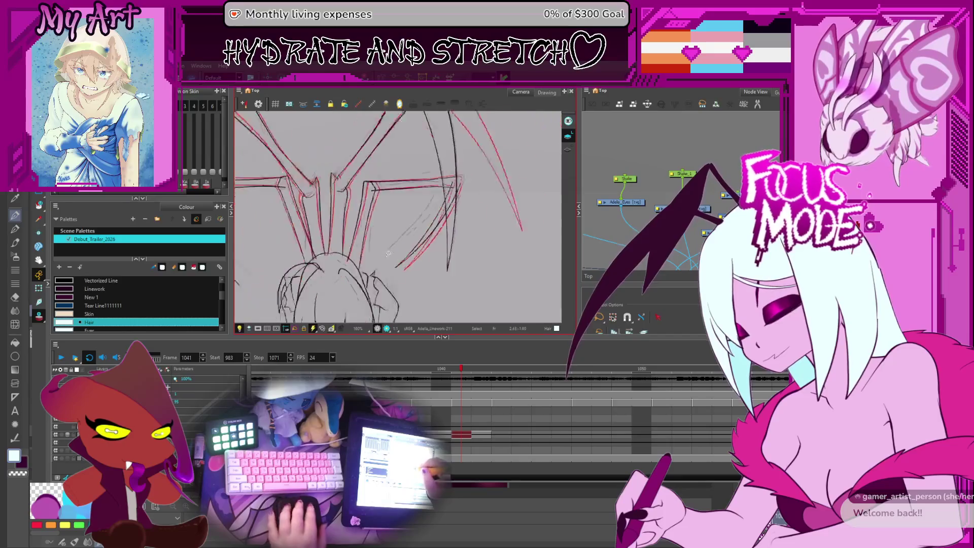
pyautogui.scroll(-2, 400, 316)
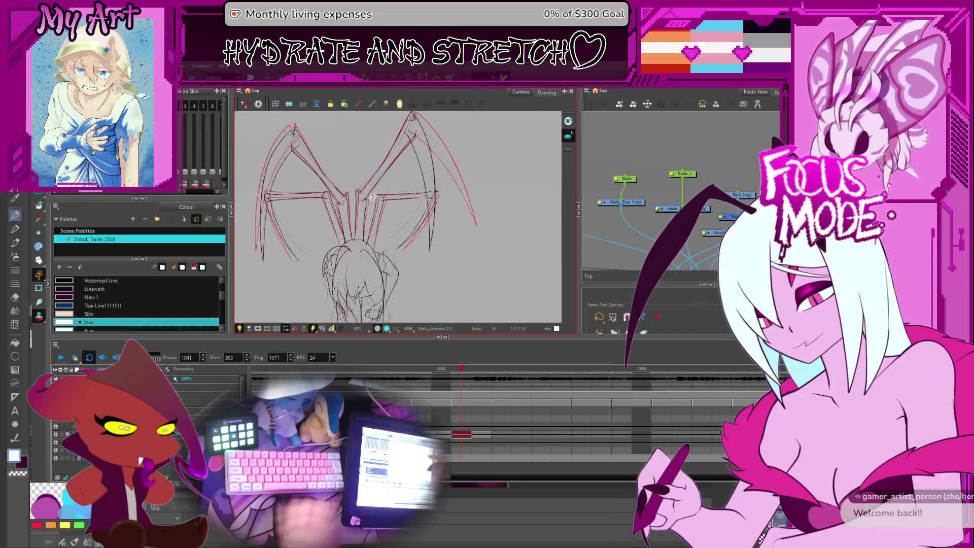
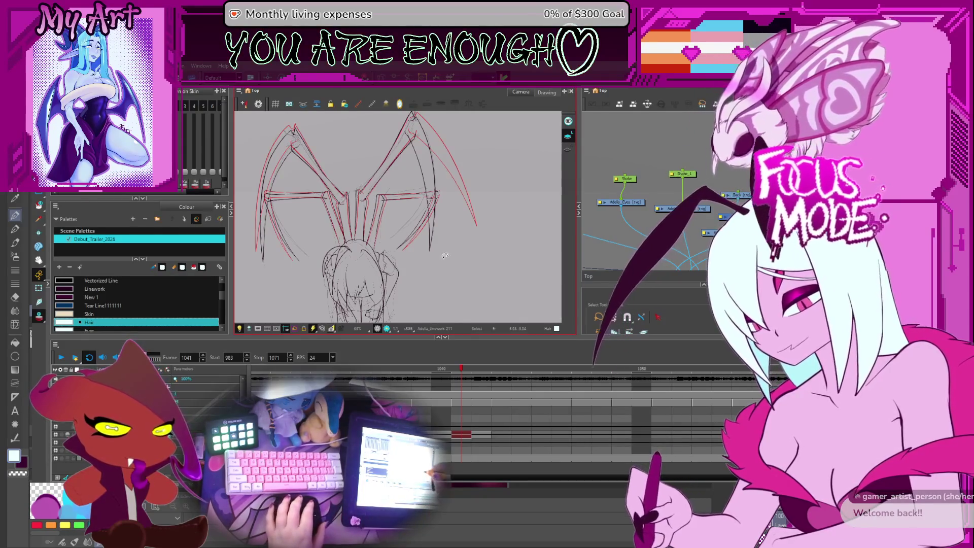
# Step: Flip back and forth between frames 1038–1041 to compare the wing leg drawings
pyautogui.moveTo(444, 256); pyautogui.dragTo(478, 221)
pyautogui.press(',')
pyautogui.press(',')
pyautogui.press('.')
pyautogui.press(',')
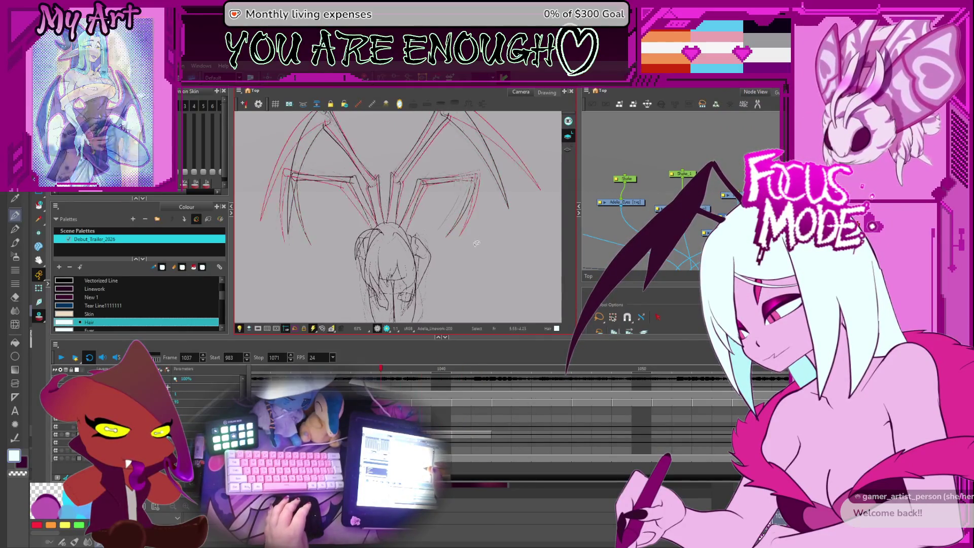
pyautogui.press('.')
pyautogui.press('.')
pyautogui.press('.')
pyautogui.press(',')
pyautogui.press('.')
pyautogui.press(',')
pyautogui.press('.')
pyautogui.press('.')
pyautogui.press('.')
pyautogui.press(',')
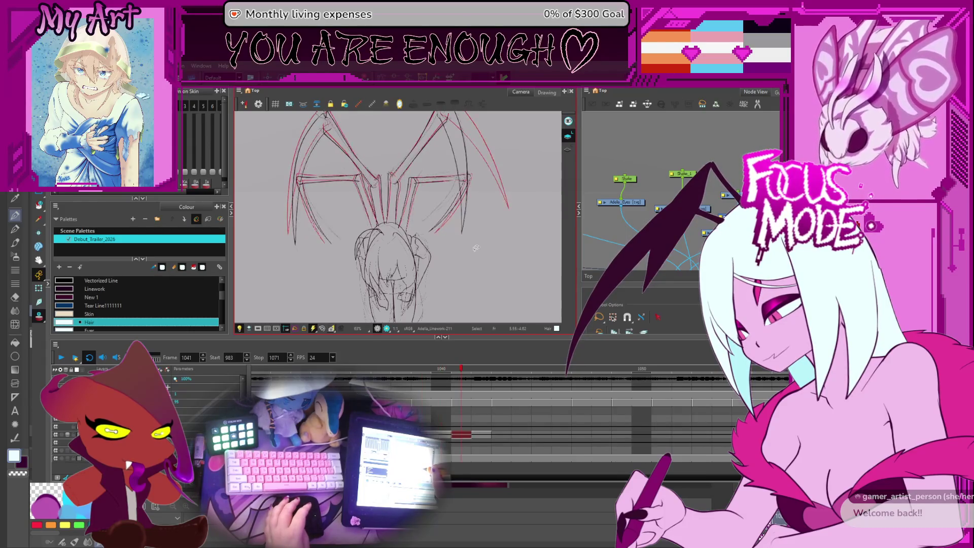
pyautogui.press(',')
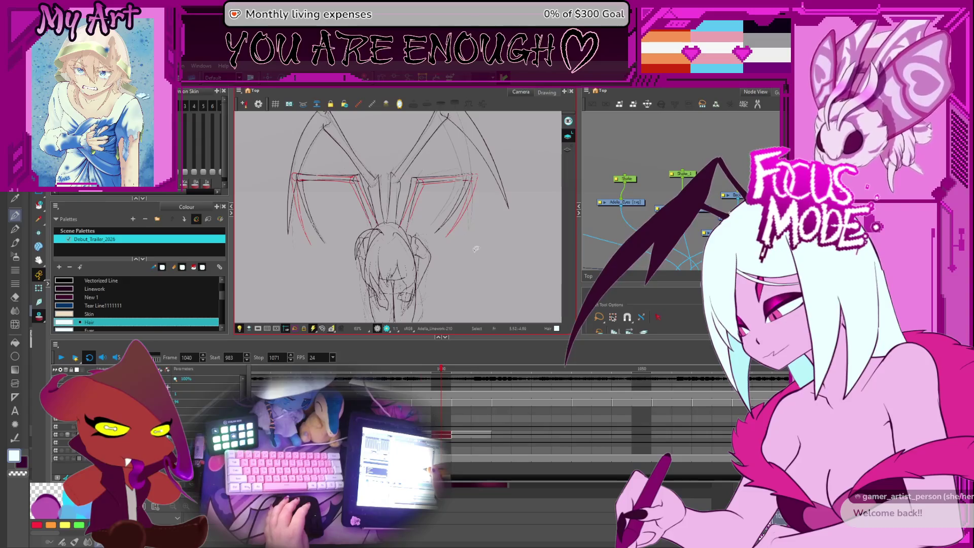
pyautogui.press(',')
pyautogui.press(',')
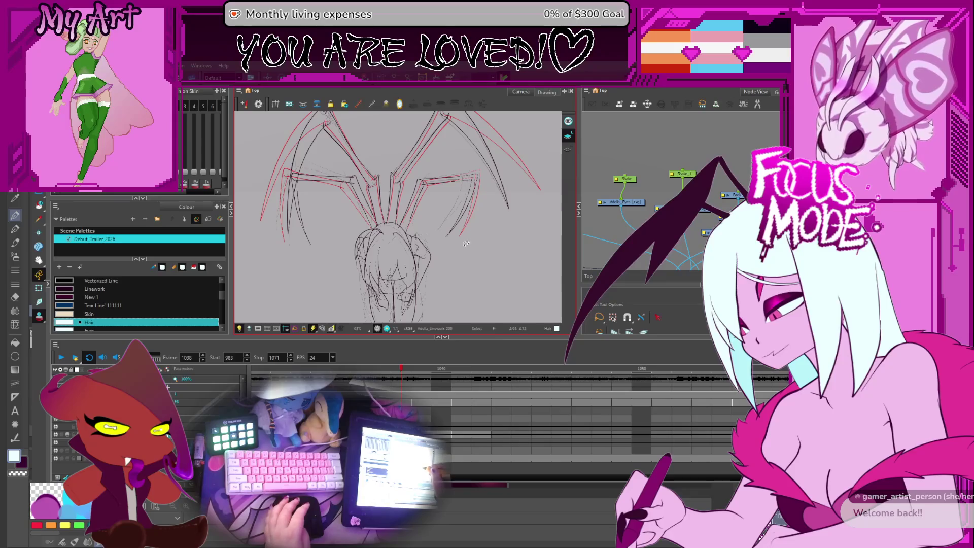
pyautogui.press('.')
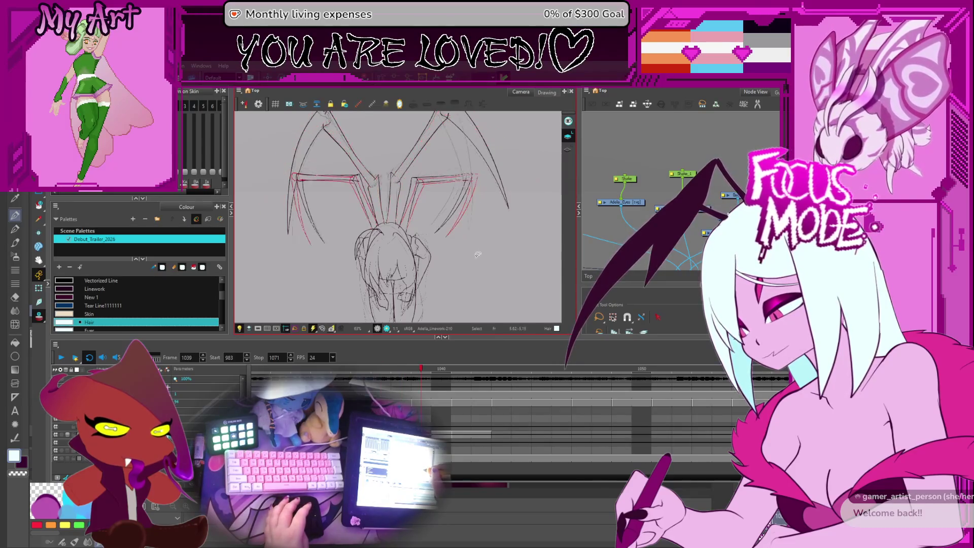
pyautogui.press('.')
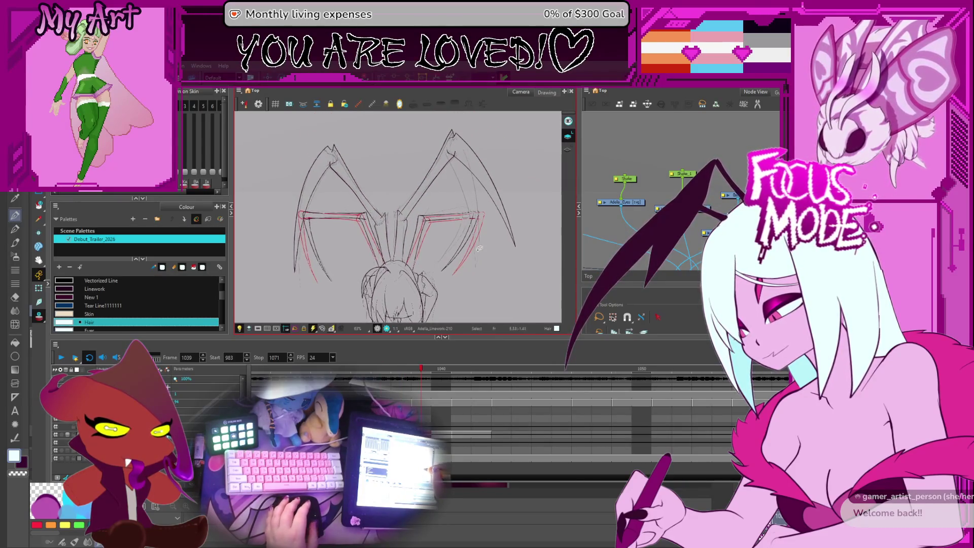
pyautogui.press('.')
pyautogui.press('.')
pyautogui.press(',')
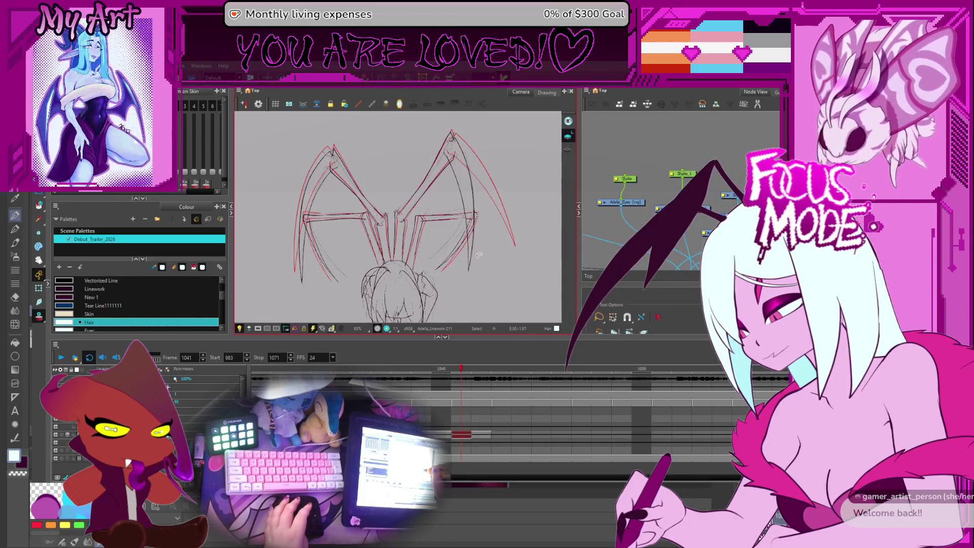
pyautogui.press(',')
pyautogui.press('.')
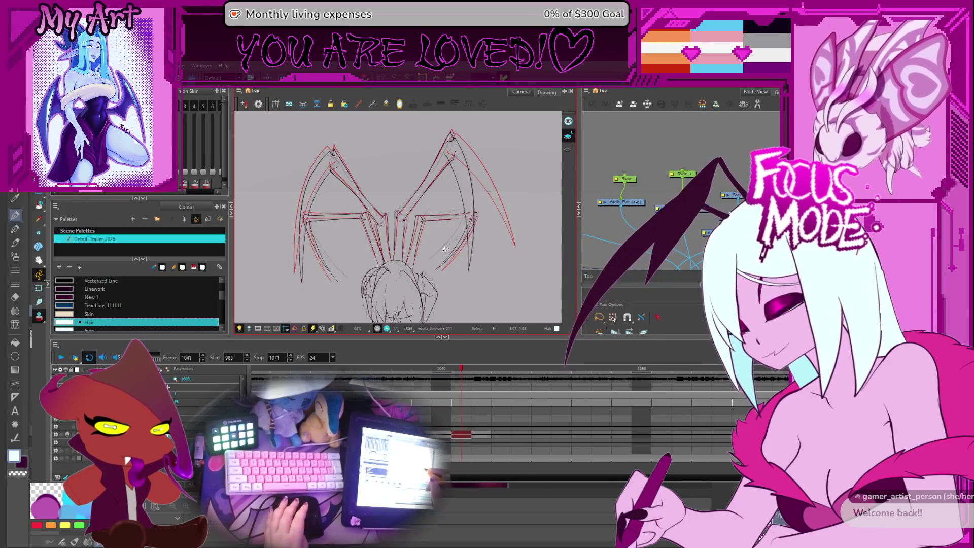
pyautogui.press(',')
pyautogui.press(',')
pyautogui.press('.')
pyautogui.press(',')
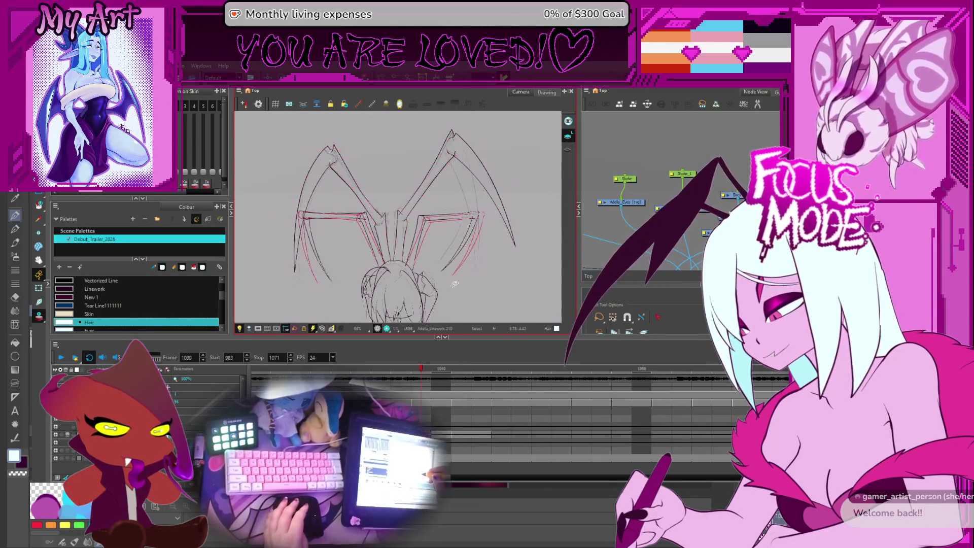
pyautogui.press(',')
pyautogui.press('.')
pyautogui.press(',')
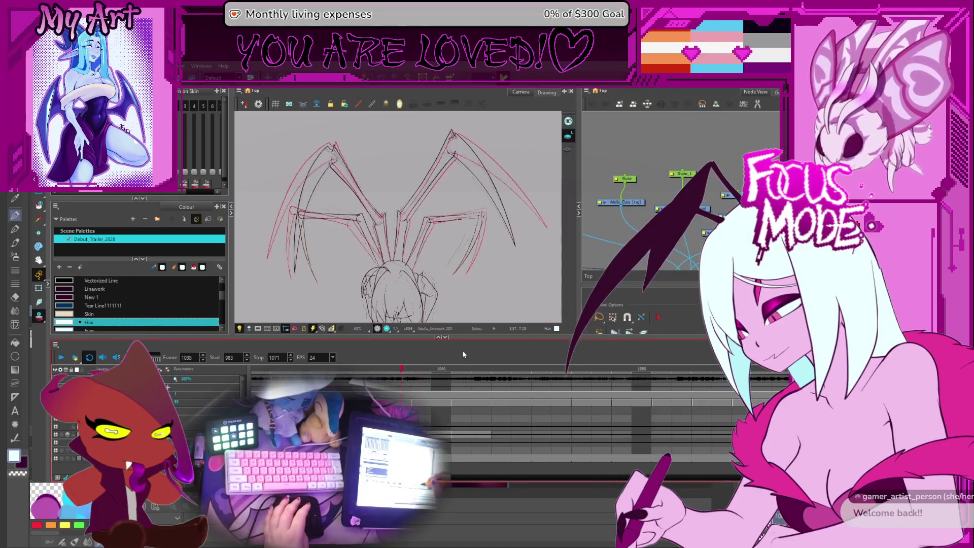
pyautogui.press('.')
pyautogui.press('.')
pyautogui.press('.')
pyautogui.press(',')
pyautogui.press('.')
pyautogui.press(',')
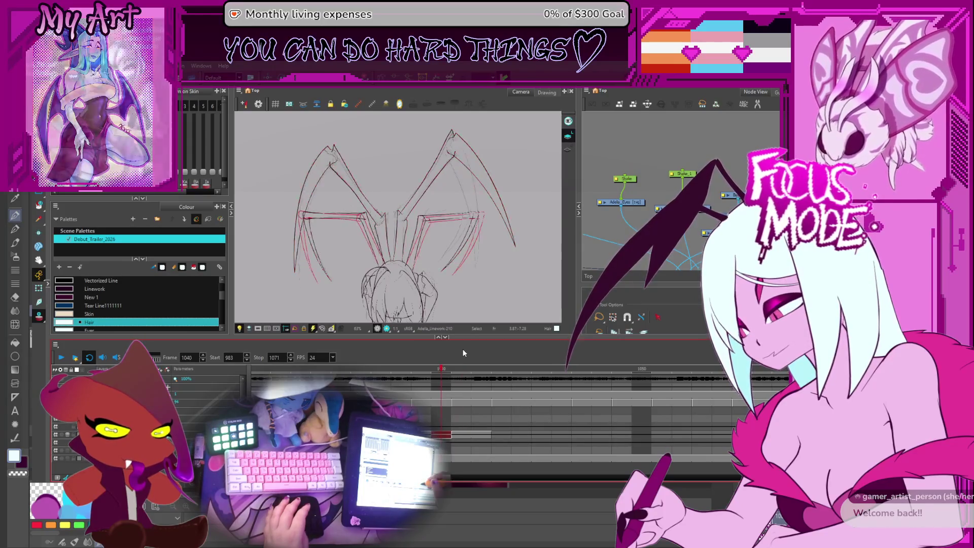
pyautogui.press('.')
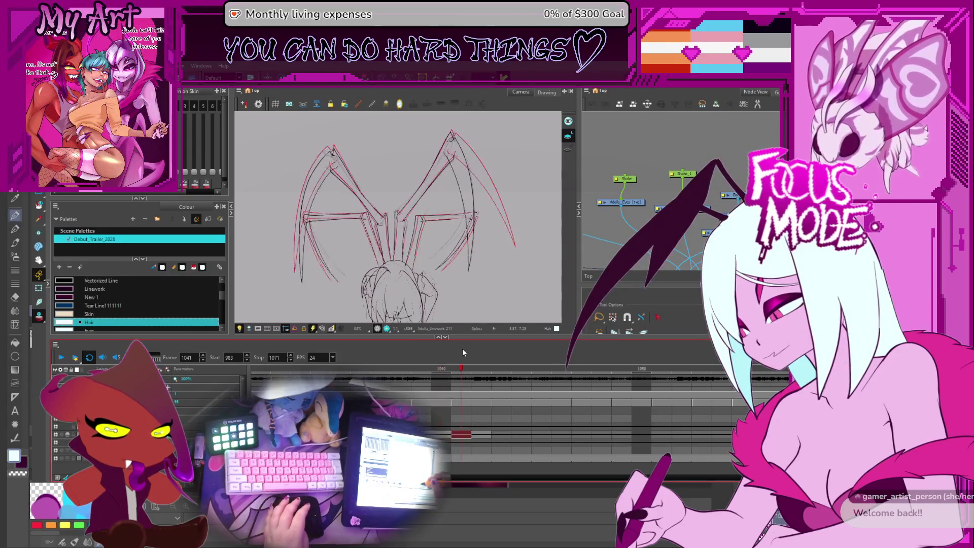
pyautogui.press(',')
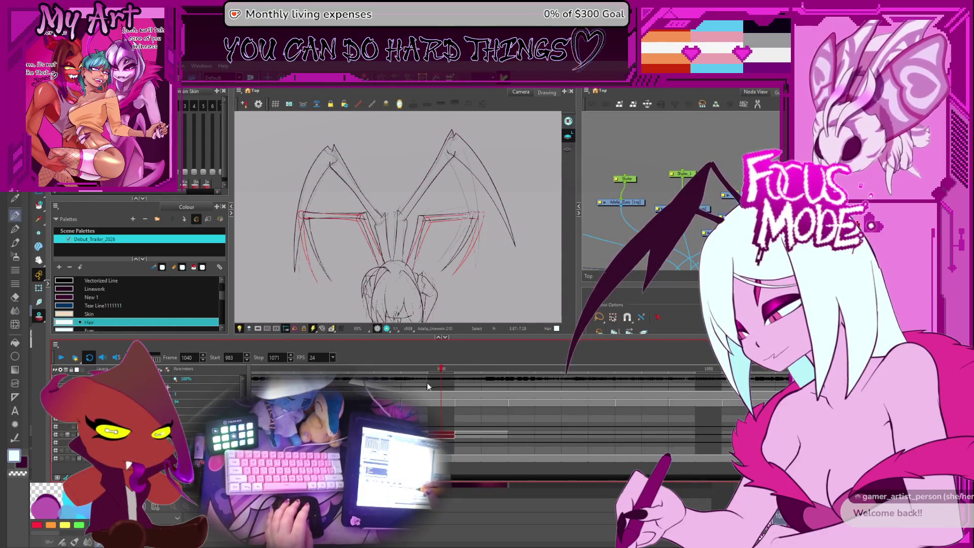
# Step: Switch to the other layer and check the leg poses across frames 1039–1043
pyautogui.click(55, 440)
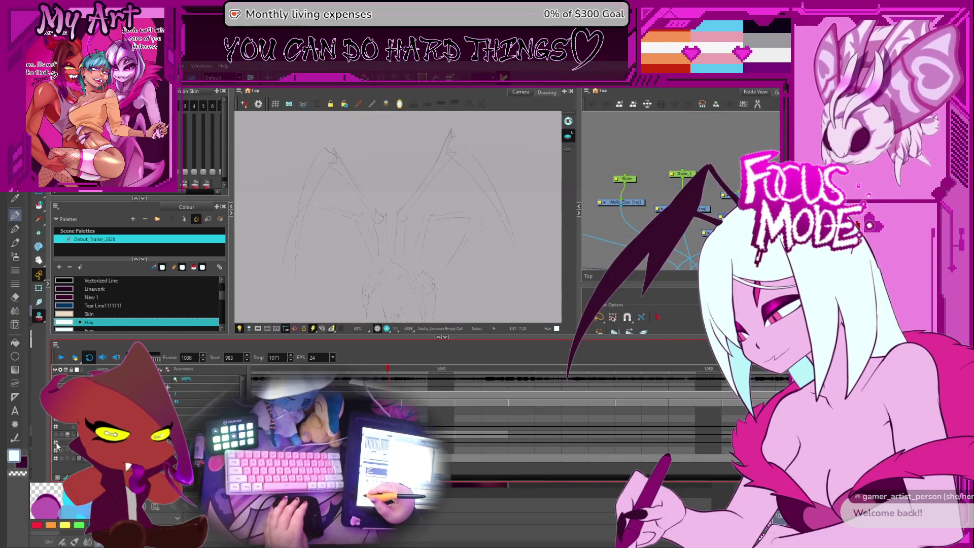
pyautogui.press('.')
pyautogui.press('.')
pyautogui.press('.')
pyautogui.press('.')
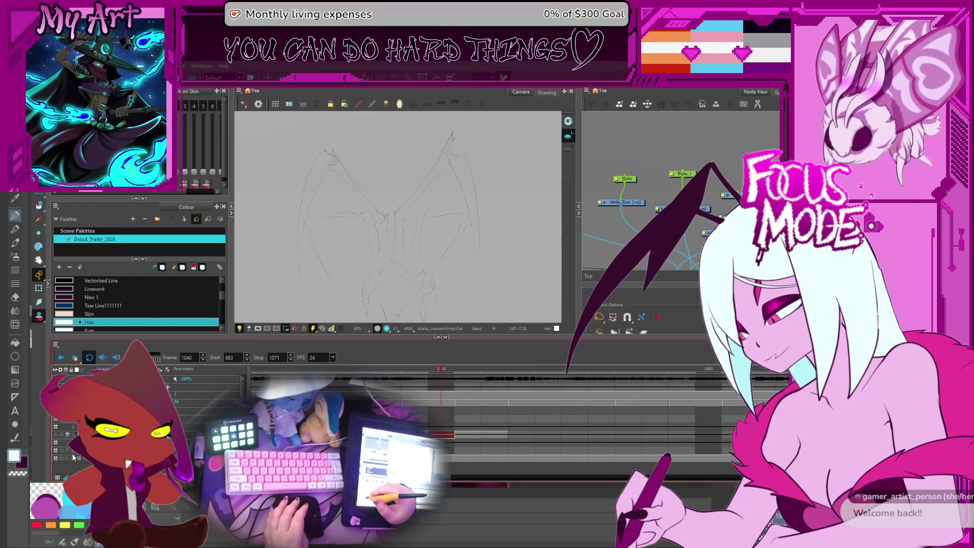
pyautogui.press(',')
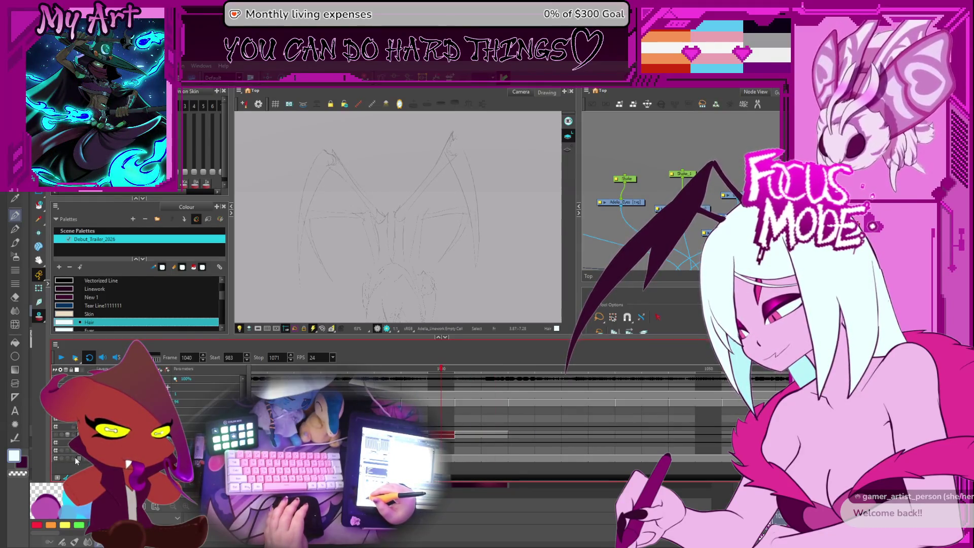
pyautogui.press('.')
pyautogui.press('.')
pyautogui.press('.')
pyautogui.press(',')
pyautogui.press(',')
pyautogui.press(',')
pyautogui.press('.')
pyautogui.press('.')
pyautogui.press('.')
pyautogui.press(',')
pyautogui.press(',')
pyautogui.press(',')
pyautogui.press('.')
pyautogui.press(',')
pyautogui.press(',')
pyautogui.press('.')
pyautogui.press(',')
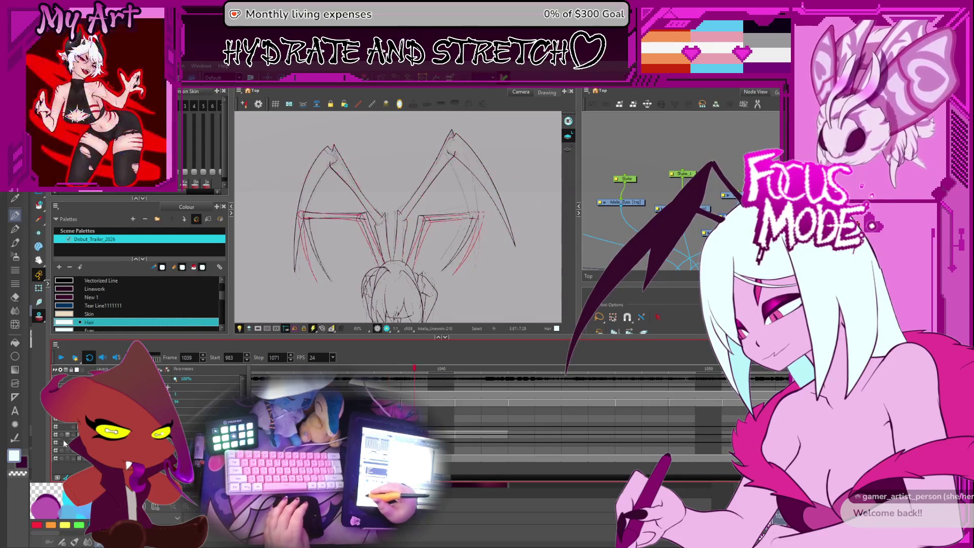
pyautogui.press('.')
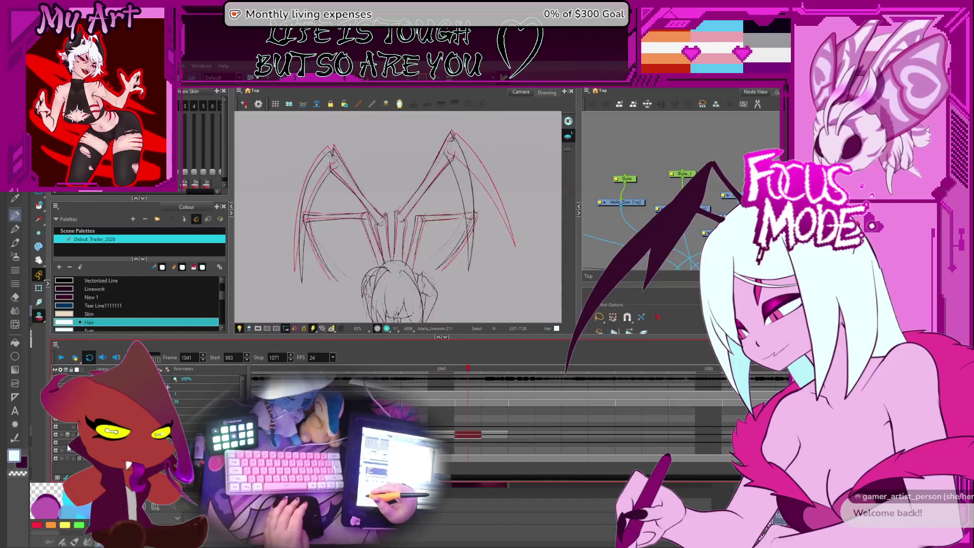
pyautogui.press(',')
pyautogui.press(',')
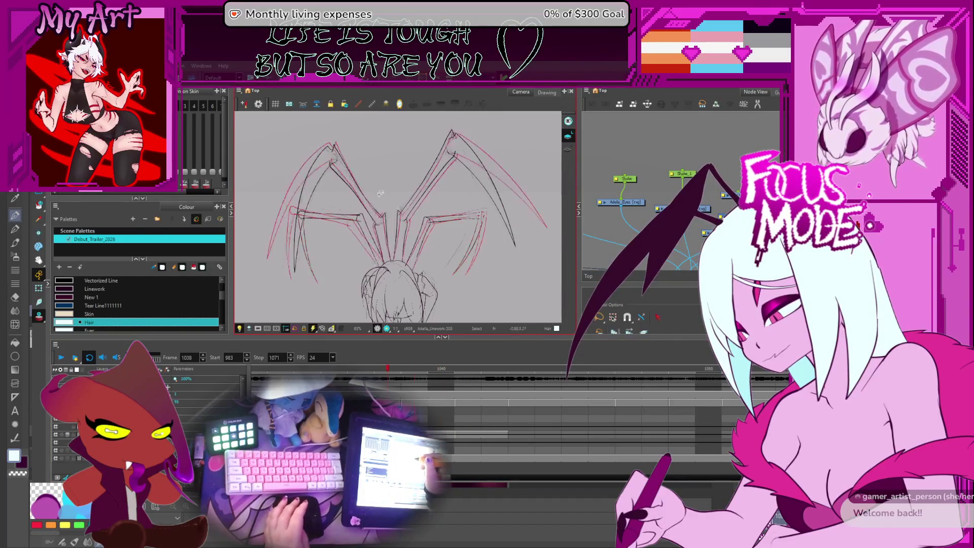
pyautogui.press('.')
pyautogui.press('.')
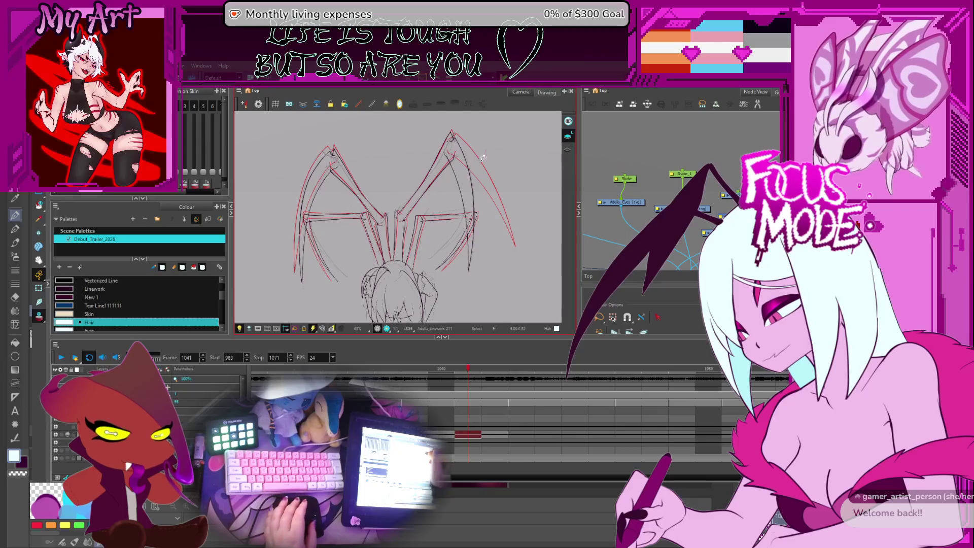
# Step: Copy the wing leg strokes from a neighbouring drawing and paste them into frame 1040
pyautogui.moveTo(299, 169); pyautogui.dragTo(452, 132)
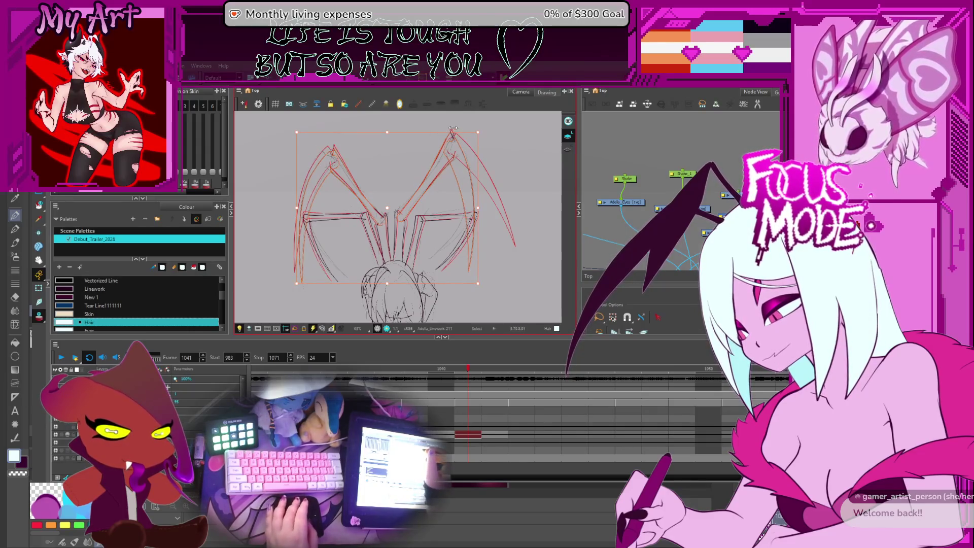
pyautogui.press(',')
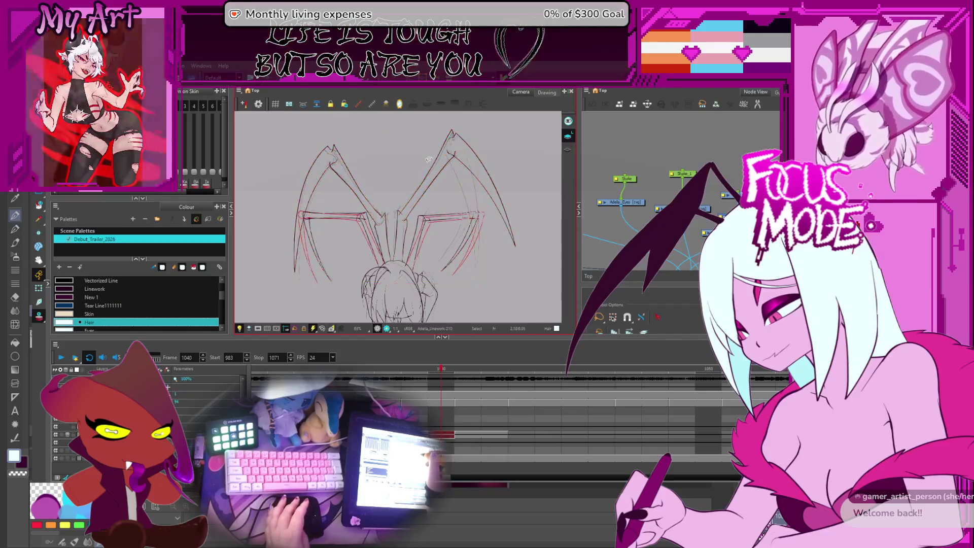
pyautogui.press(',')
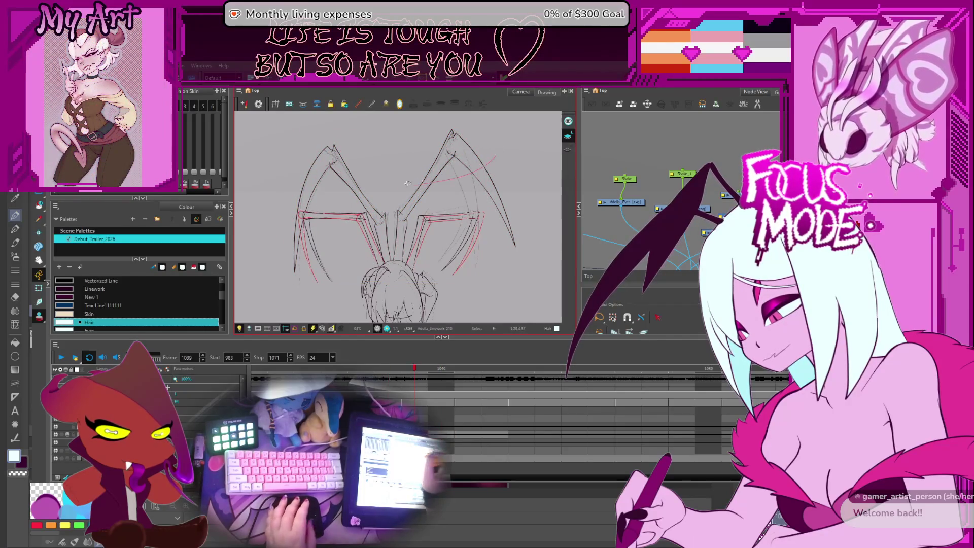
pyautogui.moveTo(382, 125); pyautogui.dragTo(398, 149)
pyautogui.moveTo(460, 124); pyautogui.dragTo(402, 129)
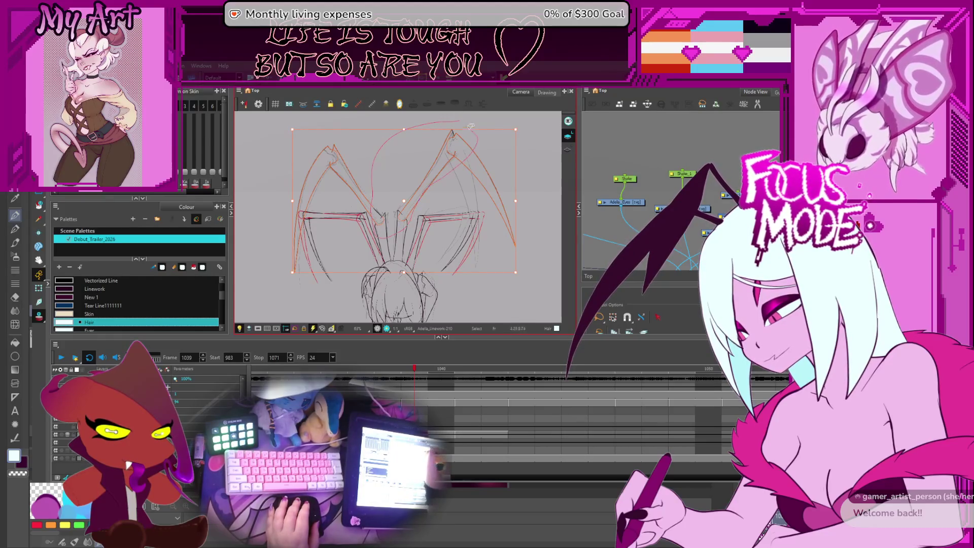
pyautogui.press('.')
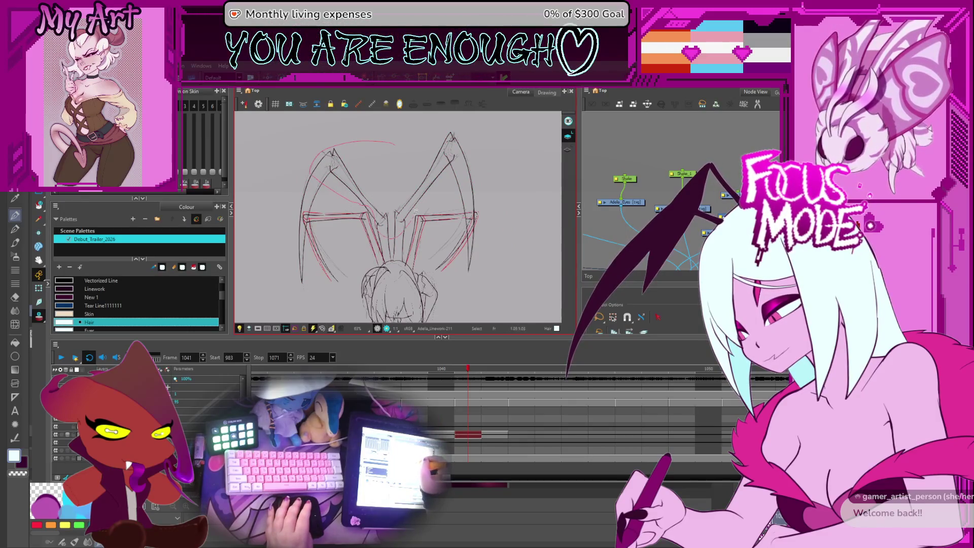
pyautogui.moveTo(441, 122); pyautogui.dragTo(438, 127)
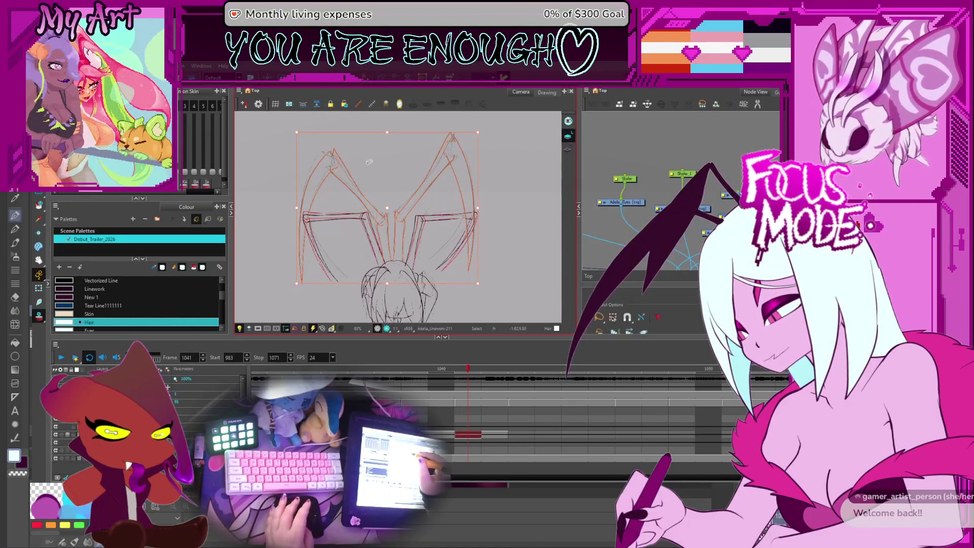
pyautogui.press(',')
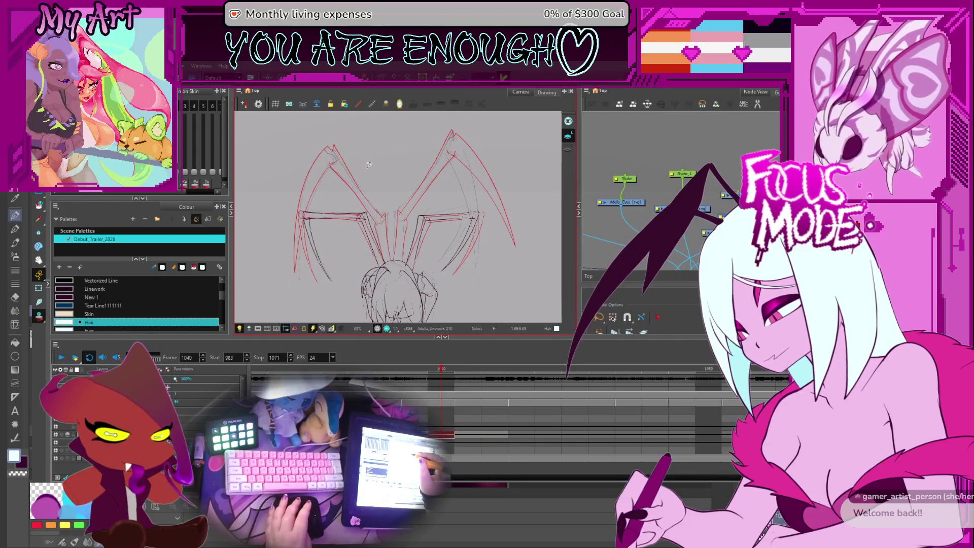
pyautogui.hotkey('ctrl', 'v')
pyautogui.press('.')
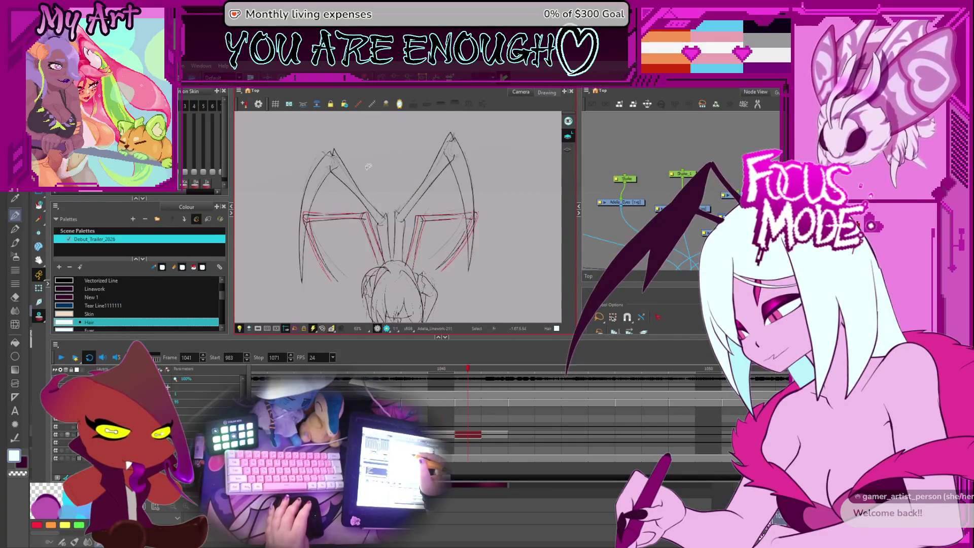
pyautogui.press(',')
pyautogui.press('.')
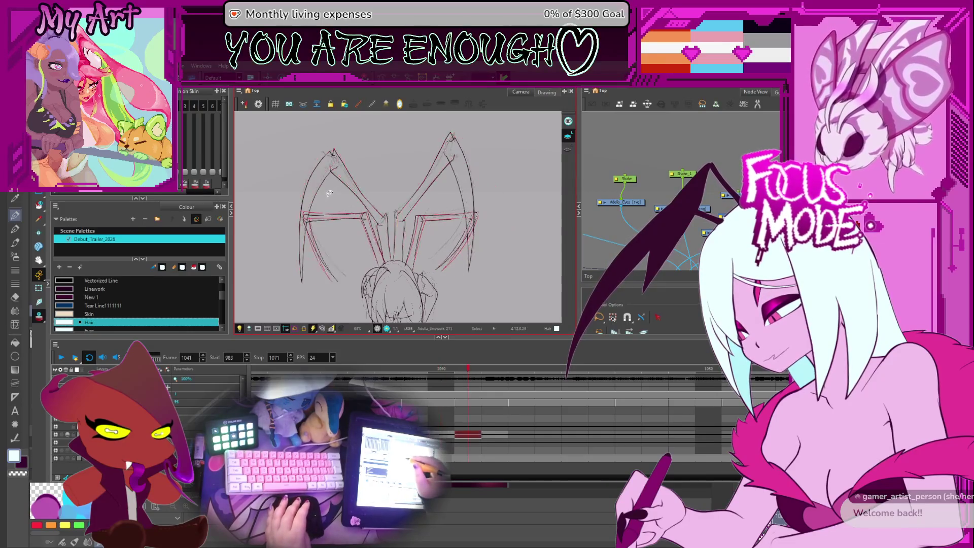
# Step: Nudge the left leg stroke down into place, then settle on frame 1041 zoomed on the leg joints
pyautogui.click(306, 198)
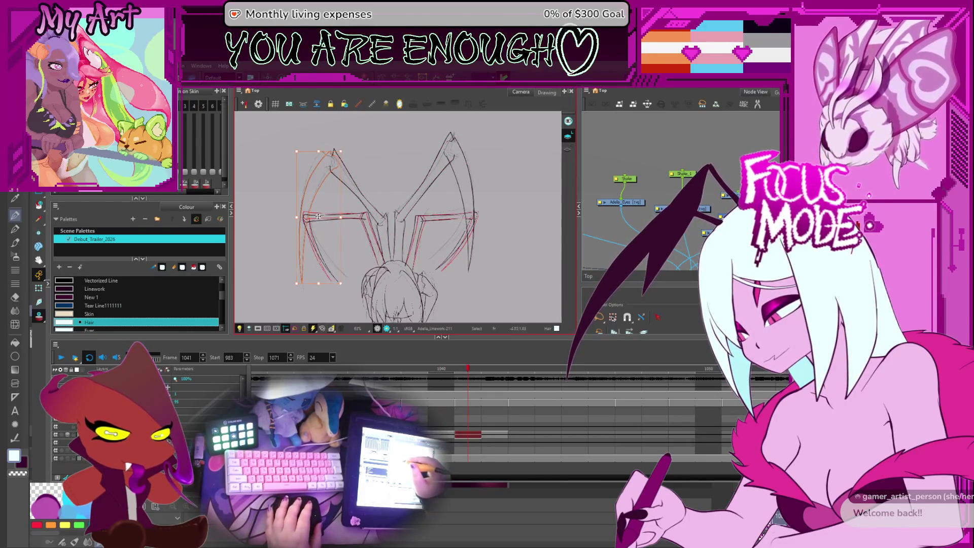
pyautogui.moveTo(299, 208); pyautogui.dragTo(302, 285)
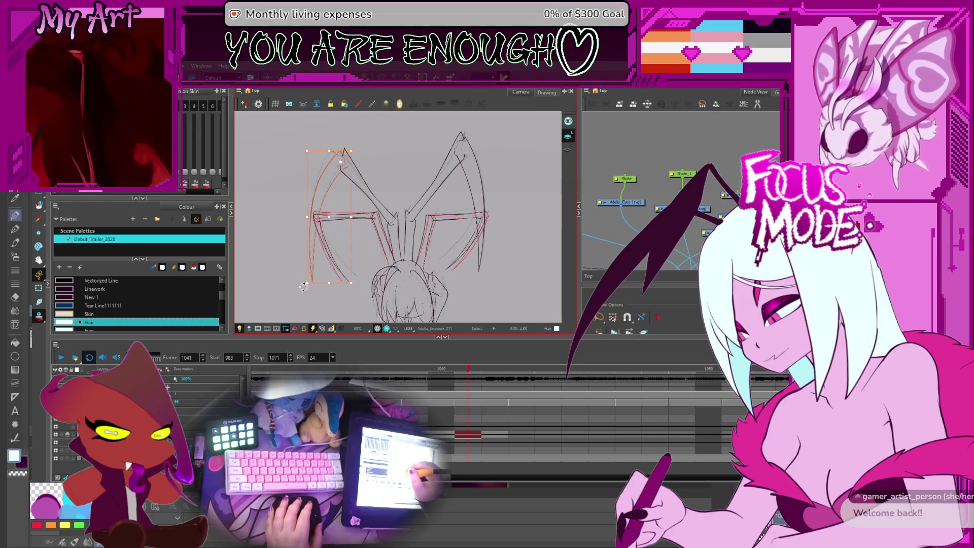
pyautogui.scroll(2, 343, 201)
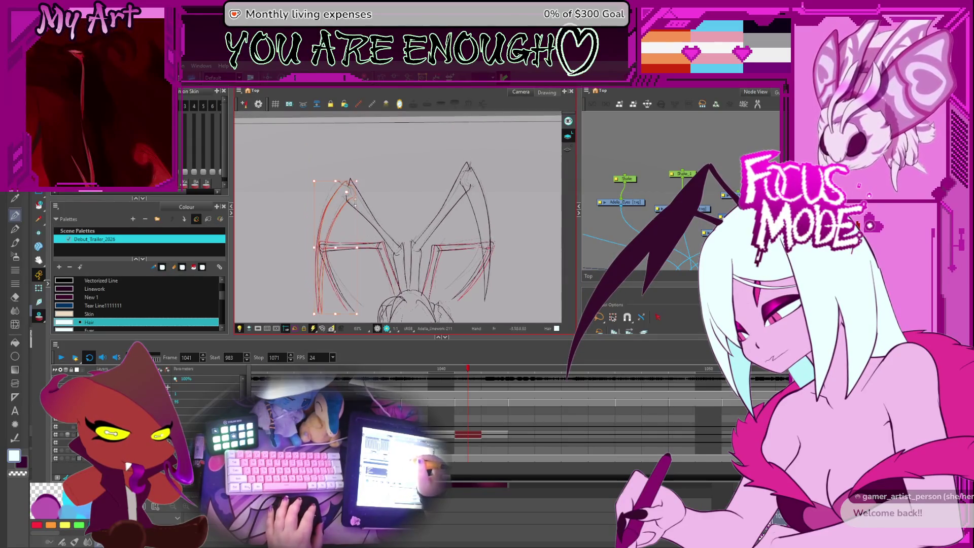
pyautogui.scroll(1, 335, 200)
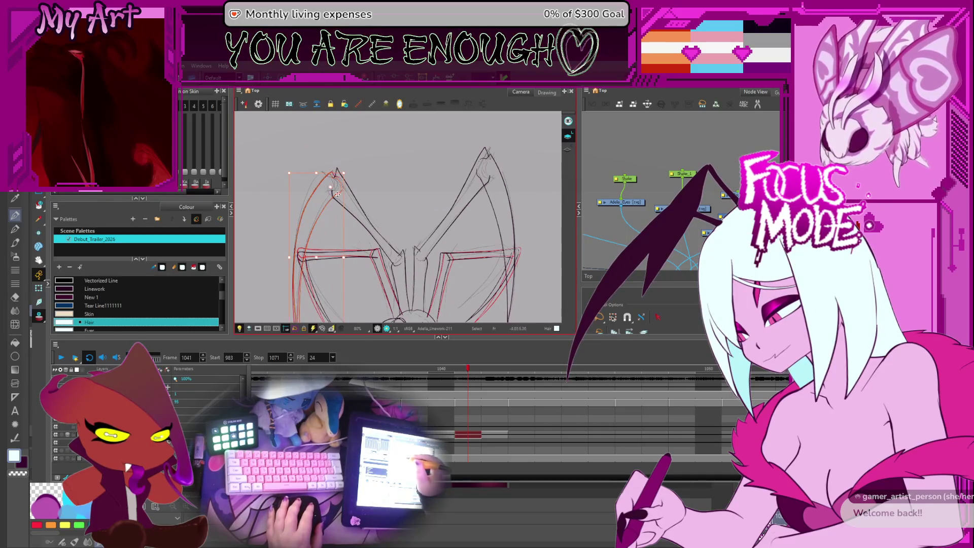
pyautogui.moveTo(328, 202); pyautogui.dragTo(347, 152)
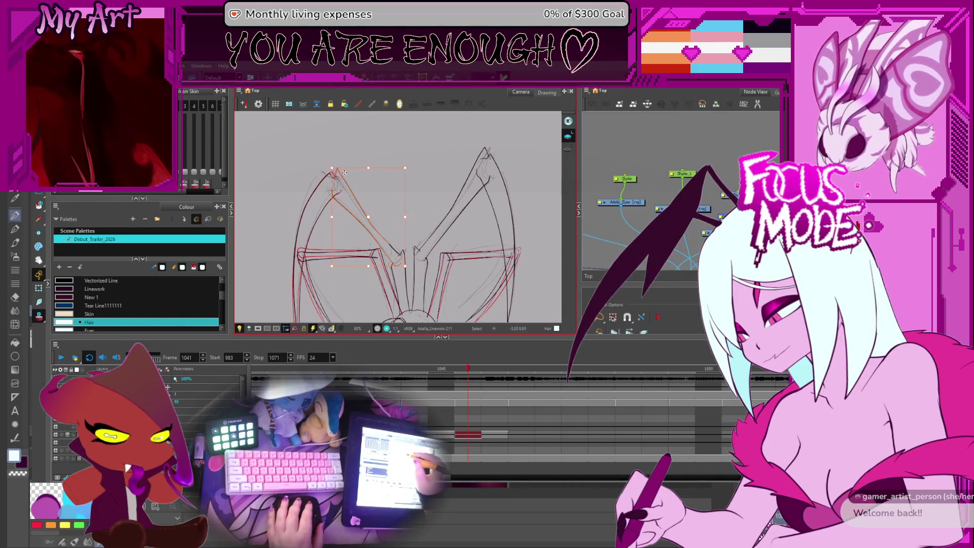
pyautogui.scroll(1, 357, 190)
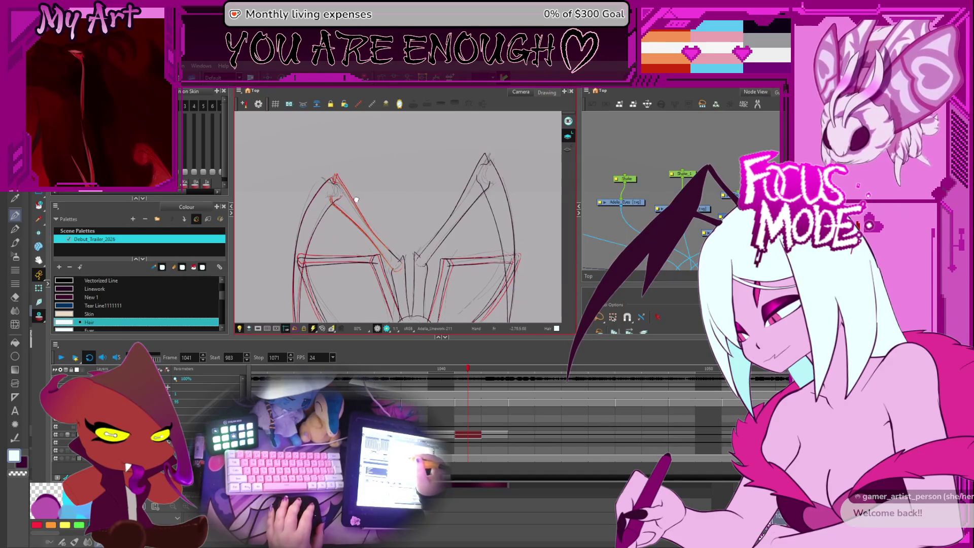
pyautogui.click(346, 171)
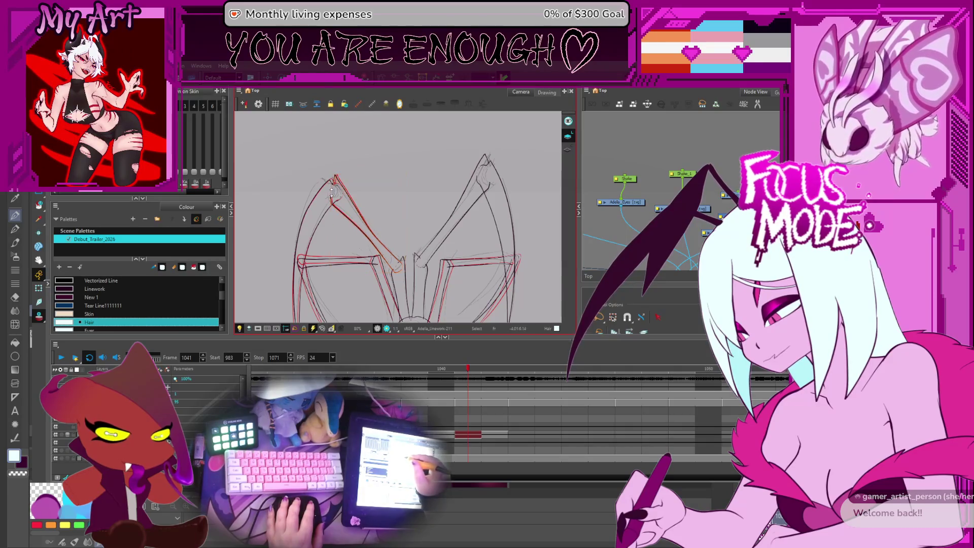
pyautogui.click(331, 193)
pyautogui.scroll(-5, 334, 213)
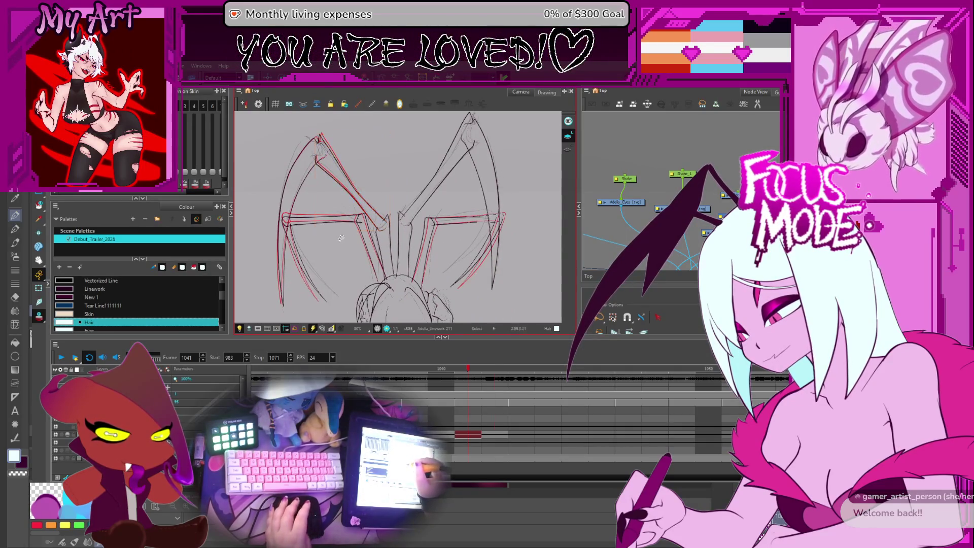
pyautogui.press('.')
pyautogui.press(',')
pyautogui.press('.')
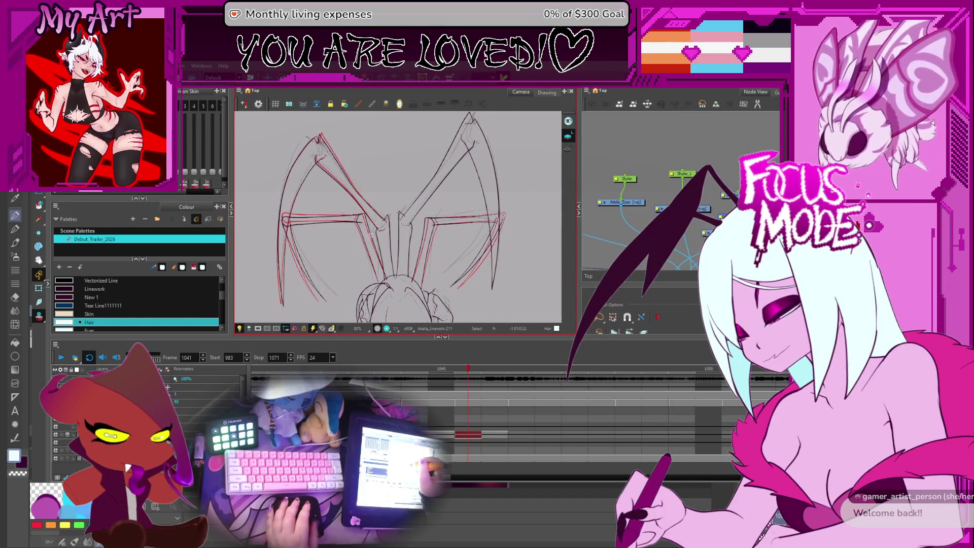
pyautogui.press('2')
pyautogui.press('2')
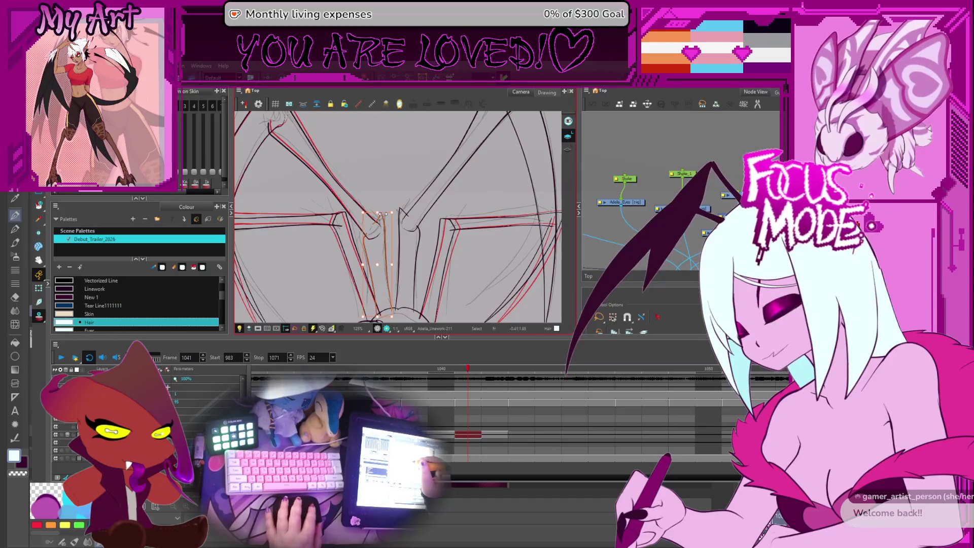
# Step: Step to frame 1042 and switch to the Contour Editor for the inner leg curves
pyautogui.press('.')
pyautogui.press('.')
pyautogui.press(',')
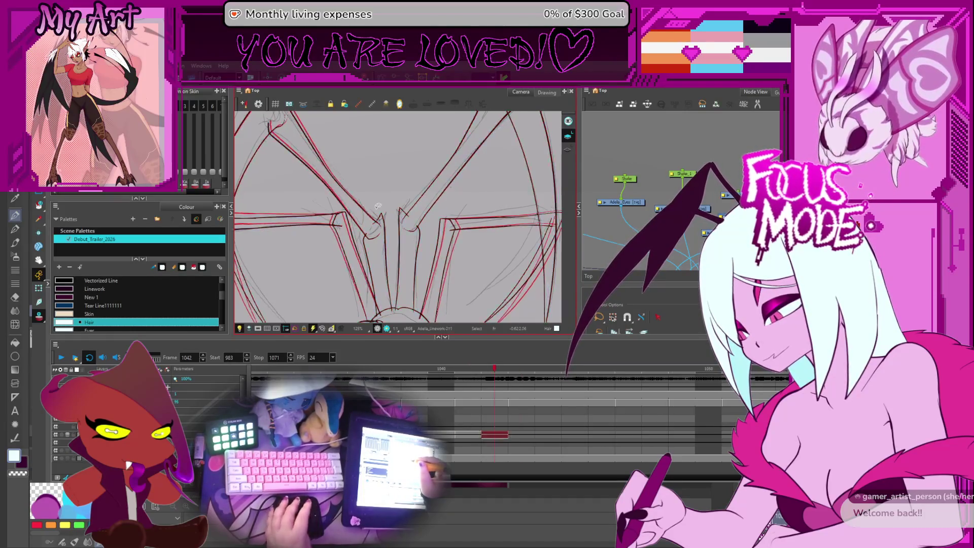
pyautogui.hotkey('alt', 'q')
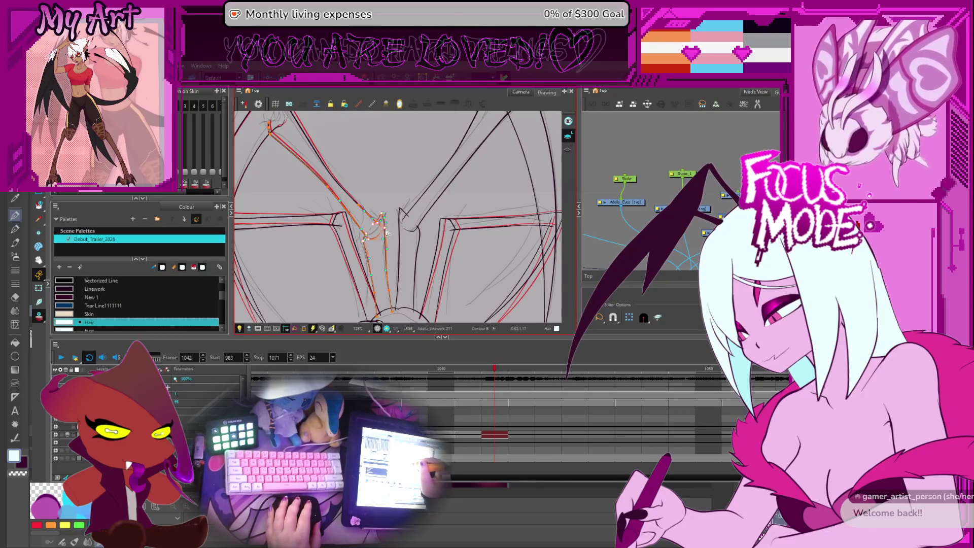
pyautogui.scroll(-3, 387, 244)
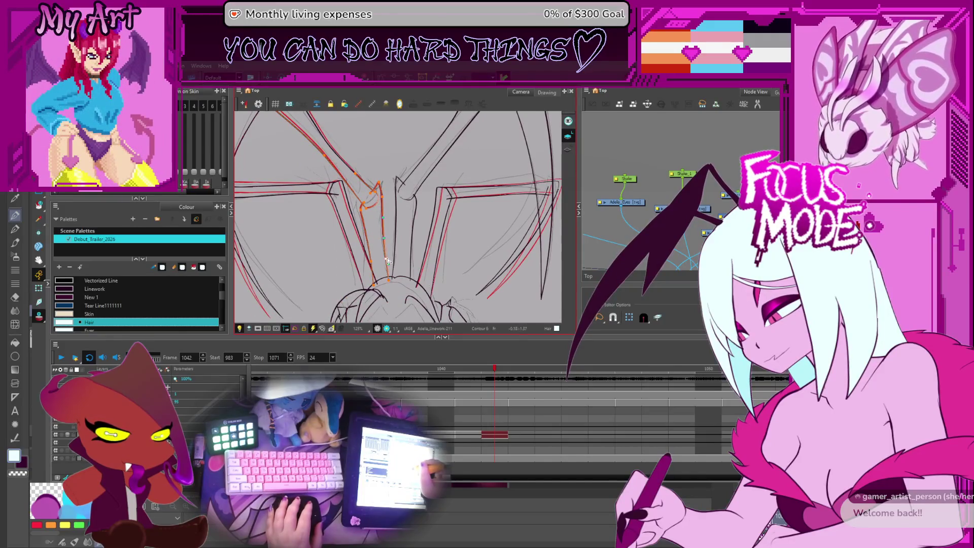
pyautogui.scroll(2, 386, 264)
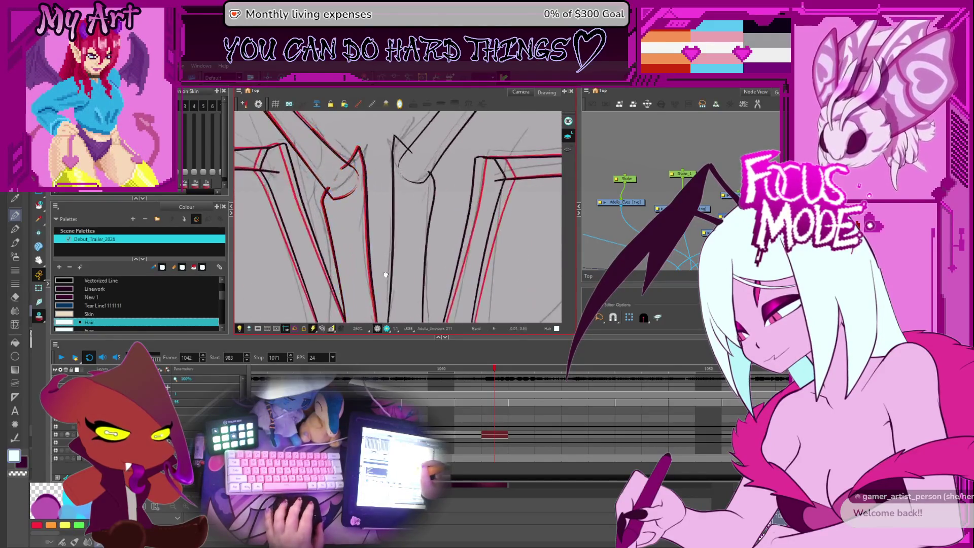
pyautogui.scroll(2, 386, 261)
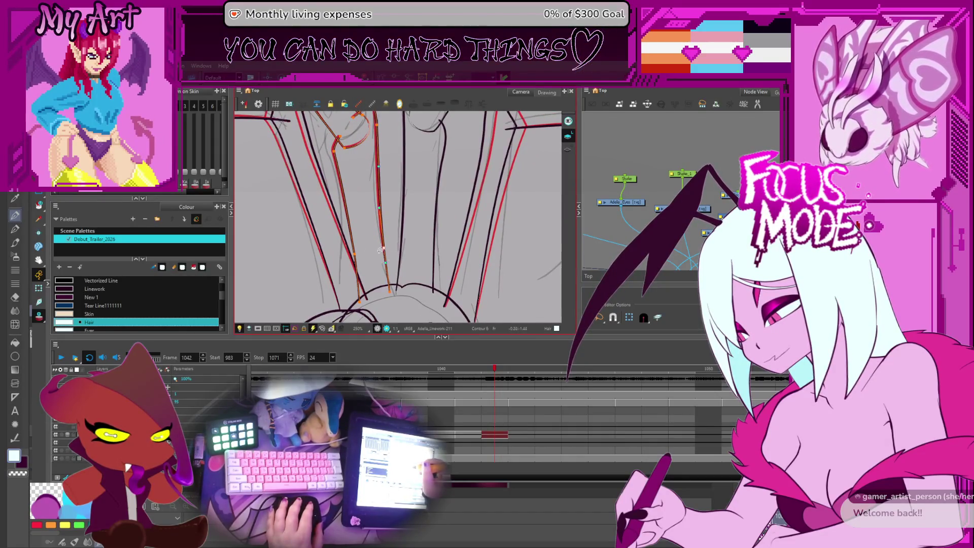
pyautogui.scroll(-2, 346, 221)
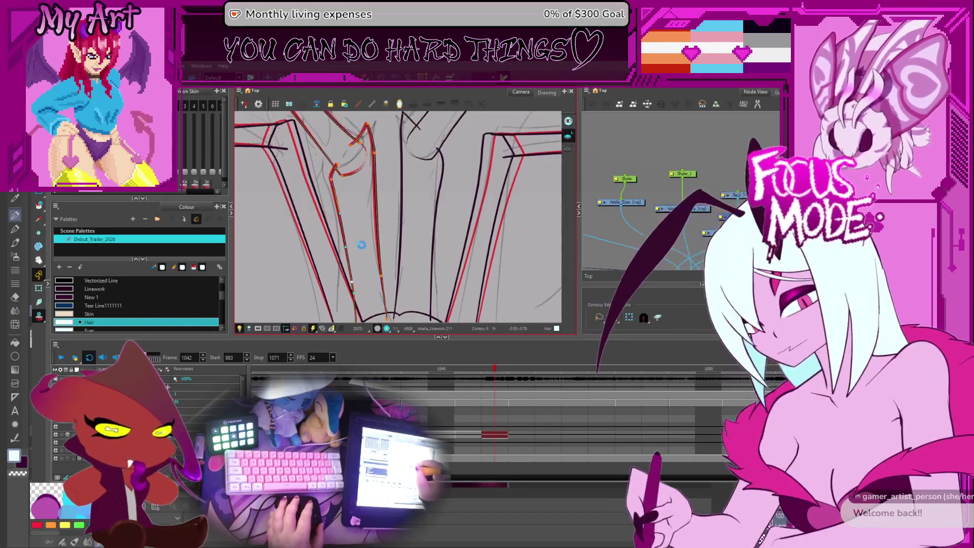
pyautogui.scroll(-2, 357, 219)
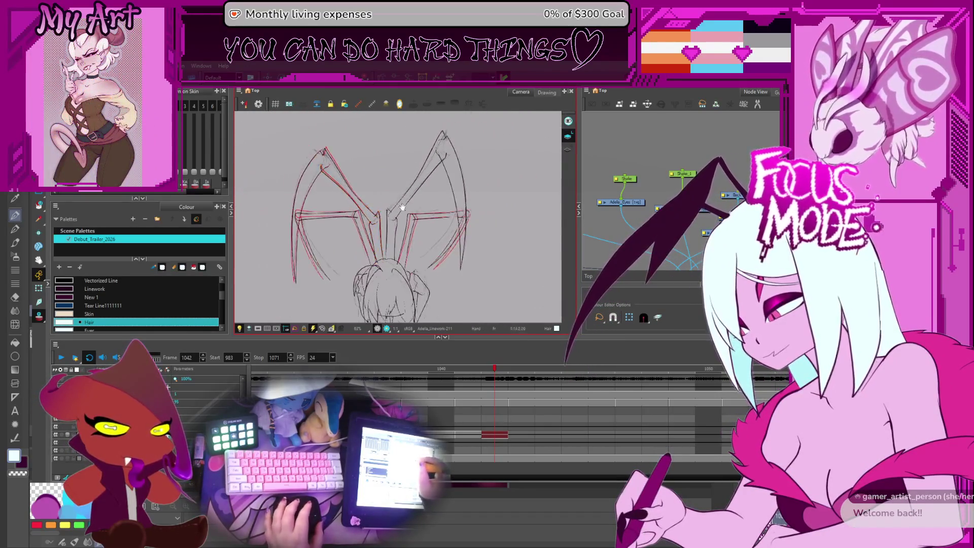
# Step: Flip through the neighbouring drawings to compare the right wing motion
pyautogui.press(',')
pyautogui.press(',')
pyautogui.press('.')
pyautogui.press('.')
pyautogui.press(',')
pyautogui.press(',')
pyautogui.press('.')
pyautogui.press('.')
pyautogui.press('.')
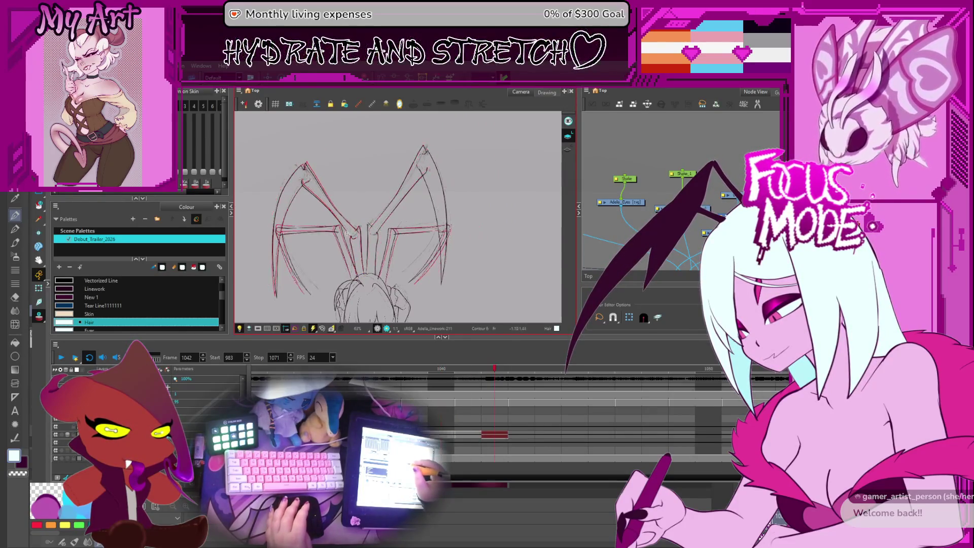
pyautogui.press(',')
pyautogui.press(',')
pyautogui.press(',')
pyautogui.press(',')
pyautogui.press(',')
pyautogui.press('.')
pyautogui.press('.')
pyautogui.press('.')
pyautogui.press(',')
pyautogui.press('.')
pyautogui.press('.')
pyautogui.press('.')
pyautogui.press('.')
pyautogui.press(',')
pyautogui.press(',')
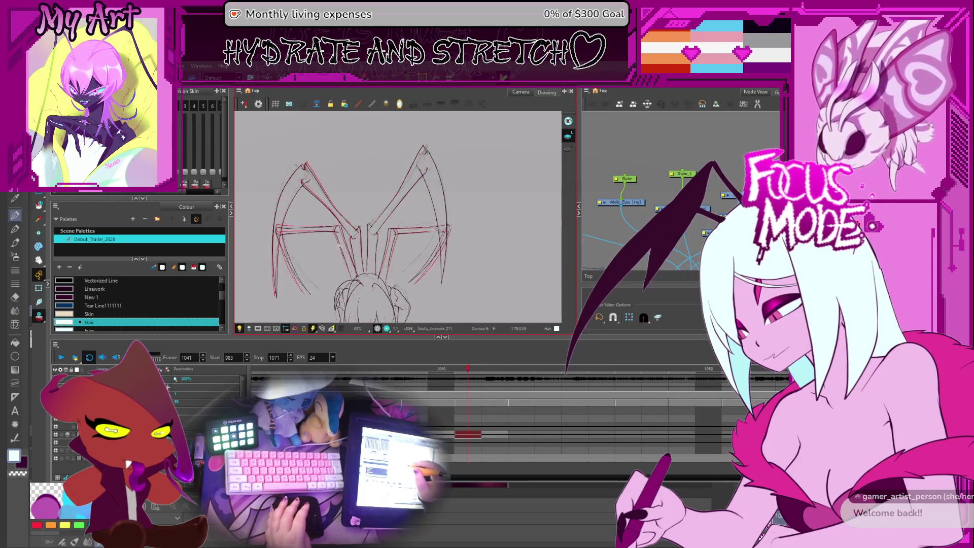
# Step: Select the right wing strokes, then start reshaping the wing-tip outline point by point
pyautogui.hotkey('alt', 's')
pyautogui.click(449, 169)
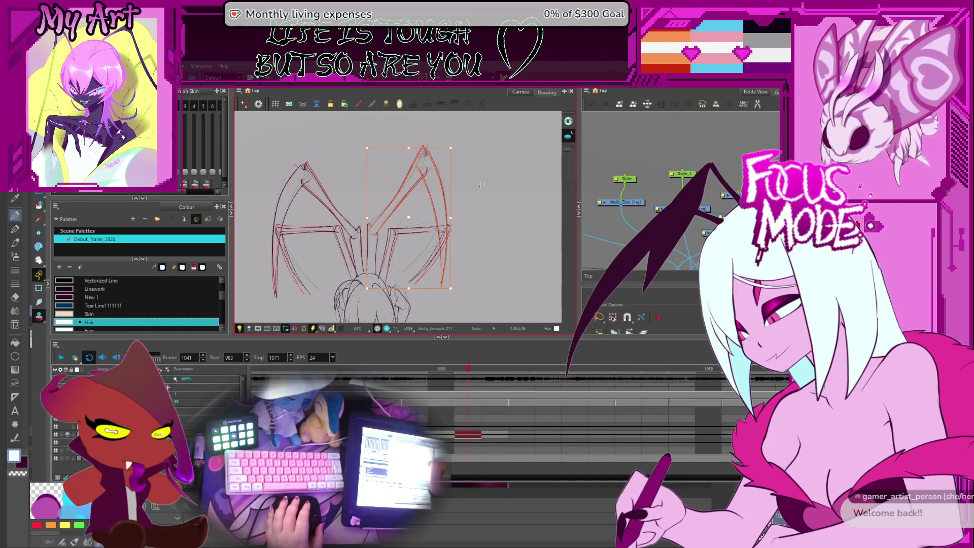
pyautogui.press('Escape')
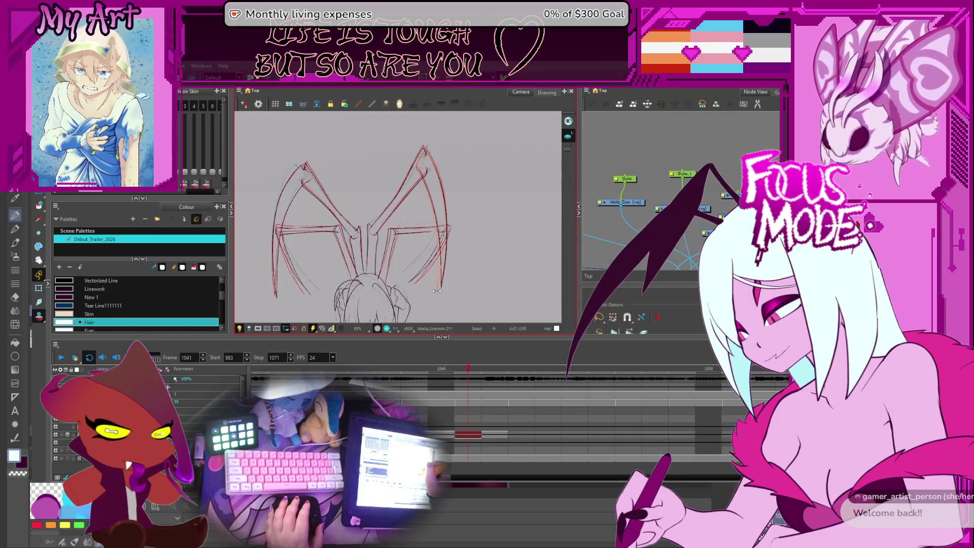
pyautogui.scroll(2, 426, 193)
pyautogui.scroll(2, 432, 199)
pyautogui.scroll(2, 437, 210)
pyautogui.hotkey('alt', 'q')
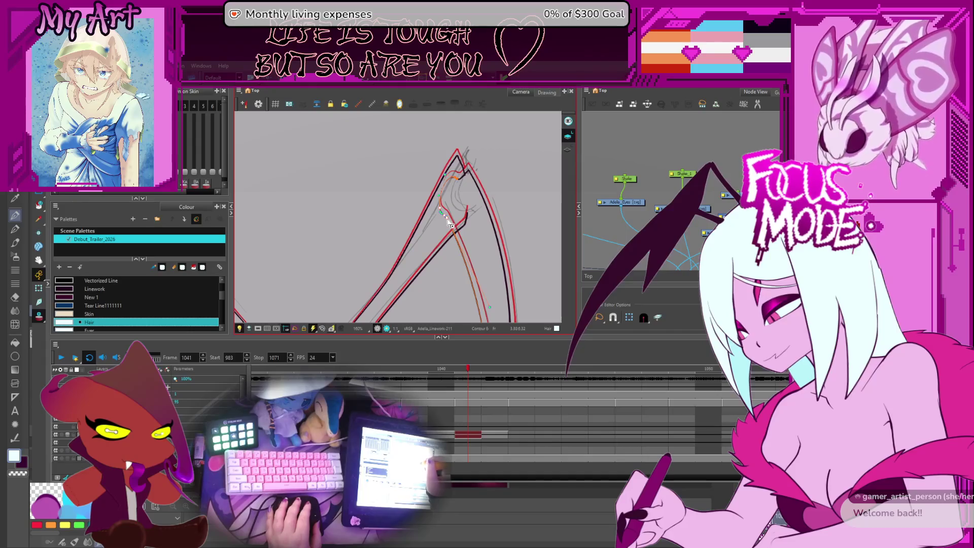
pyautogui.click(460, 229)
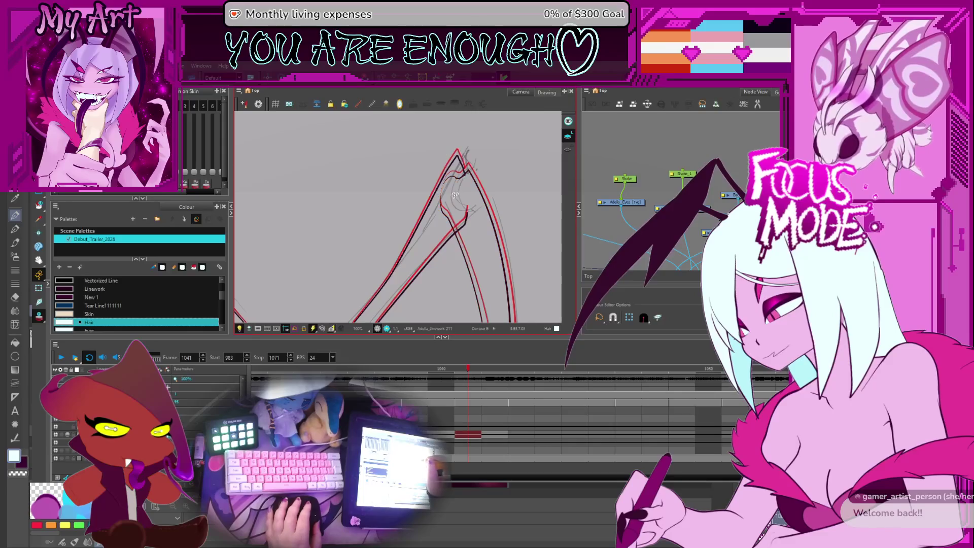
# Step: Tidy the inner leg strokes above and below the joint with the Contour Editor
pyautogui.moveTo(454, 196); pyautogui.dragTo(421, 227)
pyautogui.scroll(2, 421, 226)
pyautogui.scroll(-1, 426, 222)
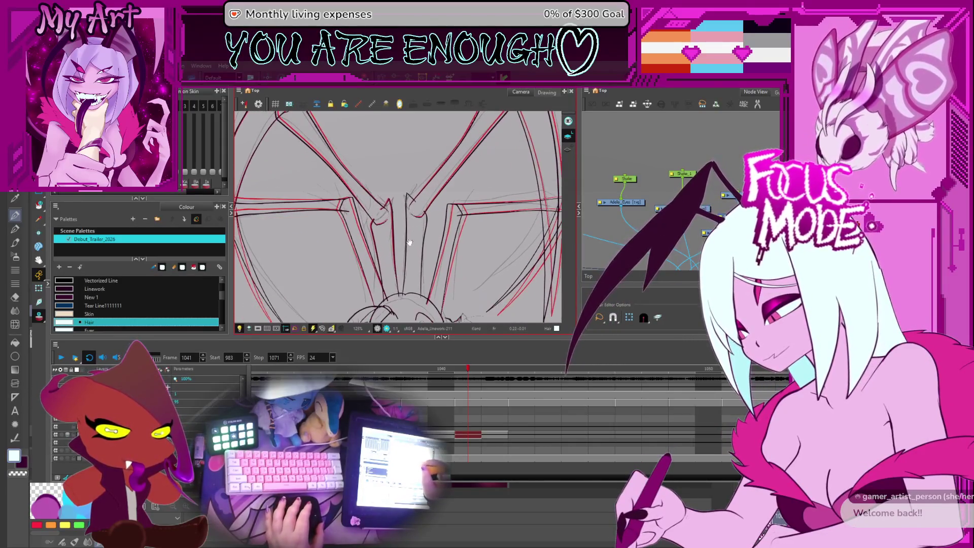
pyautogui.click(430, 218)
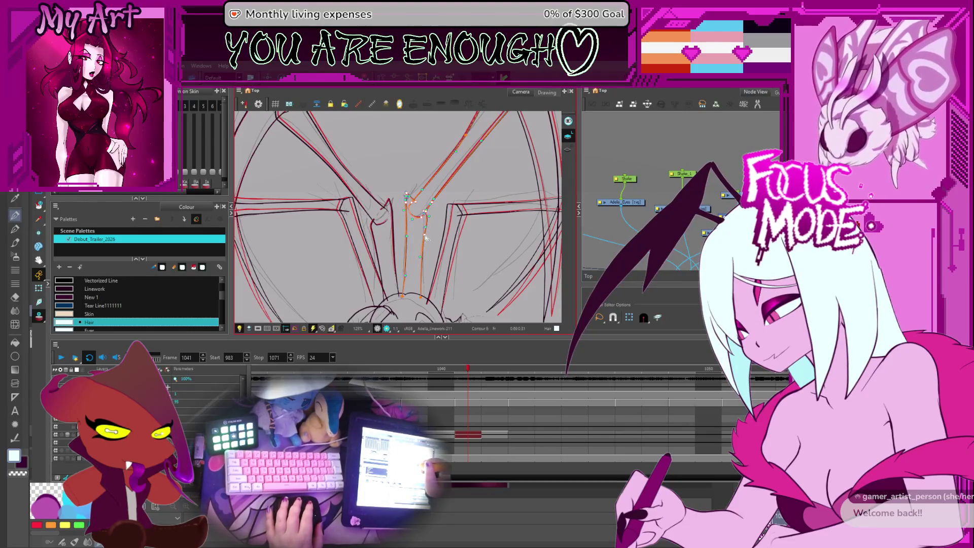
pyautogui.click(434, 234)
pyautogui.scroll(-1, 434, 234)
pyautogui.scroll(-1, 430, 233)
pyautogui.scroll(3, 426, 234)
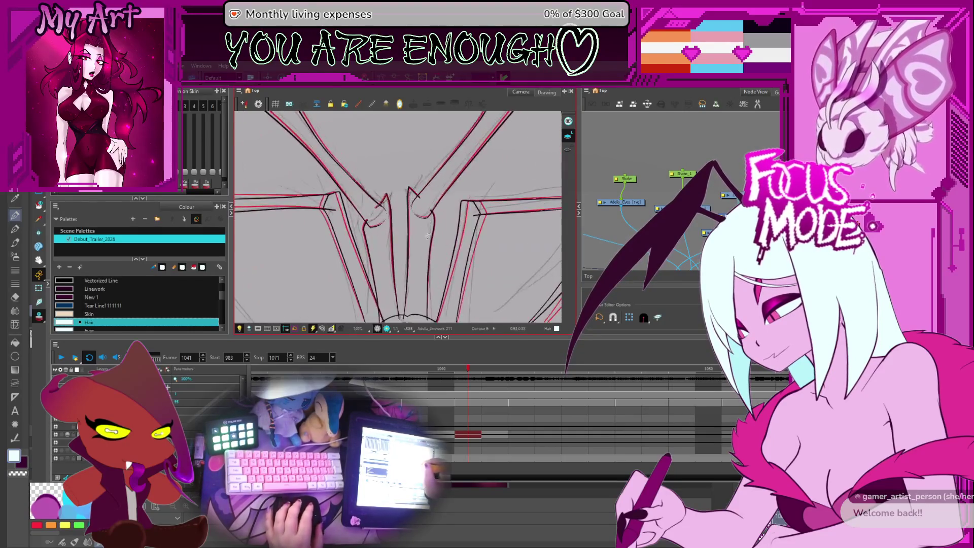
pyautogui.click(431, 239)
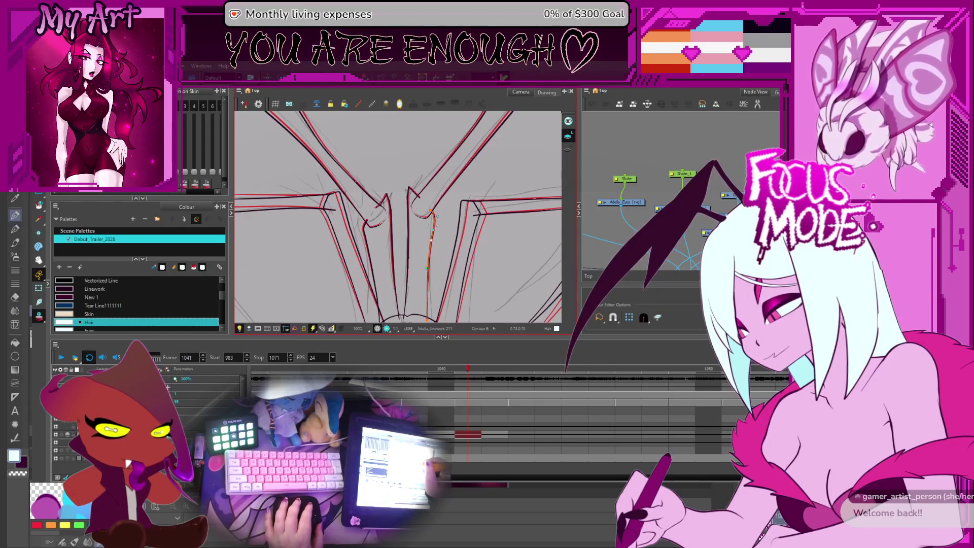
pyautogui.click(442, 221)
pyautogui.scroll(-2, 441, 221)
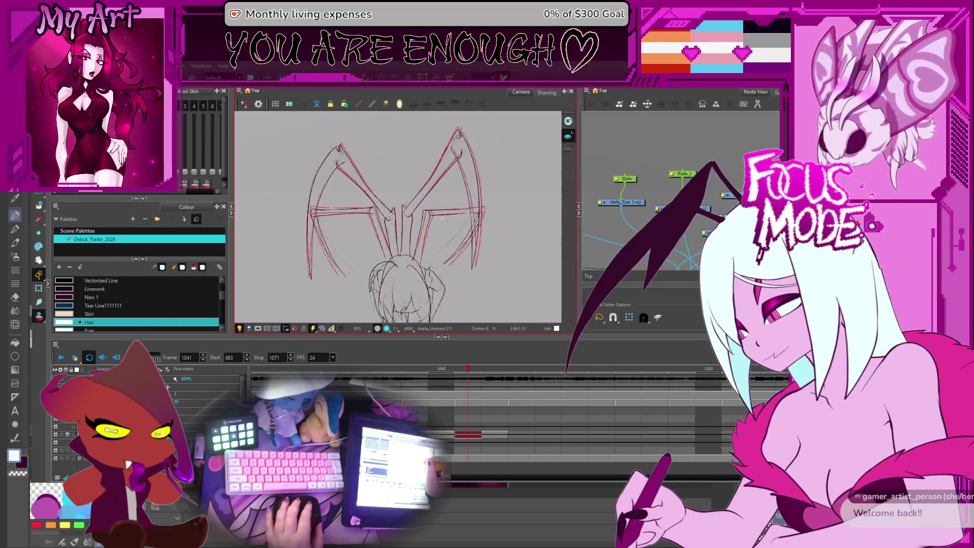
pyautogui.scroll(3, 450, 251)
pyautogui.scroll(-3, 398, 216)
# Step: Return to the full figure on frame 1040 and select the left wing strokes
pyautogui.press(',')
pyautogui.press('.')
pyautogui.press(',')
pyautogui.press('.')
pyautogui.press('.')
pyautogui.press(',')
pyautogui.press(',')
pyautogui.press('.')
pyautogui.moveTo(401, 197); pyautogui.dragTo(298, 280)
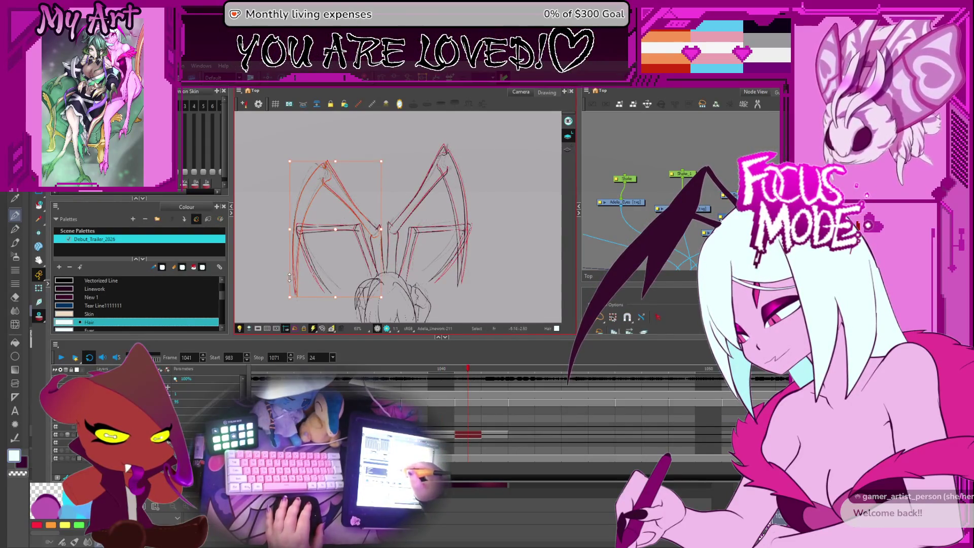
# Step: Select the outer left wing strokes and redraw the wing edge with a new stroke near the joint
pyautogui.click(313, 300)
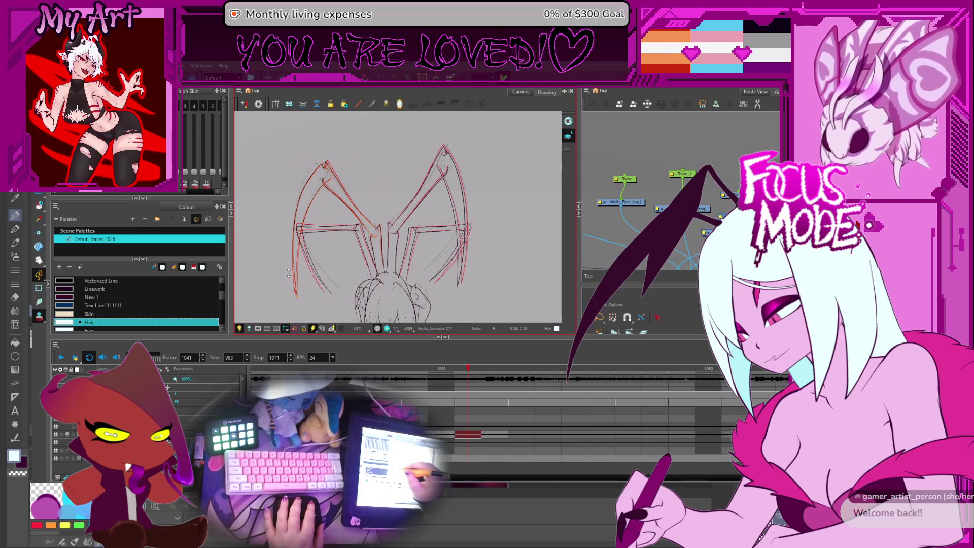
pyautogui.click(301, 299)
pyautogui.click(301, 299)
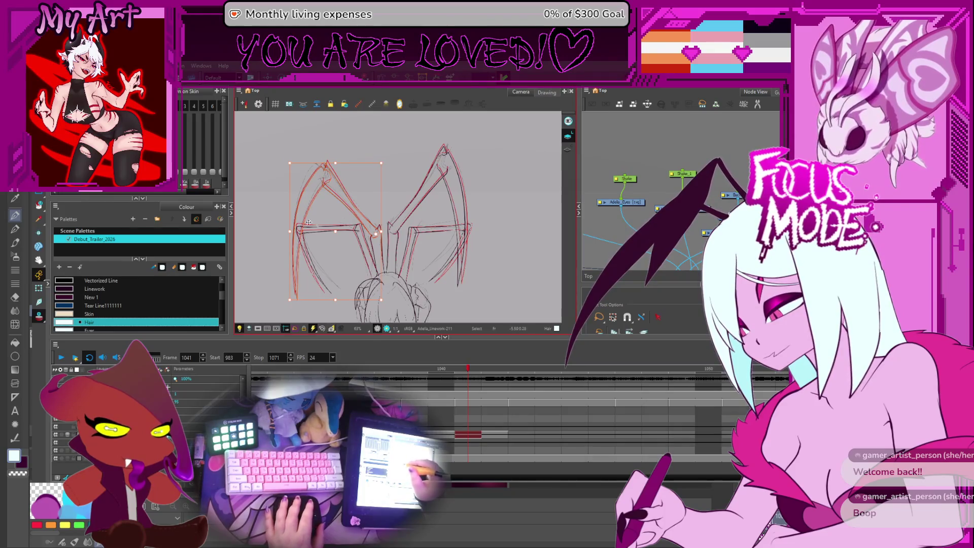
pyautogui.click(302, 299)
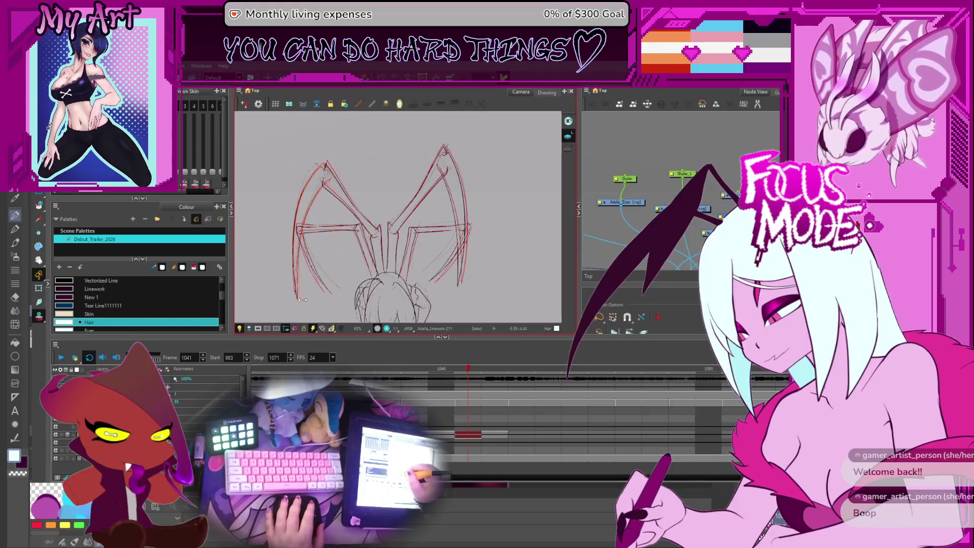
pyautogui.scroll(2, 358, 201)
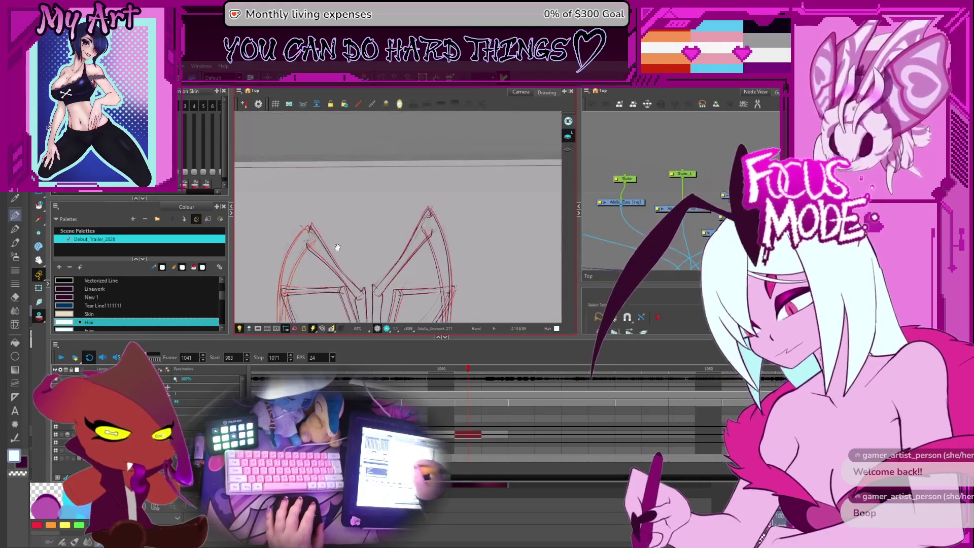
pyautogui.scroll(1, 359, 200)
pyautogui.scroll(2, 358, 200)
pyautogui.scroll(-2, 359, 200)
pyautogui.moveTo(335, 180); pyautogui.dragTo(240, 319)
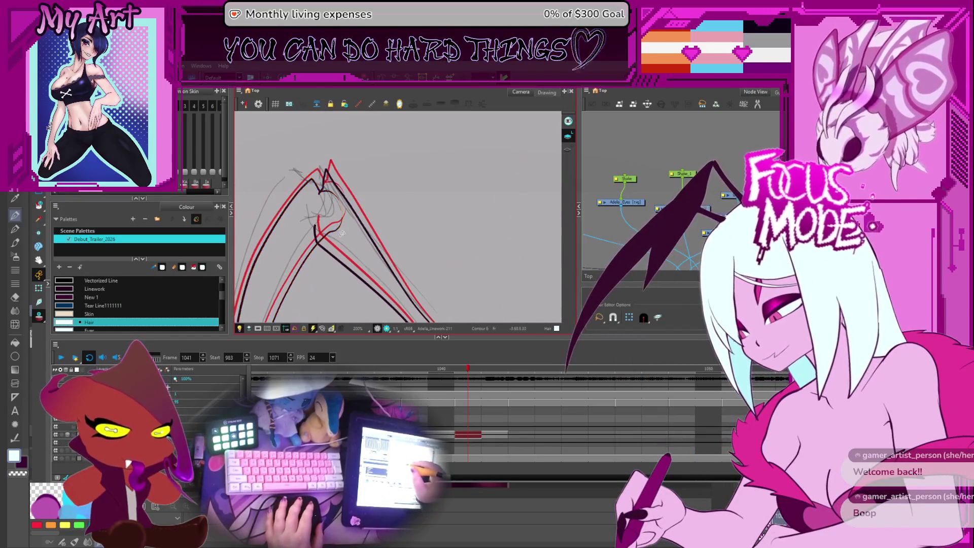
pyautogui.hotkey('ctrl', 'z')
pyautogui.moveTo(337, 227); pyautogui.dragTo(347, 236)
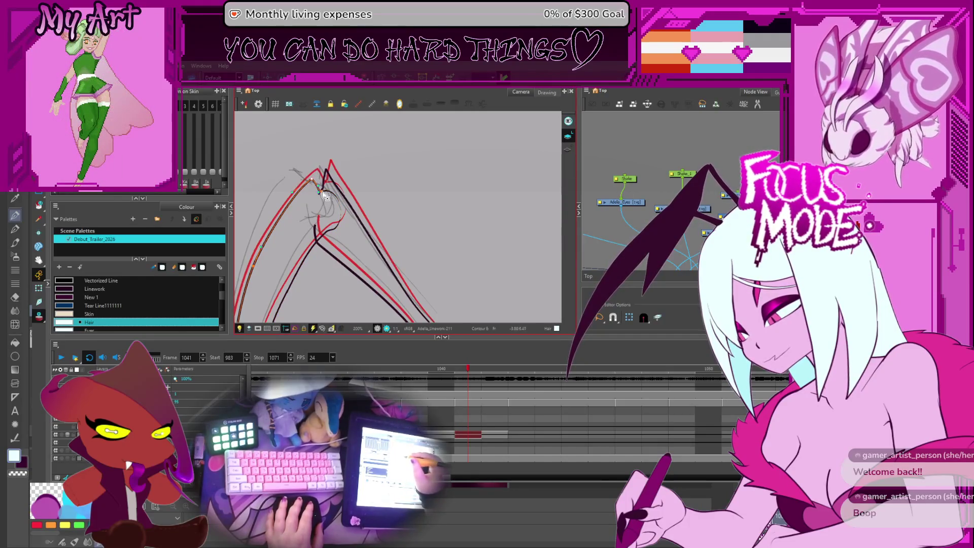
pyautogui.scroll(3, 327, 197)
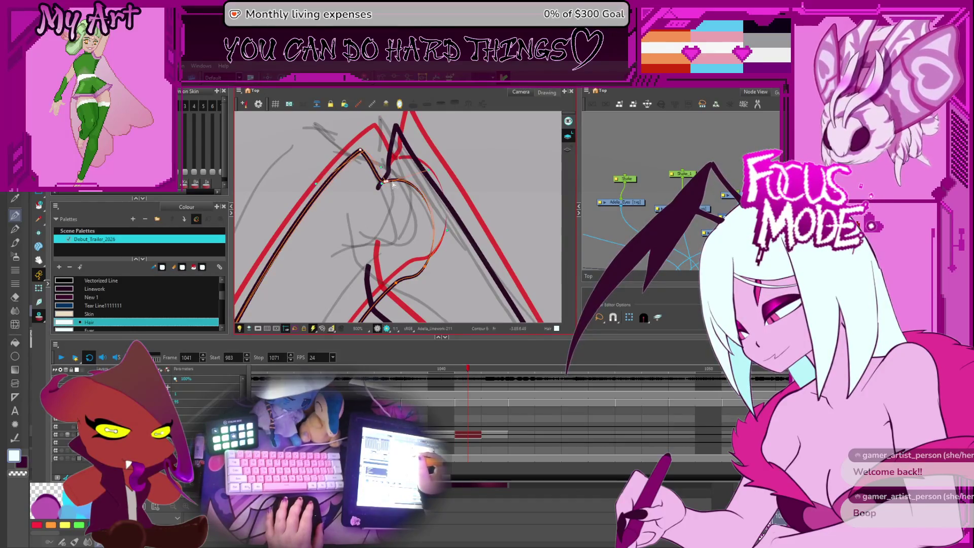
pyautogui.scroll(-4, 367, 240)
pyautogui.scroll(-3, 346, 241)
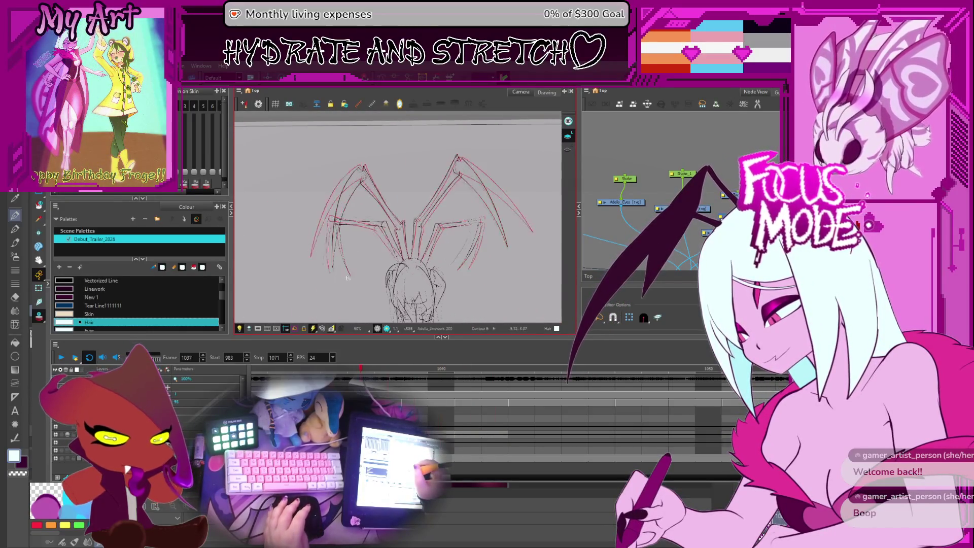
# Step: Go to frame 1043 and swap its cell to the grey Linework-212 drawing
pyautogui.press('.')
pyautogui.press('.')
pyautogui.press('.')
pyautogui.press('.')
pyautogui.press('.')
pyautogui.press('.')
pyautogui.press('.')
pyautogui.press('.')
pyautogui.press('.')
pyautogui.press('.')
pyautogui.press('.')
pyautogui.press('.')
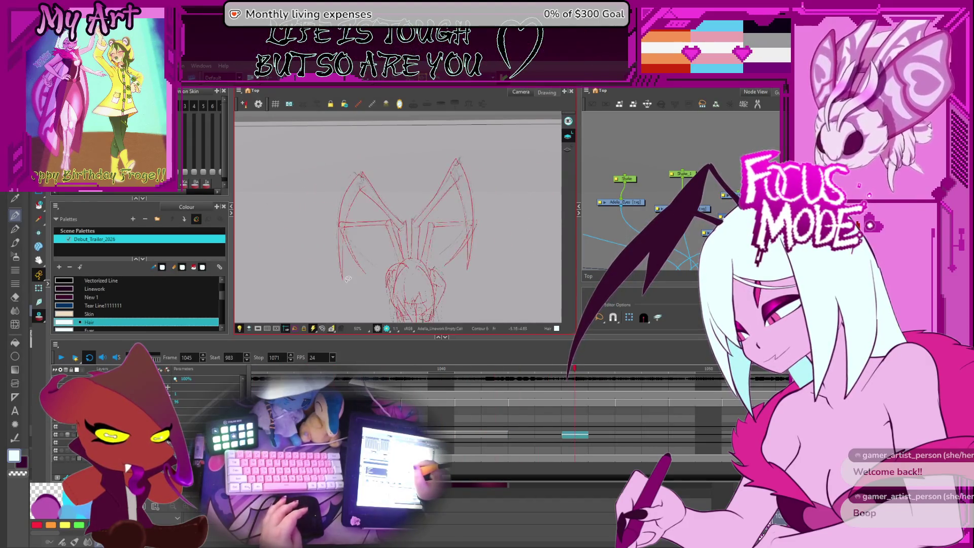
pyautogui.press('.')
pyautogui.press('.')
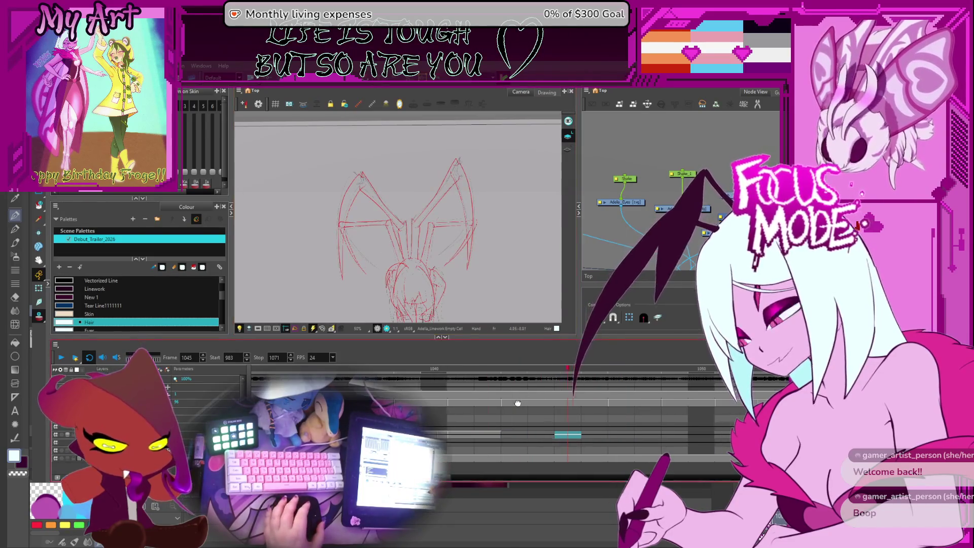
pyautogui.click(579, 434)
pyautogui.press(']')
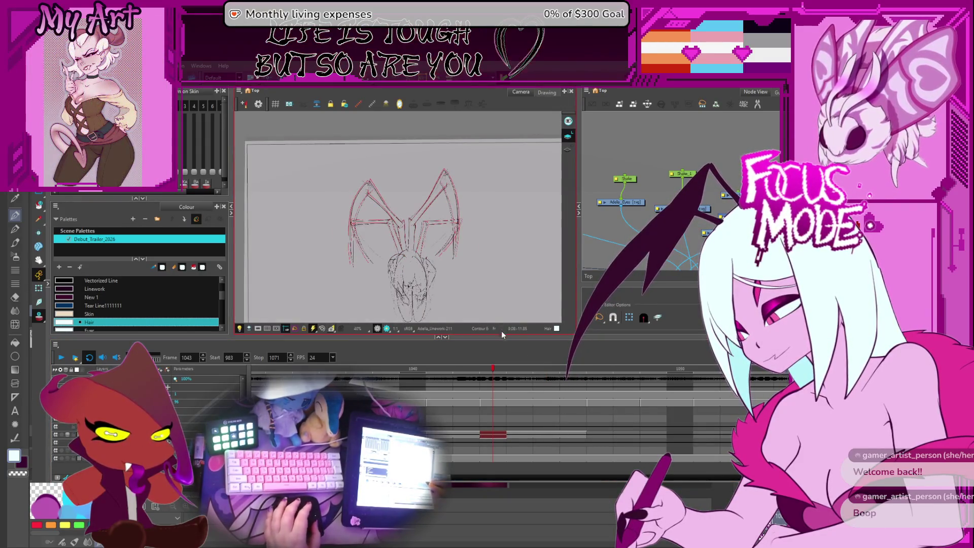
pyautogui.press(']')
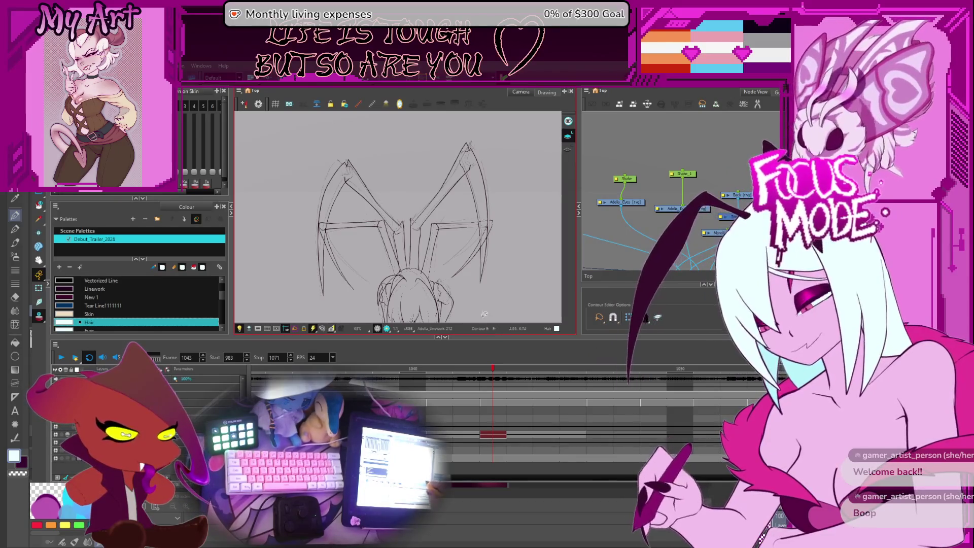
pyautogui.hotkey('alt', 's')
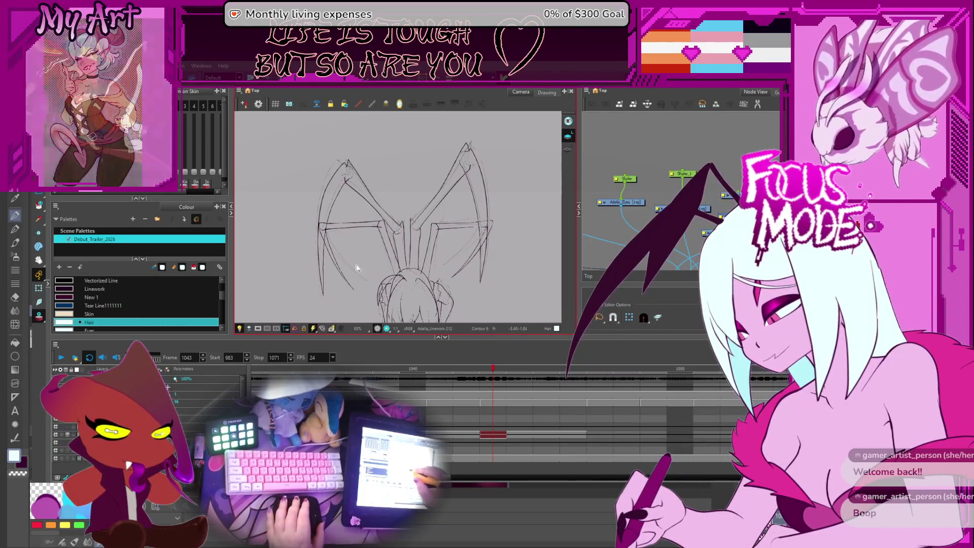
# Step: Lasso the left wing strut strokes and scale them narrower to fit the outline
pyautogui.press('2')
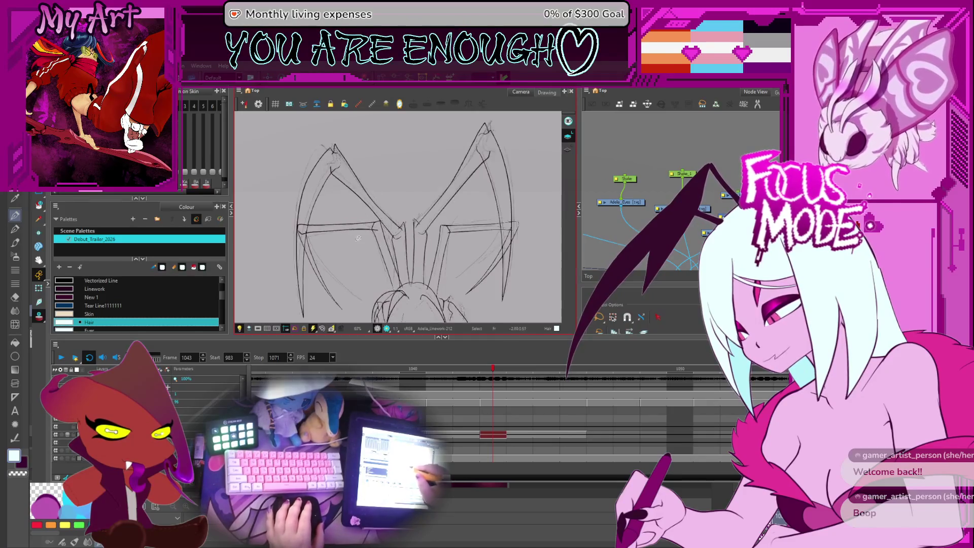
pyautogui.click(306, 249)
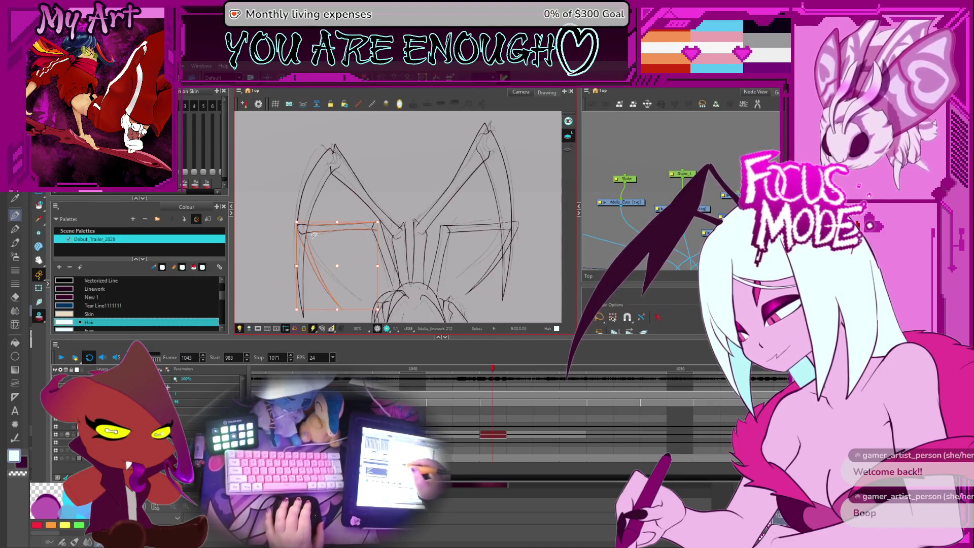
pyautogui.moveTo(375, 224); pyautogui.dragTo(386, 187)
pyautogui.click(300, 278)
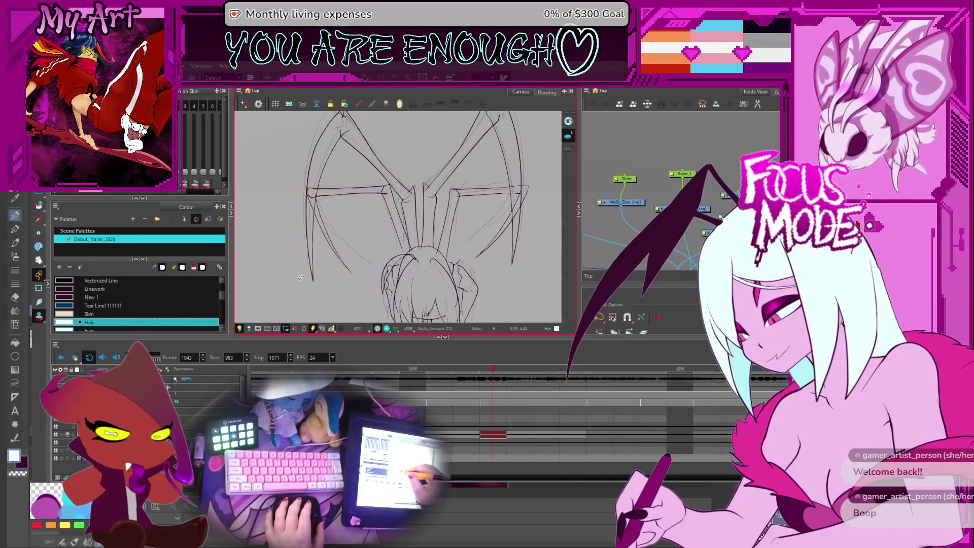
pyautogui.moveTo(339, 175); pyautogui.dragTo(312, 186)
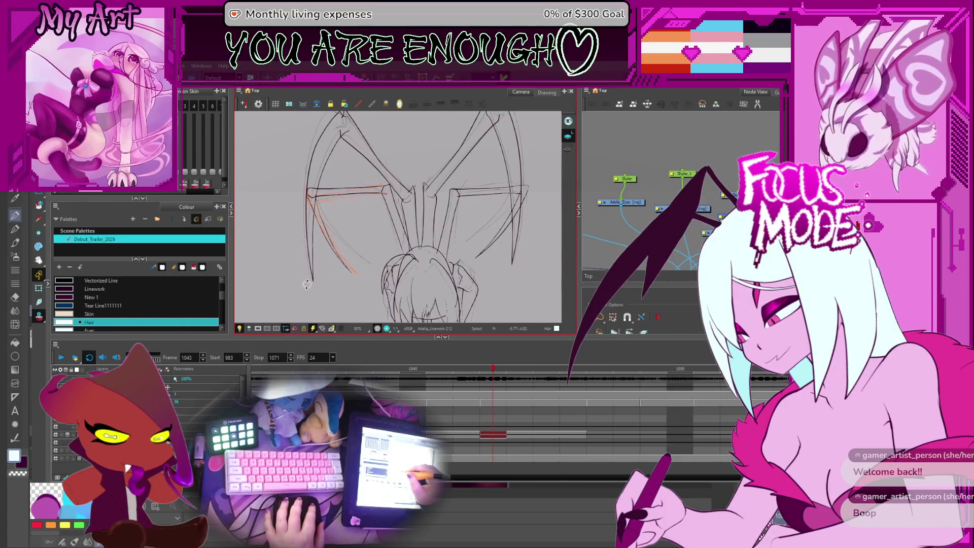
pyautogui.moveTo(347, 223); pyautogui.dragTo(312, 200)
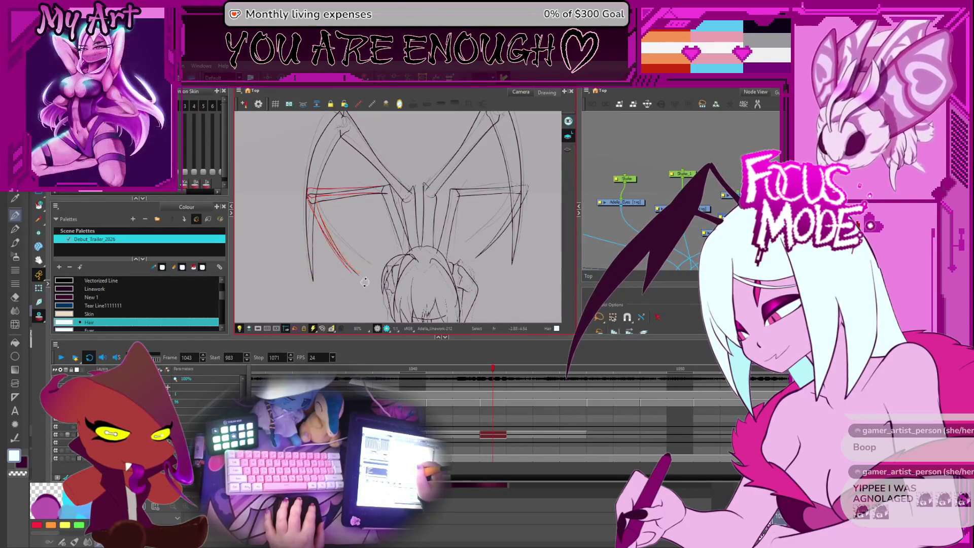
pyautogui.click(365, 292)
# Step: Select the right wing strut strokes likewise, then fit the whole camera frame in view
pyautogui.moveTo(366, 291)
pyautogui.mouseDown()
pyautogui.moveTo(447, 199)
pyautogui.moveTo(435, 223)
pyautogui.moveTo(445, 287)
pyautogui.mouseUp()
pyautogui.click(449, 209)
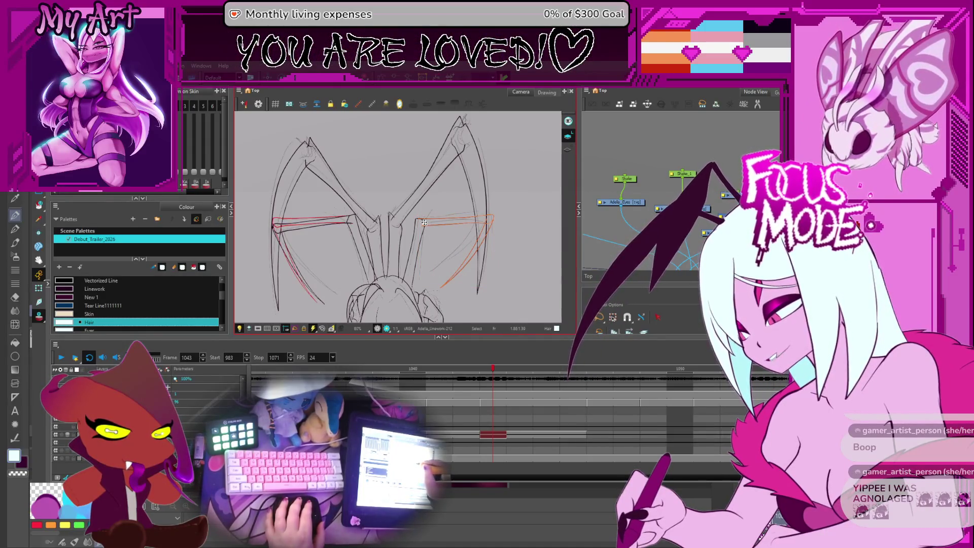
pyautogui.scroll(2, 423, 222)
pyautogui.click(496, 201)
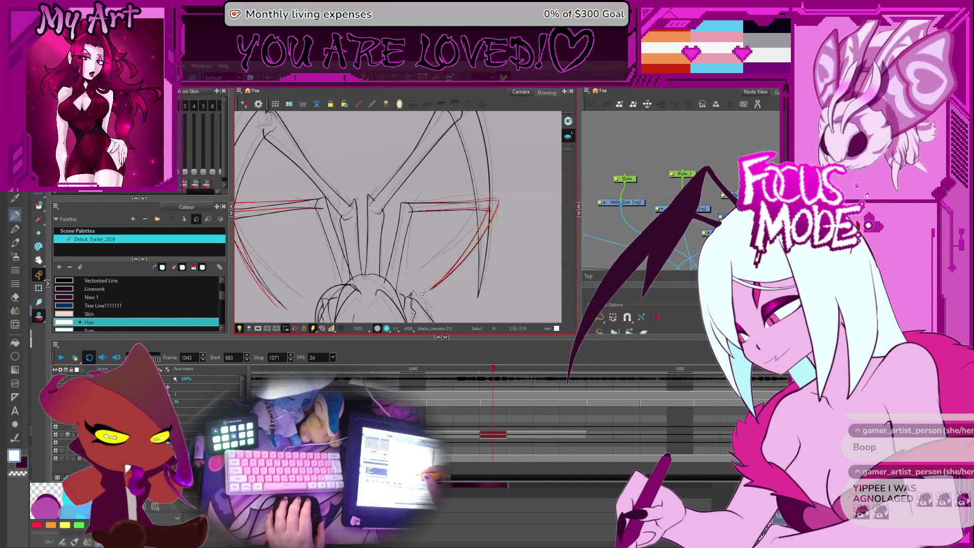
pyautogui.hotkey('shift', 'm')
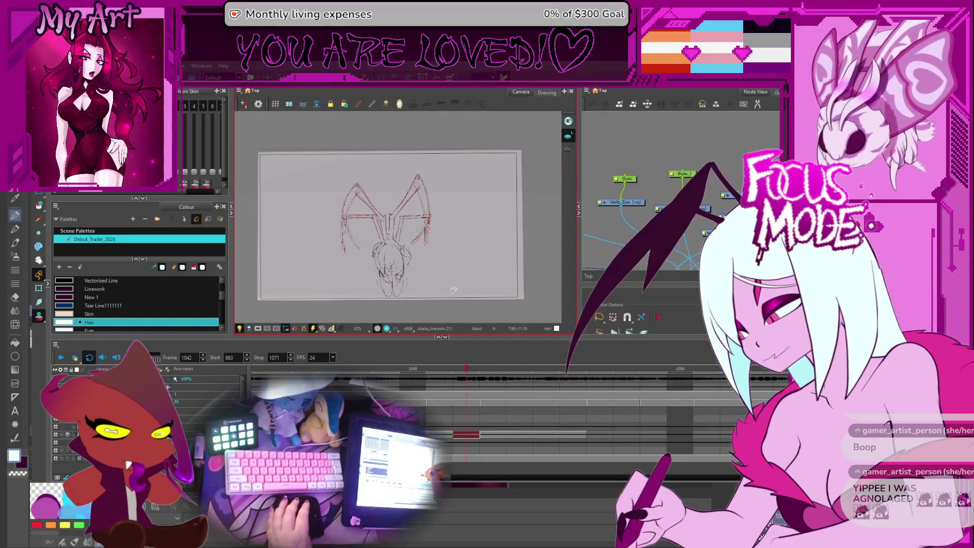
# Step: Advance to frame 1048's red wing sketch and nudge the camera view
pyautogui.press('.')
pyautogui.press('.')
pyautogui.moveTo(430, 241); pyautogui.dragTo(438, 263)
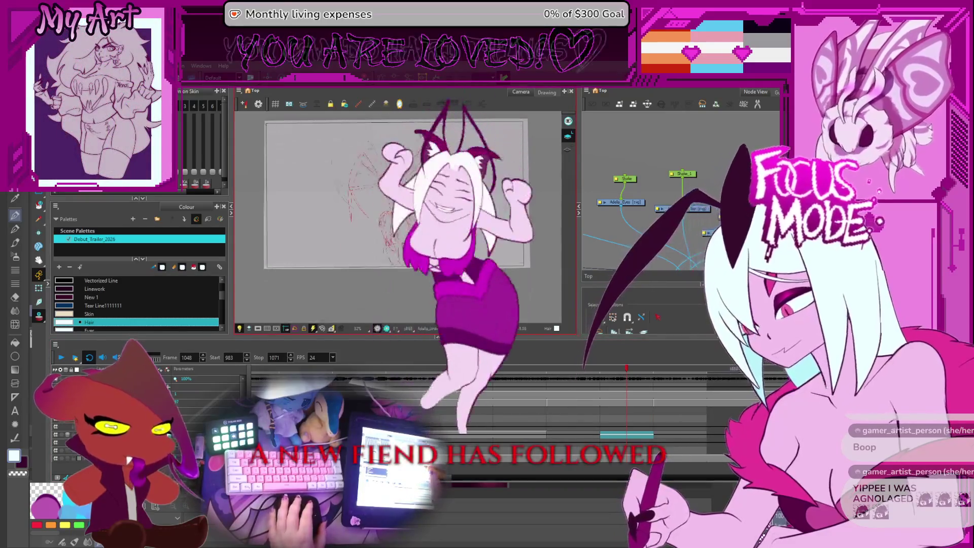
pyautogui.scroll(2, 487, 259)
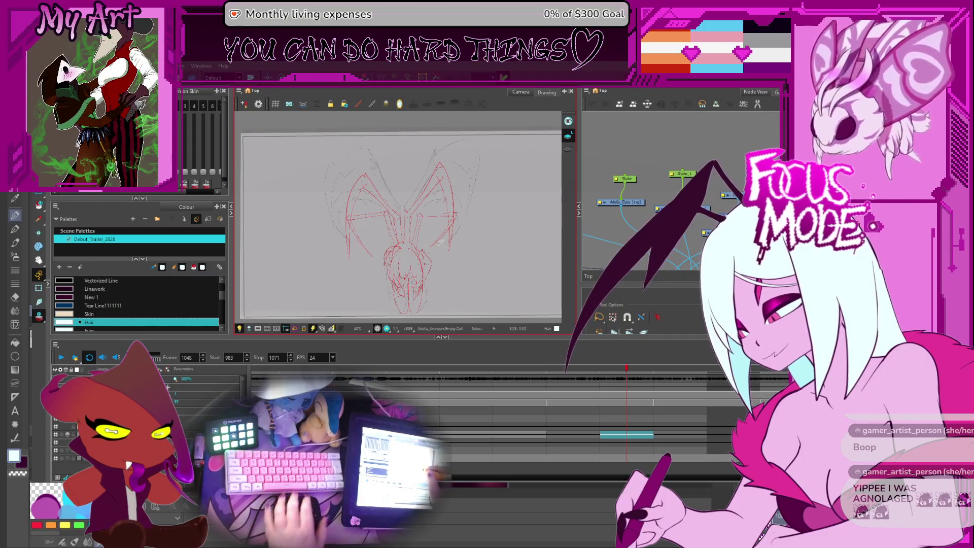
pyautogui.scroll(-1, 527, 417)
pyautogui.scroll(-2, 511, 417)
pyautogui.scroll(-1, 510, 413)
pyautogui.scroll(-1, 506, 417)
pyautogui.scroll(-1, 513, 416)
pyautogui.scroll(-1, 563, 409)
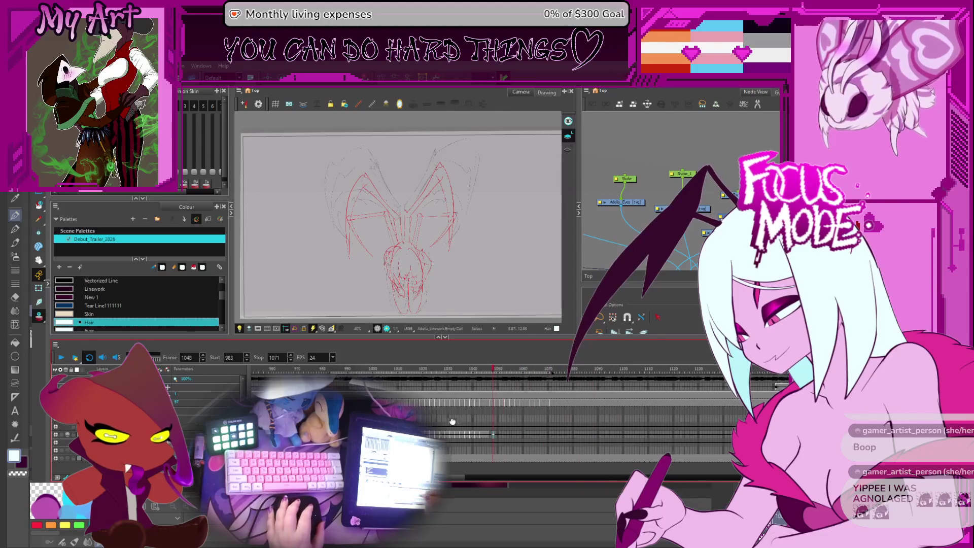
pyautogui.hscroll(3, 576, 412)
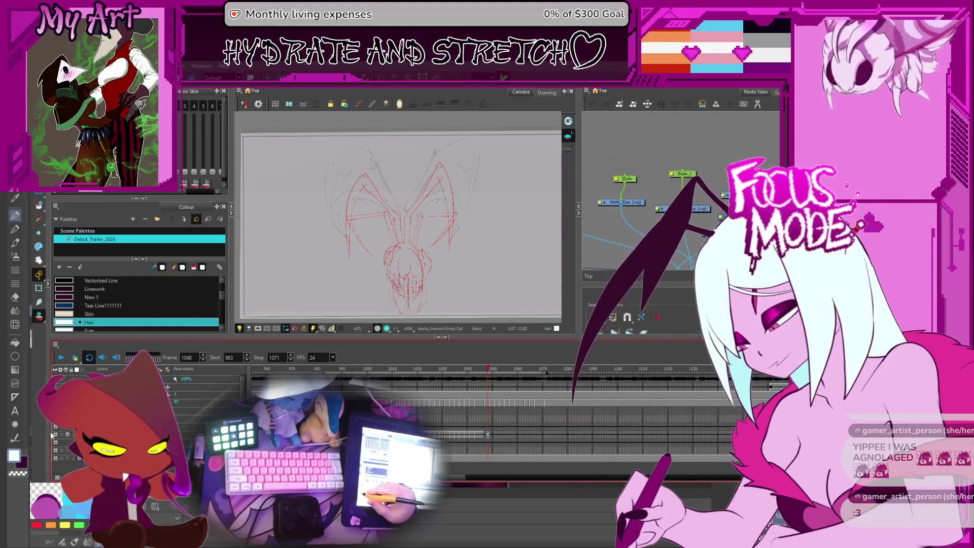
# Step: Play back the animation to review the wing motion, then stop
pyautogui.click(61, 358)
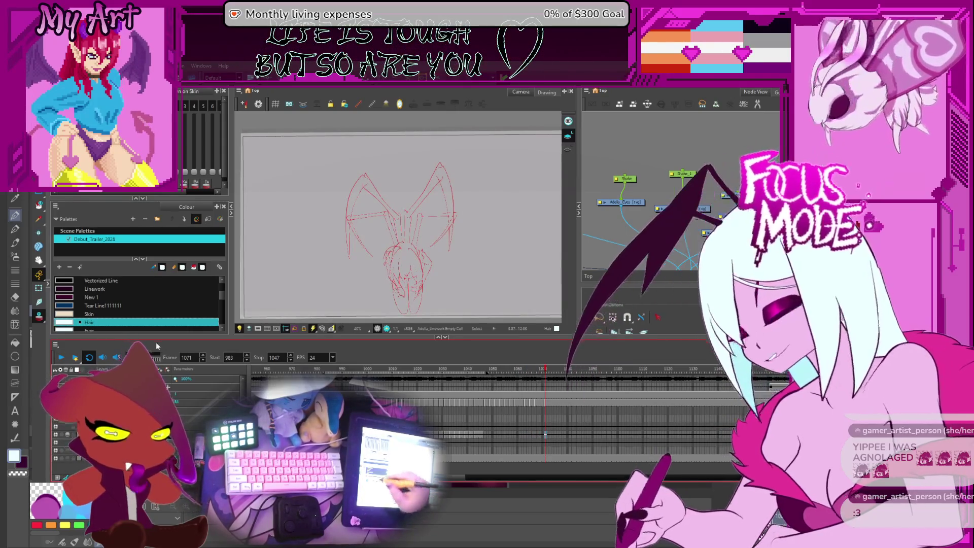
pyautogui.click(62, 359)
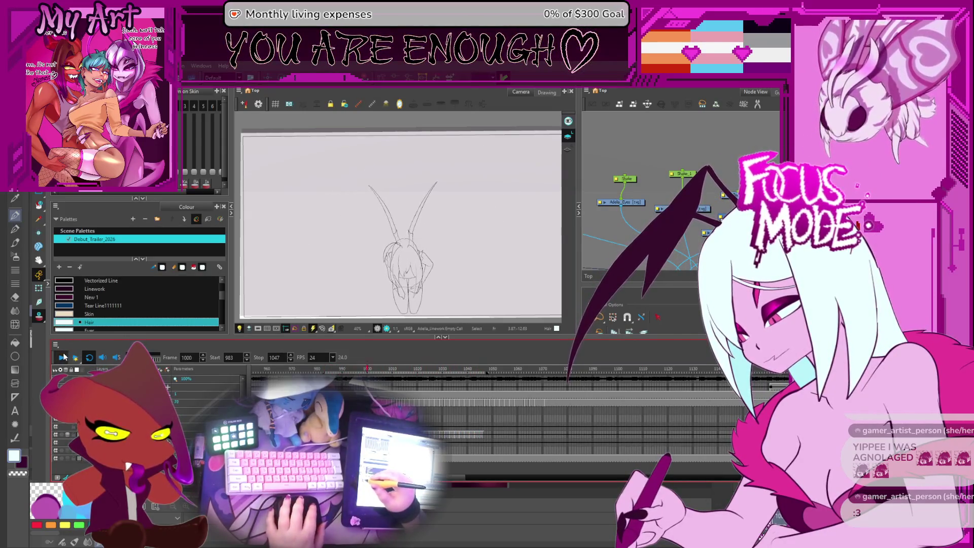
pyautogui.click(489, 435)
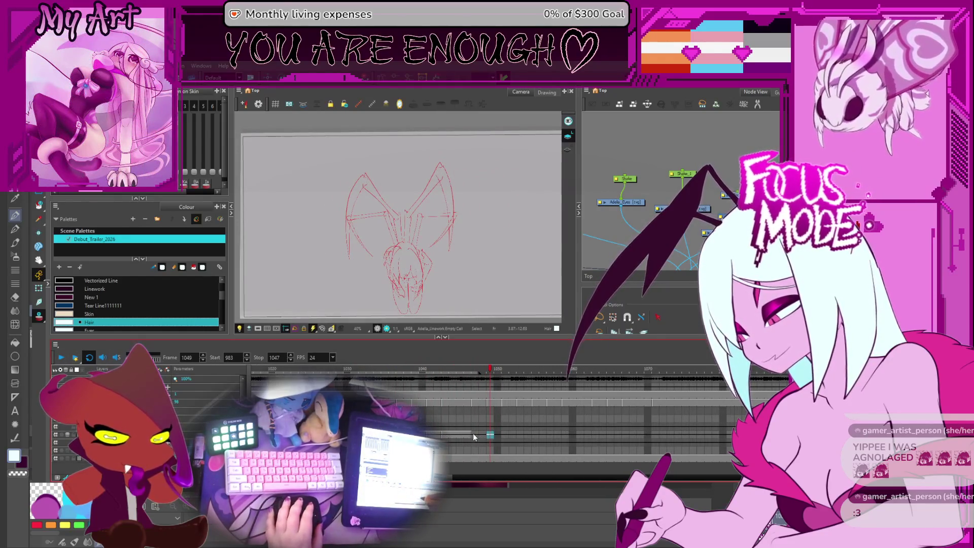
# Step: Go to frame 1047, turn on onion skin and select all of its strokes
pyautogui.press('2')
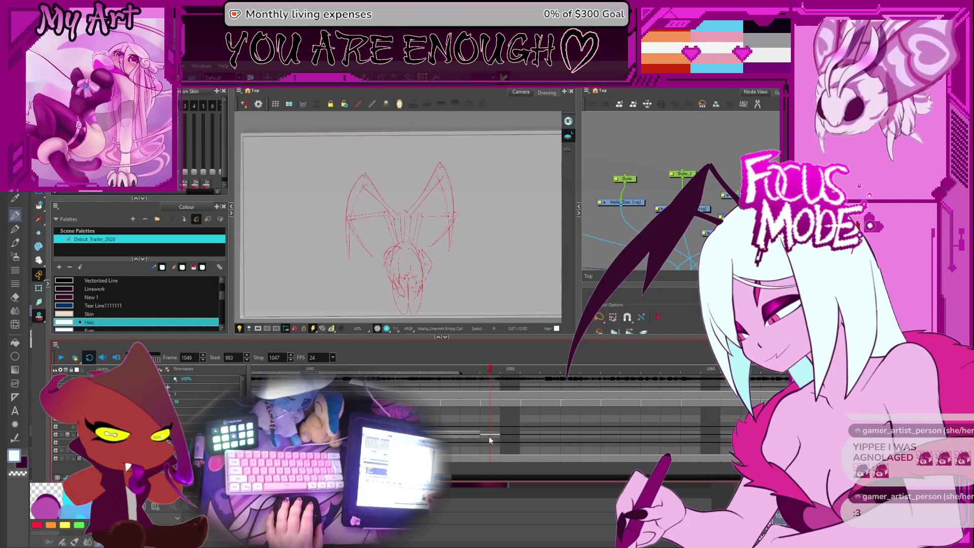
pyautogui.click(454, 435)
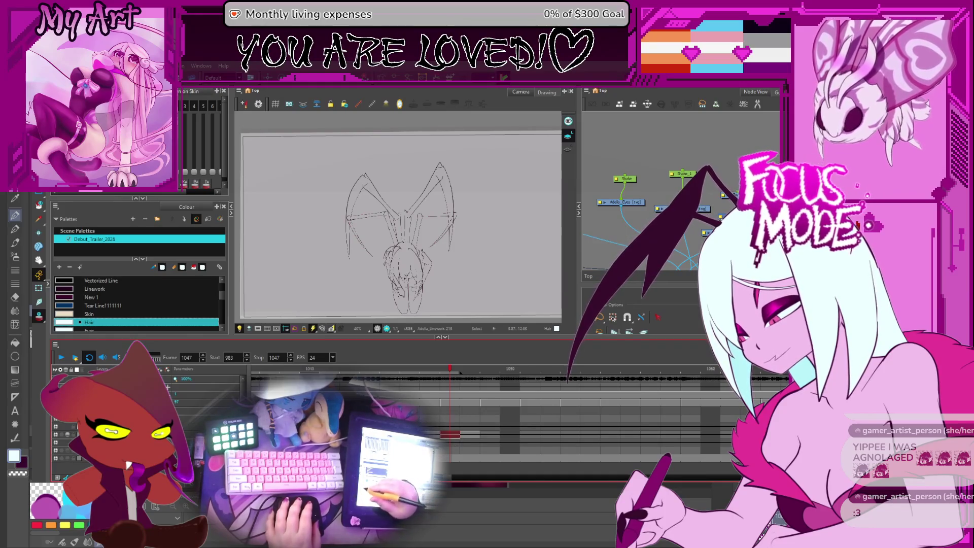
pyautogui.hotkey('alt', 'o')
pyautogui.hotkey('ctrl', 'a')
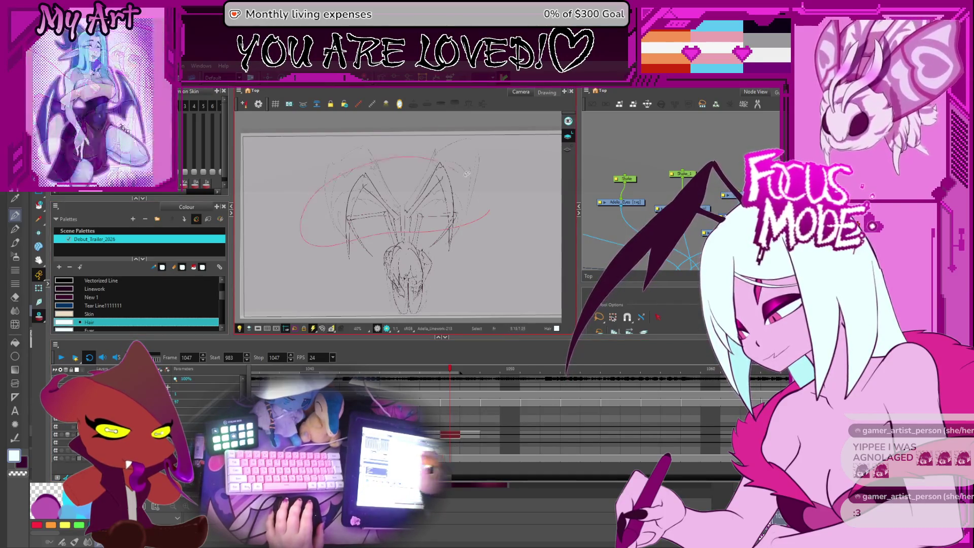
pyautogui.scroll(3, 486, 220)
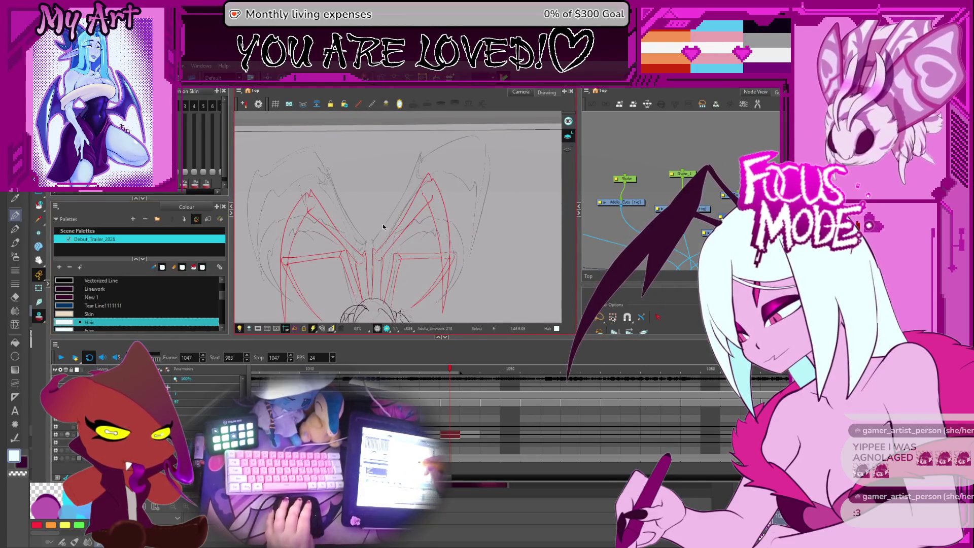
# Step: Copy the left wing leg strokes and paste a horizontally flipped copy as the right wing
pyautogui.hotkey('alt', 'x')
pyautogui.scroll(-1, 397, 217)
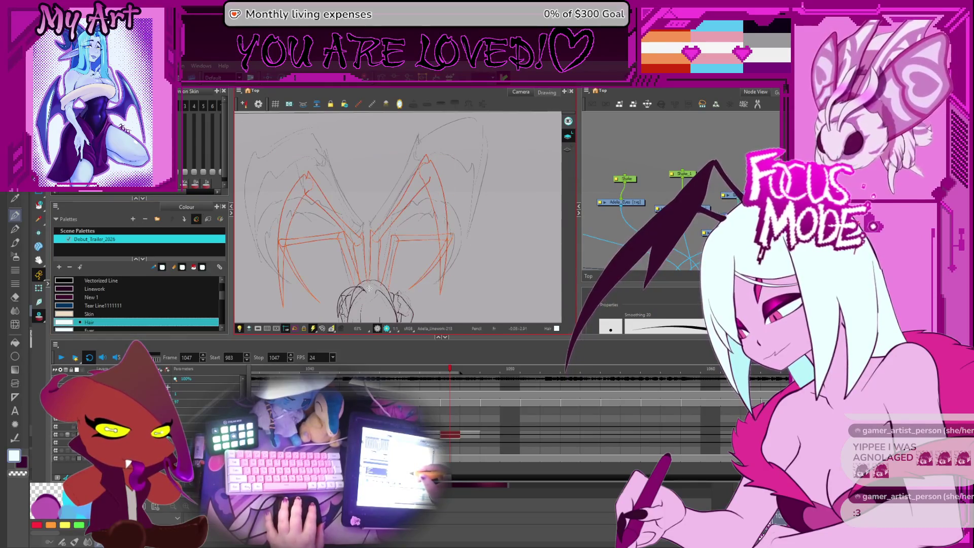
pyautogui.hotkey('alt', 's')
pyautogui.hotkey('ctrl', 'a')
pyautogui.moveTo(312, 156); pyautogui.dragTo(347, 153)
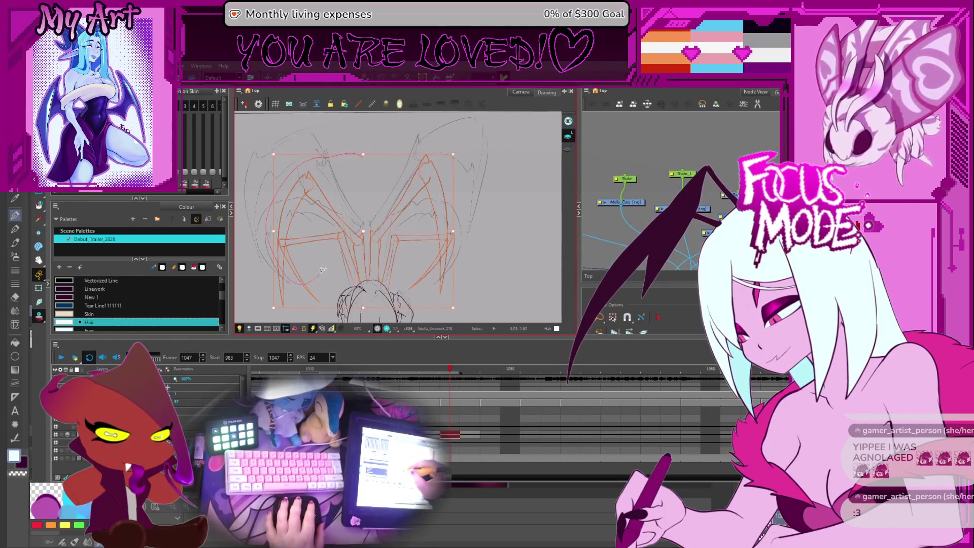
pyautogui.hotkey('ctrl', 'c')
pyautogui.hotkey('ctrl', 'v')
pyautogui.press('4')
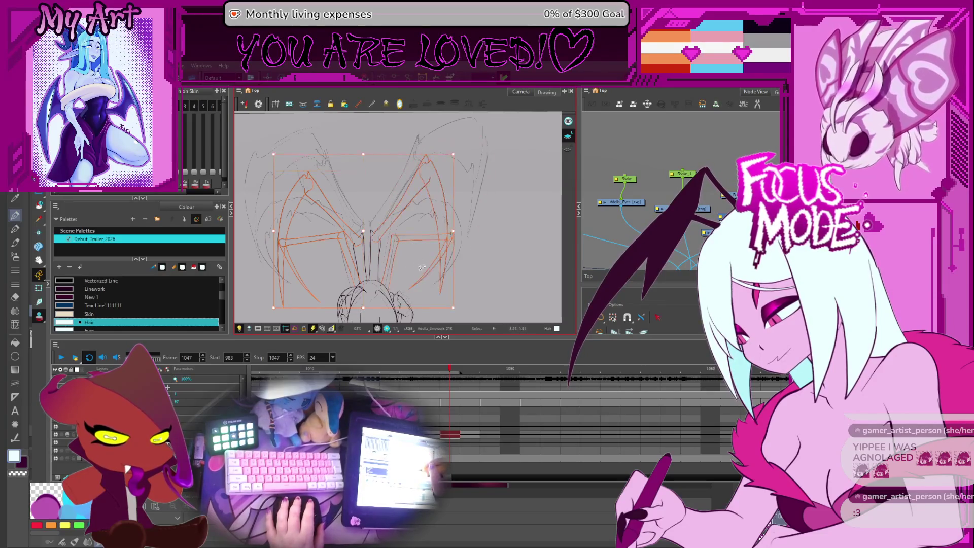
pyautogui.press('Escape')
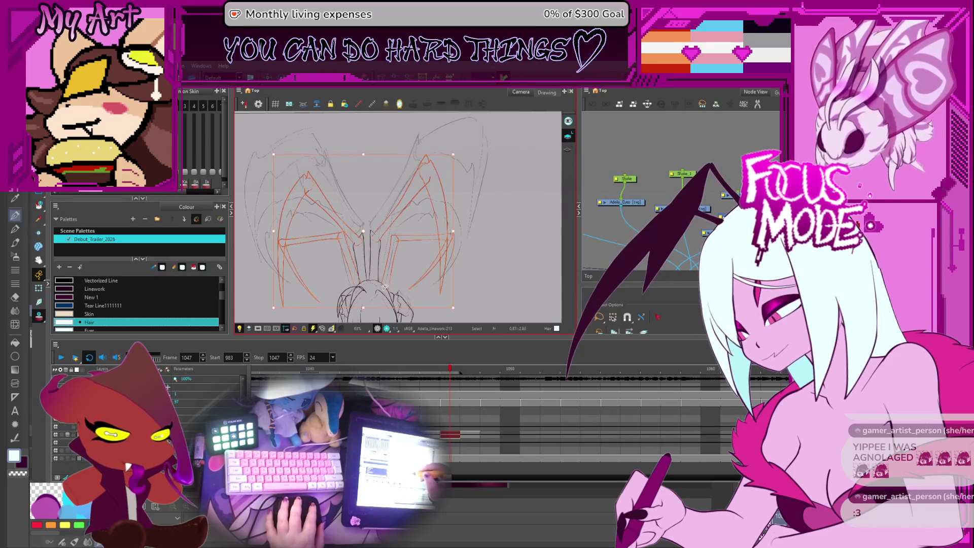
# Step: Select both wings' strokes together and centre the view on them
pyautogui.click(331, 204)
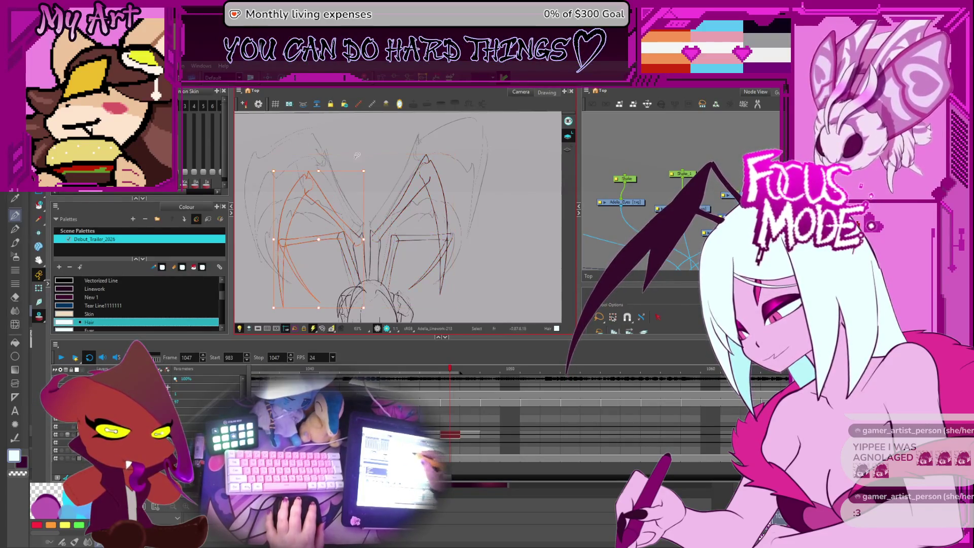
pyautogui.moveTo(354, 229); pyautogui.dragTo(383, 217)
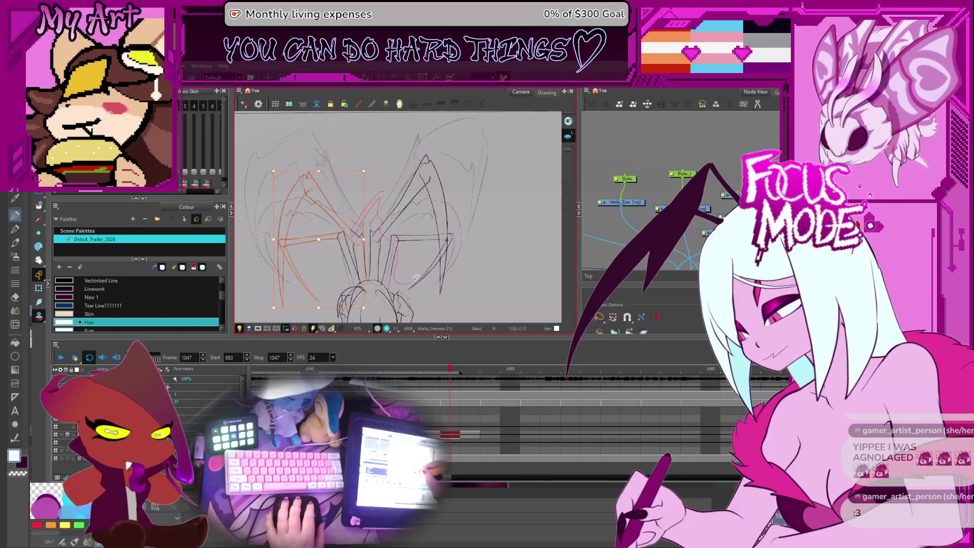
pyautogui.moveTo(464, 238); pyautogui.dragTo(397, 233)
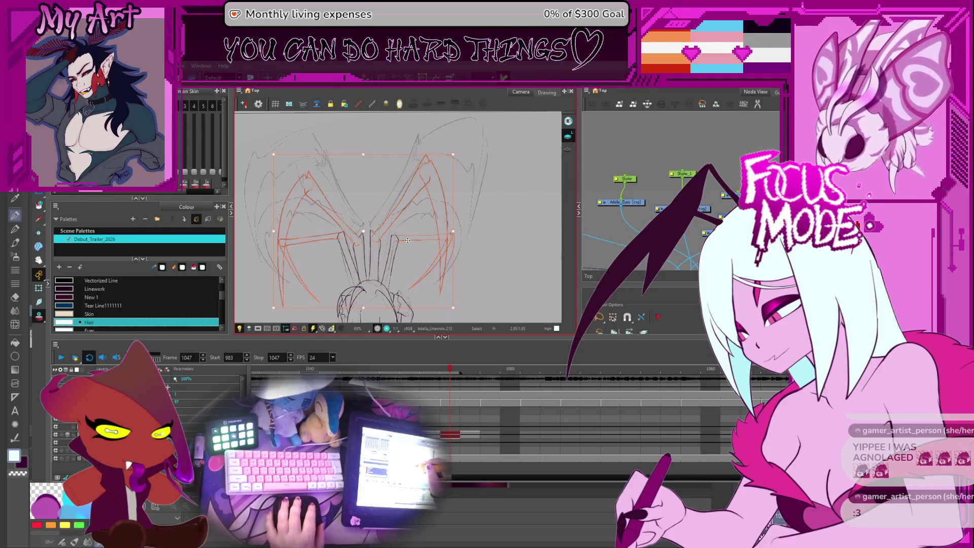
pyautogui.moveTo(407, 253)
pyautogui.mouseDown()
pyautogui.moveTo(411, 235)
pyautogui.moveTo(393, 226)
pyautogui.mouseUp()
pyautogui.scroll(2, 367, 204)
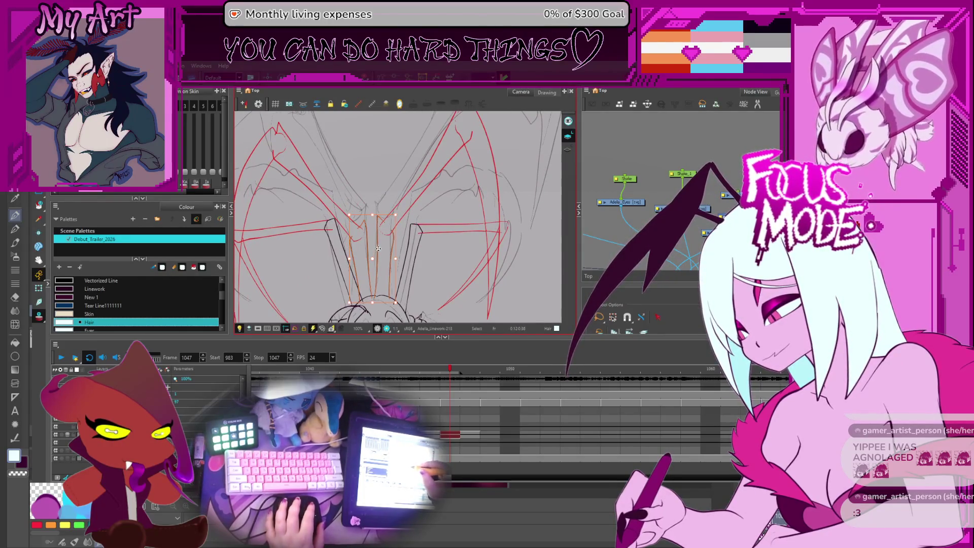
# Step: Reshape the central red leg stroke so it follows the rough sketch
pyautogui.click(377, 237)
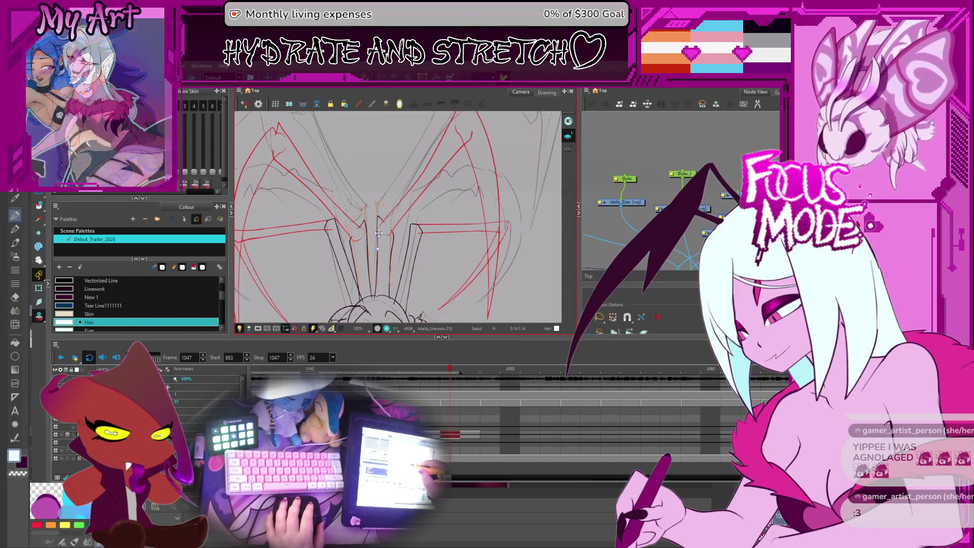
pyautogui.moveTo(378, 240); pyautogui.dragTo(376, 228)
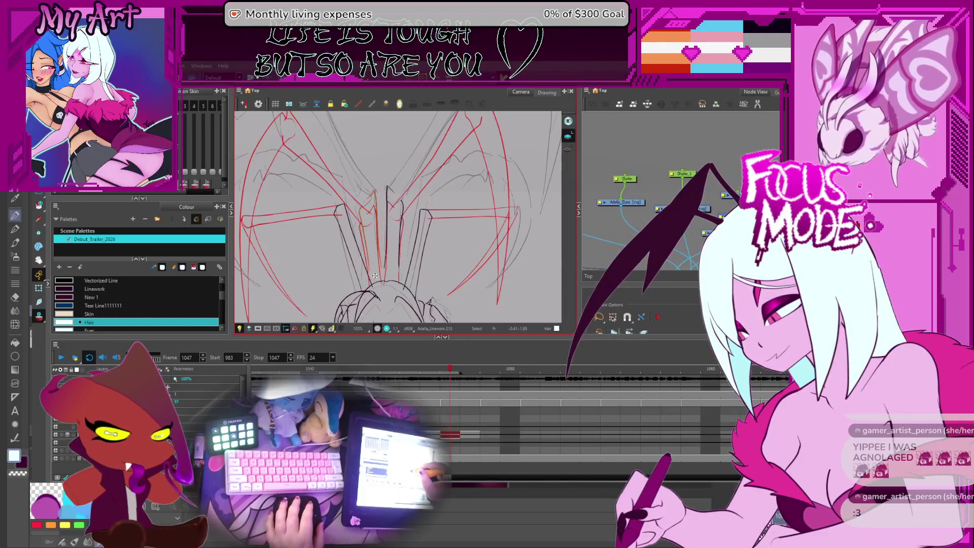
pyautogui.click(376, 203)
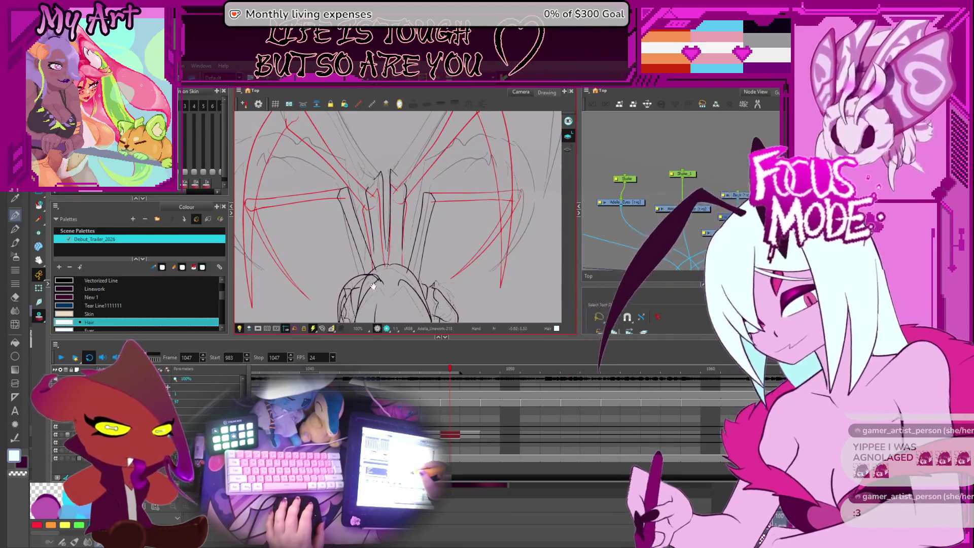
pyautogui.moveTo(375, 279)
pyautogui.mouseDown()
pyautogui.moveTo(383, 283)
pyautogui.moveTo(360, 267)
pyautogui.mouseUp()
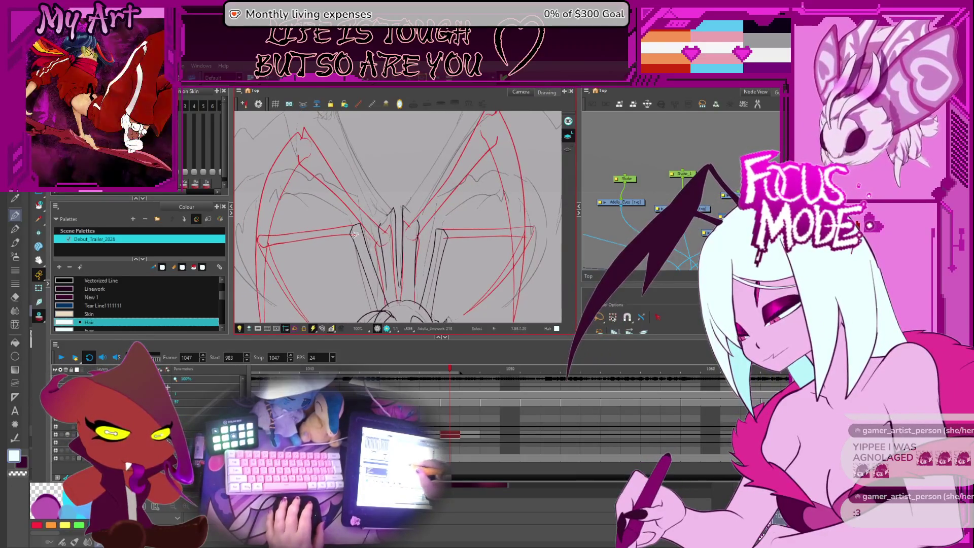
# Step: Select further black and red centre leg strokes for refinement, tilting the view to them
pyautogui.click(362, 267)
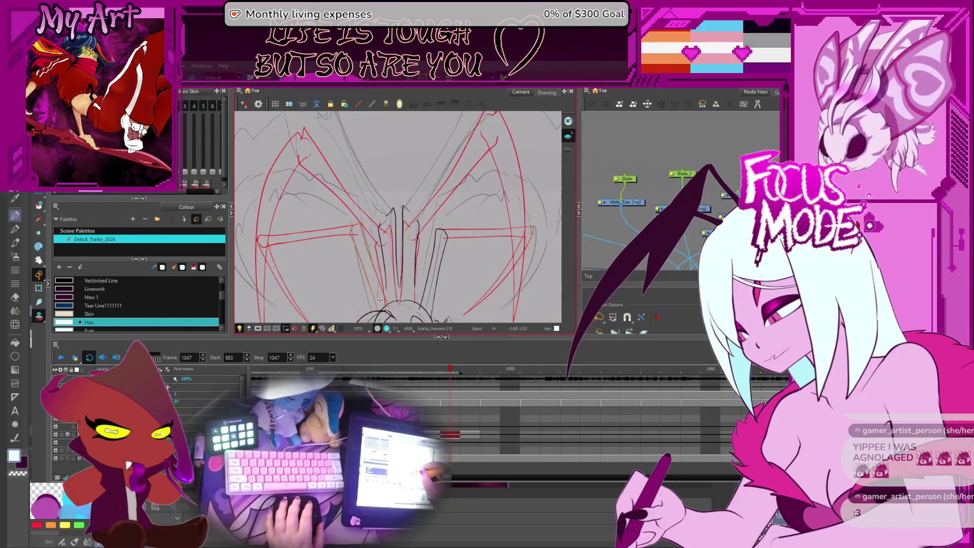
pyautogui.click(388, 223)
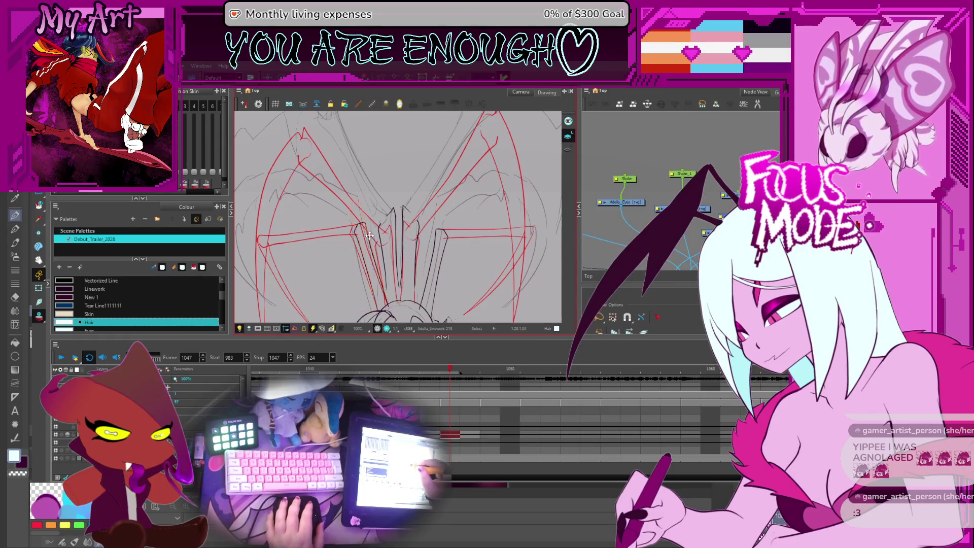
pyautogui.moveTo(382, 298); pyautogui.dragTo(425, 209)
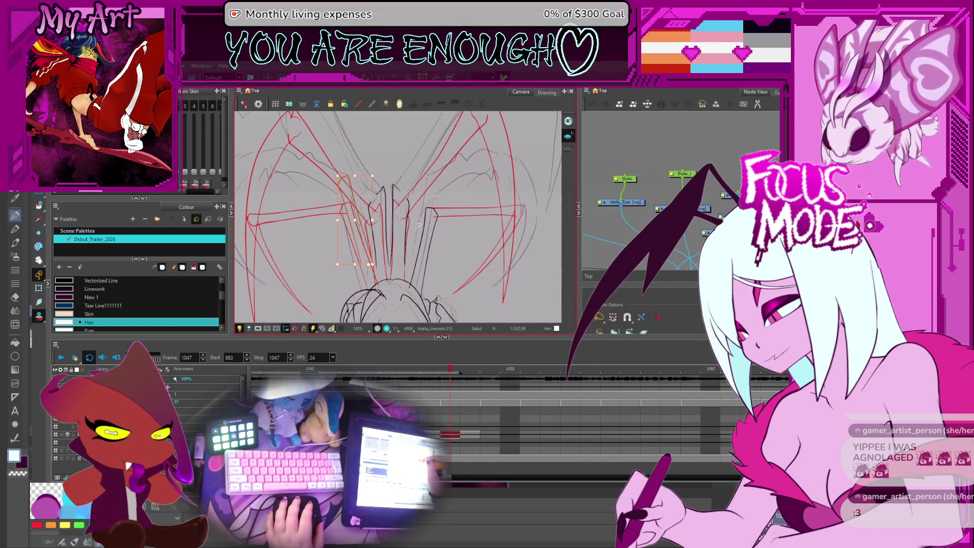
pyautogui.click(434, 225)
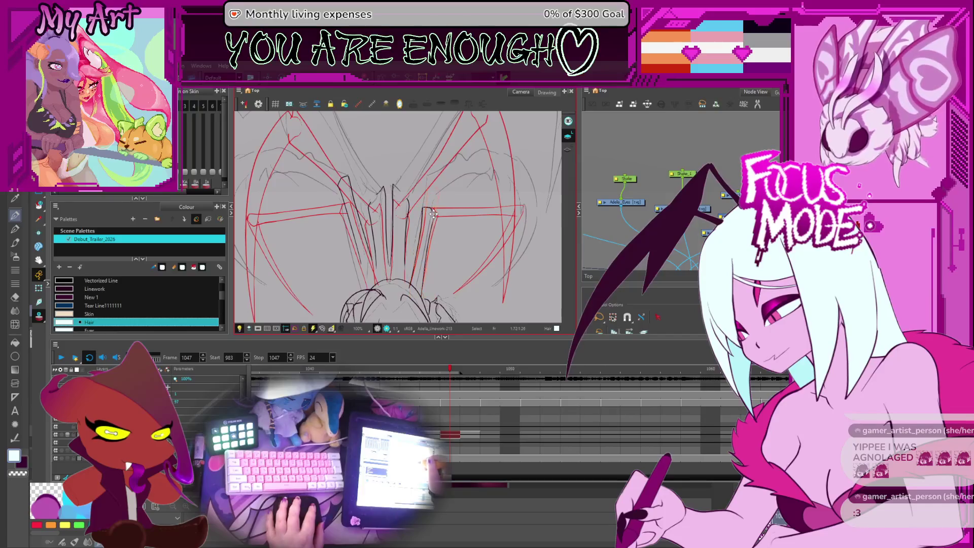
pyautogui.scroll(2, 431, 206)
pyautogui.scroll(2, 411, 236)
pyautogui.scroll(2, 403, 257)
pyautogui.scroll(1, 403, 256)
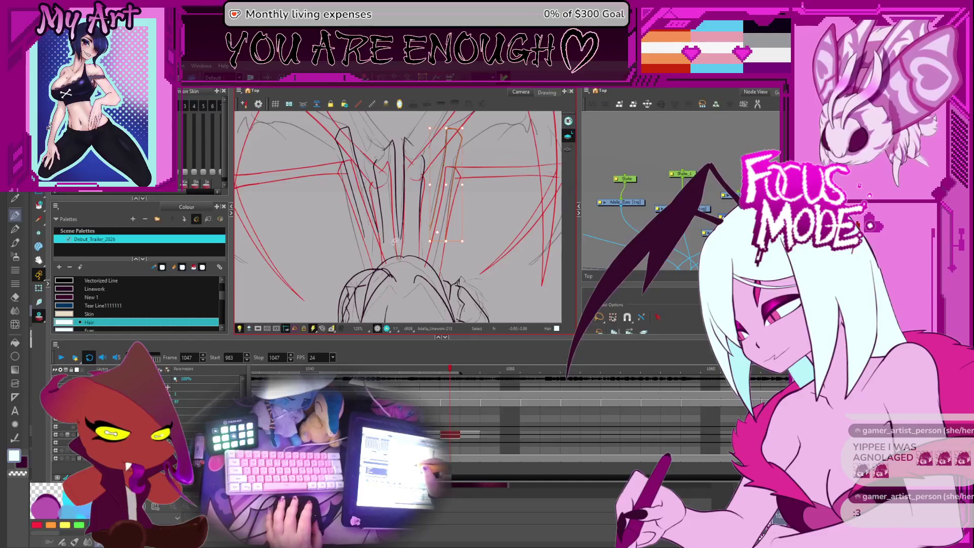
pyautogui.scroll(1, 381, 258)
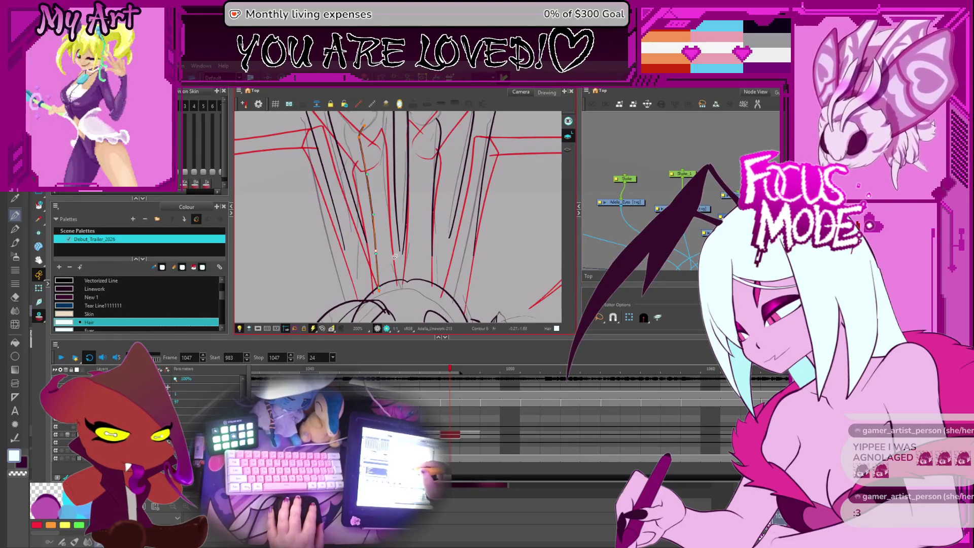
# Step: Redraw the two inner leg outline lines in black, extending the first one downward
pyautogui.moveTo(396, 114); pyautogui.dragTo(406, 257)
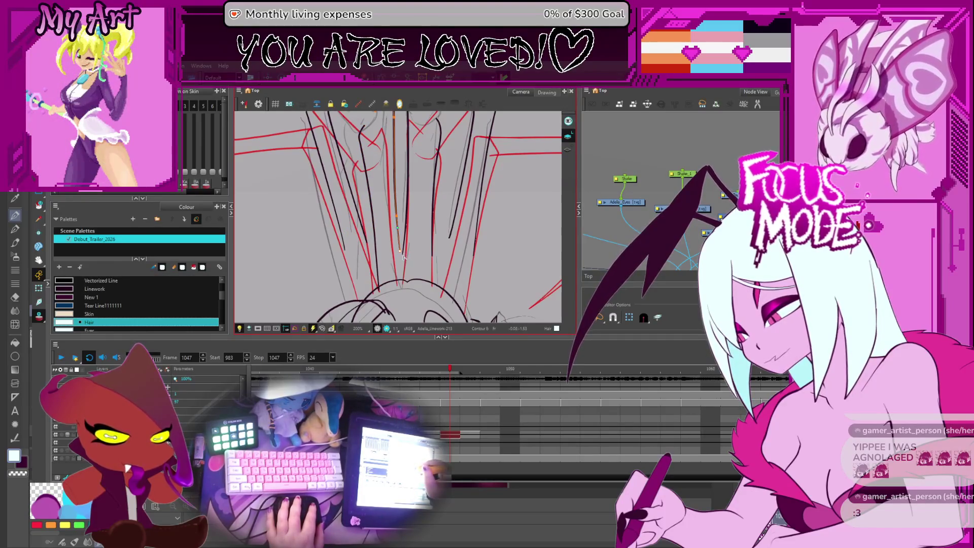
pyautogui.moveTo(398, 228); pyautogui.dragTo(402, 281)
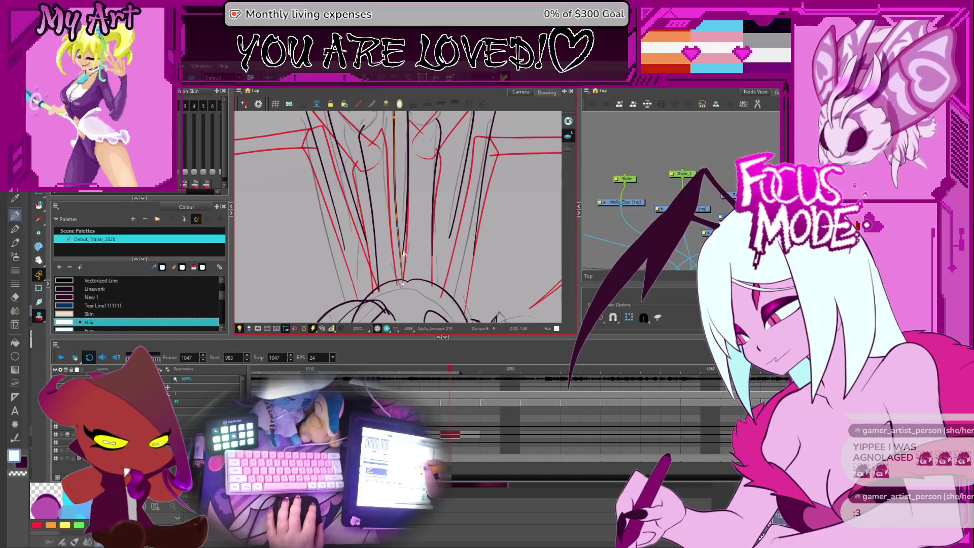
pyautogui.moveTo(433, 116); pyautogui.dragTo(436, 259)
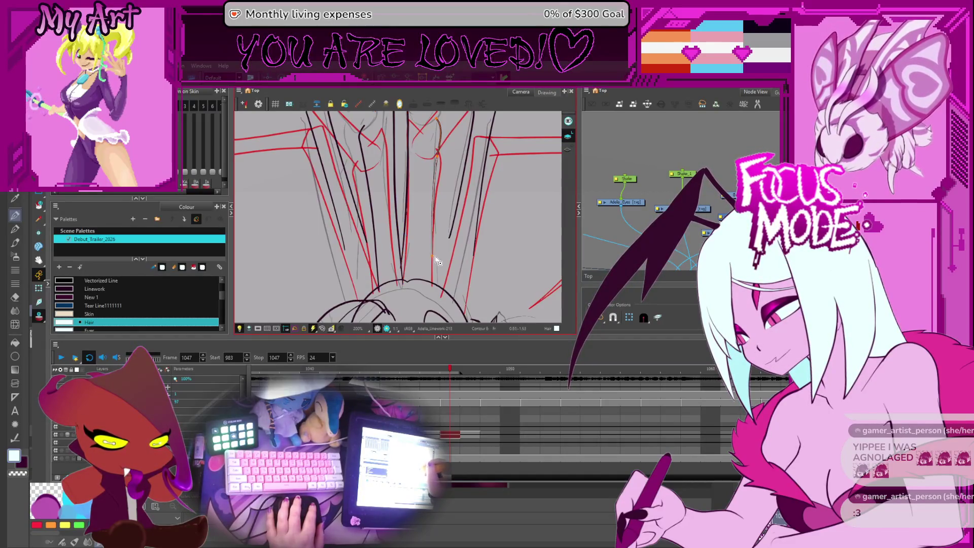
pyautogui.scroll(-2, 435, 292)
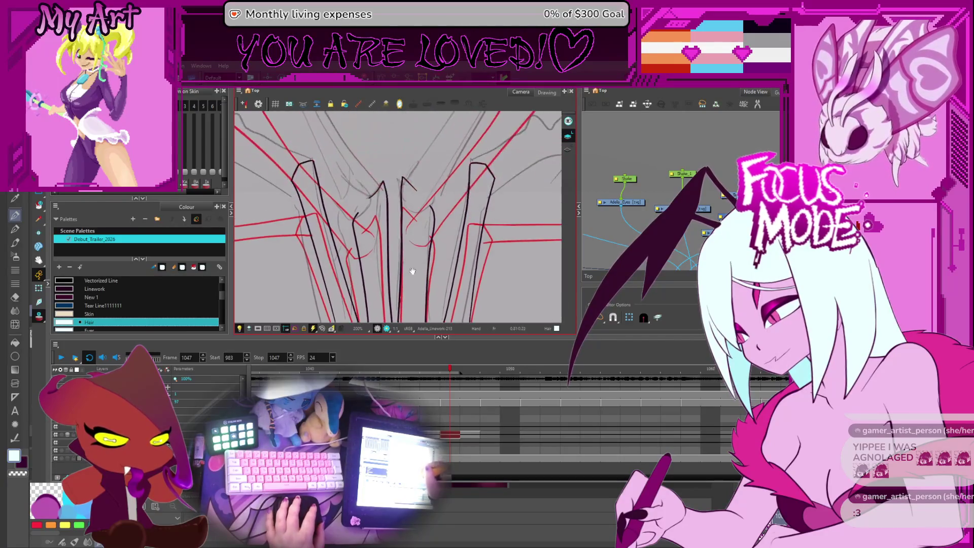
pyautogui.scroll(-1, 406, 226)
# Step: Flip through neighbouring wing drawings around frame 1048 to compare them
pyautogui.press('.')
pyautogui.hotkey('alt', 'b')
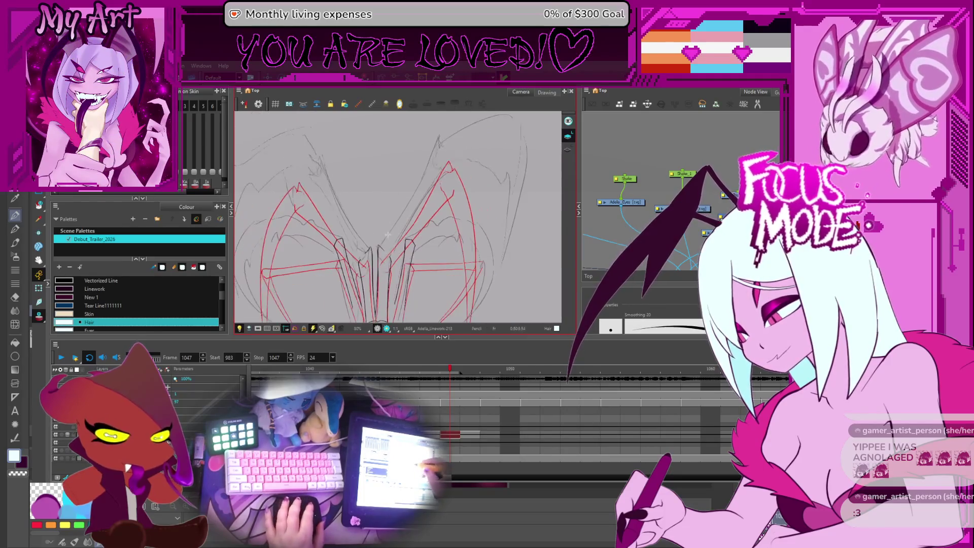
pyautogui.scroll(-2, 402, 264)
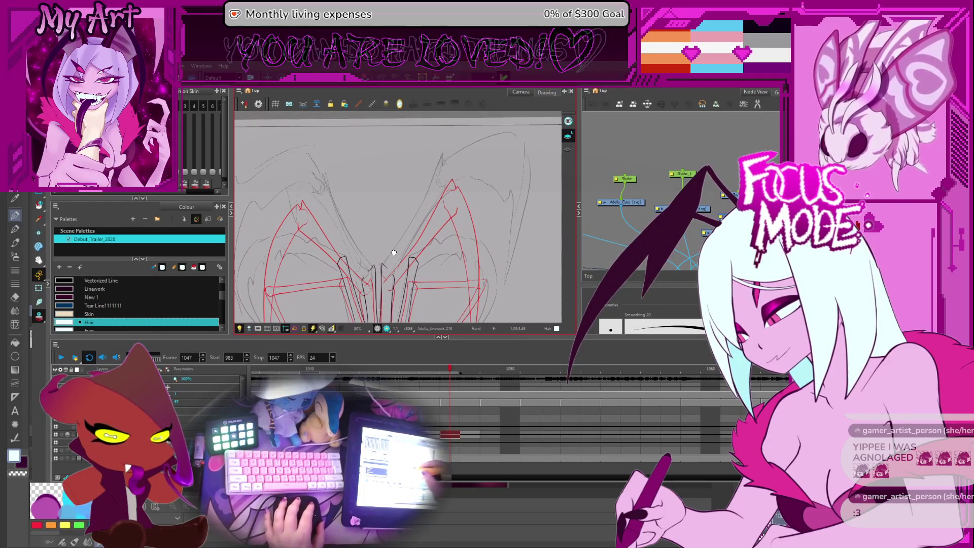
pyautogui.moveTo(400, 264); pyautogui.dragTo(375, 248)
pyautogui.scroll(2, 357, 254)
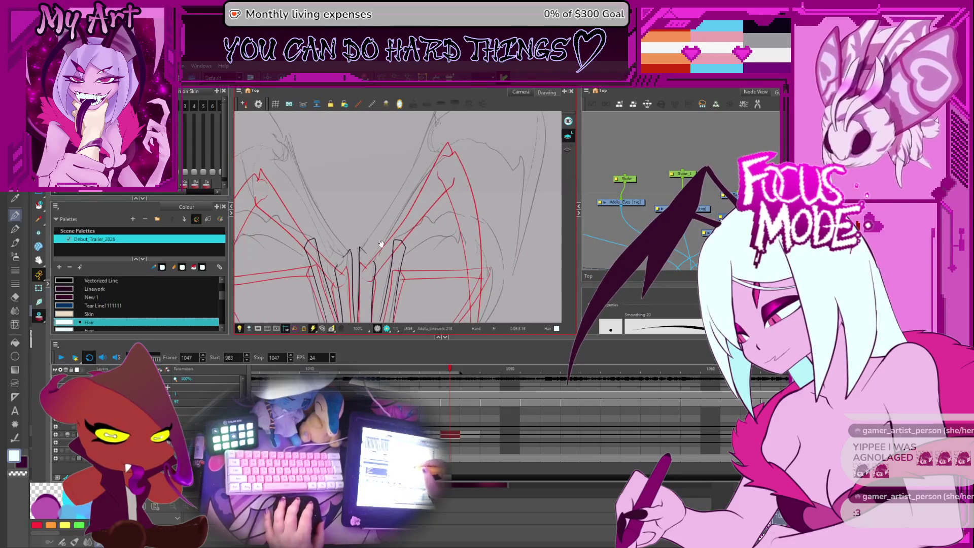
pyautogui.moveTo(430, 243); pyautogui.dragTo(421, 234)
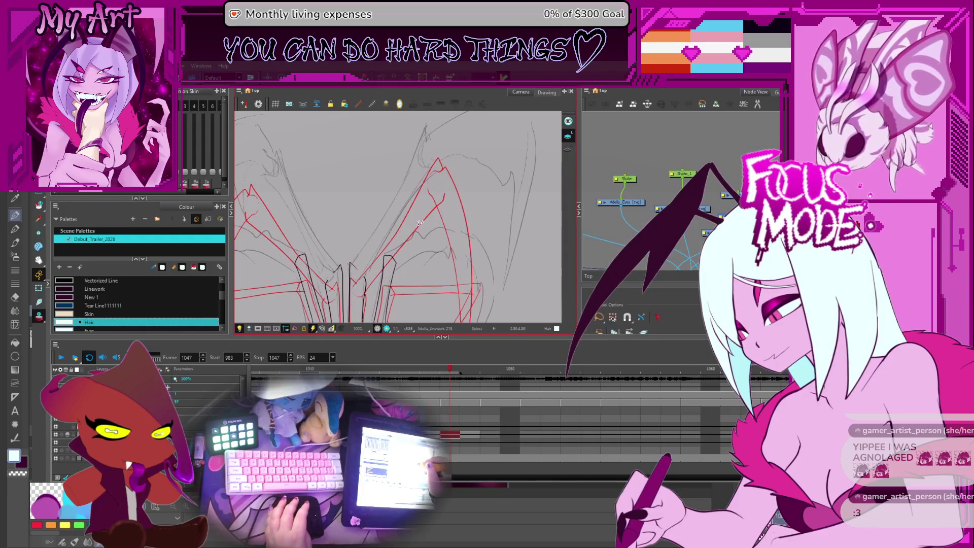
pyautogui.press('.')
pyautogui.scroll(-2, 419, 222)
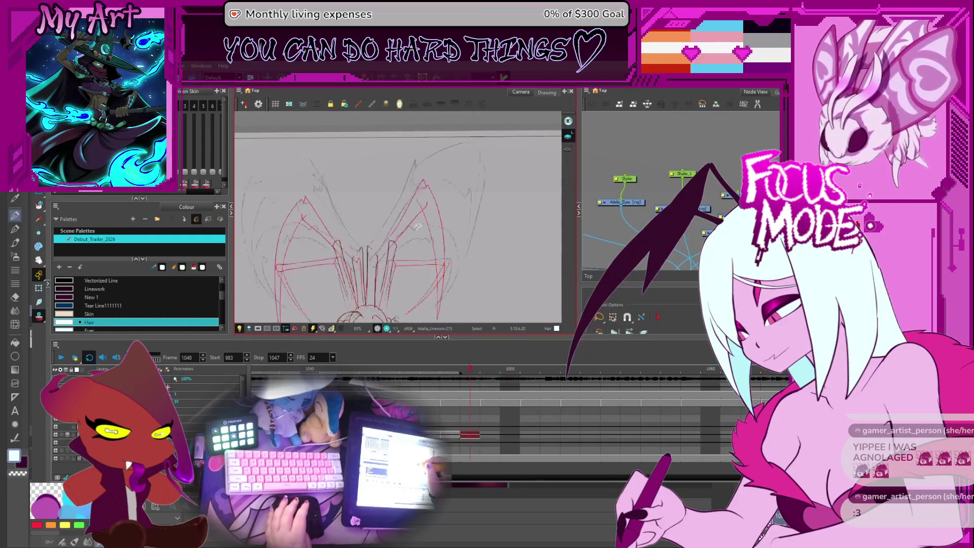
pyautogui.press('.')
pyautogui.press(',')
pyautogui.press(',')
pyautogui.press('.')
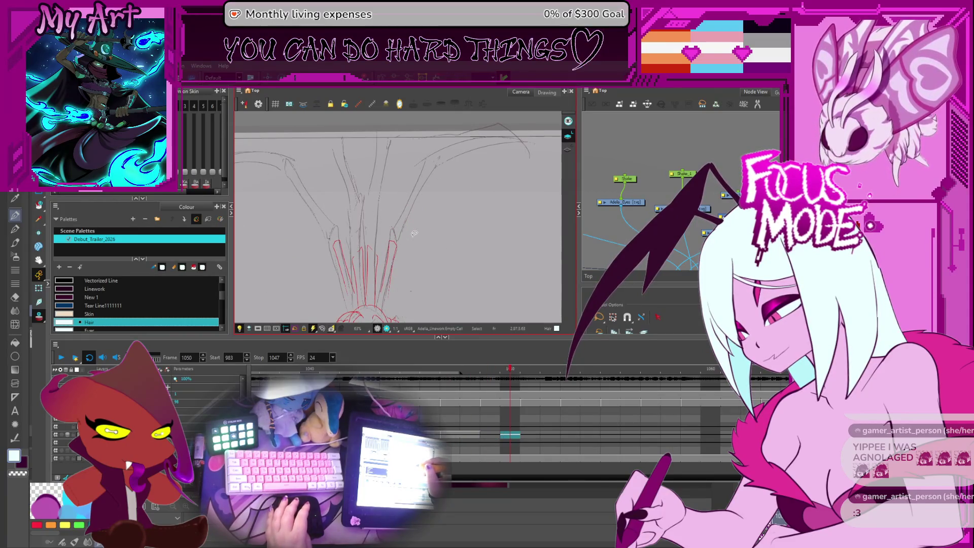
pyautogui.press(',')
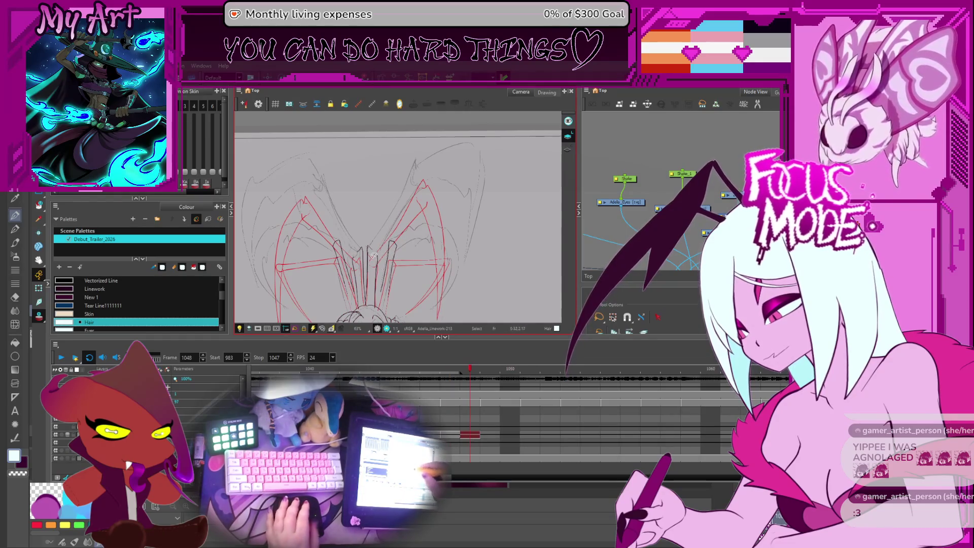
pyautogui.scroll(2, 396, 221)
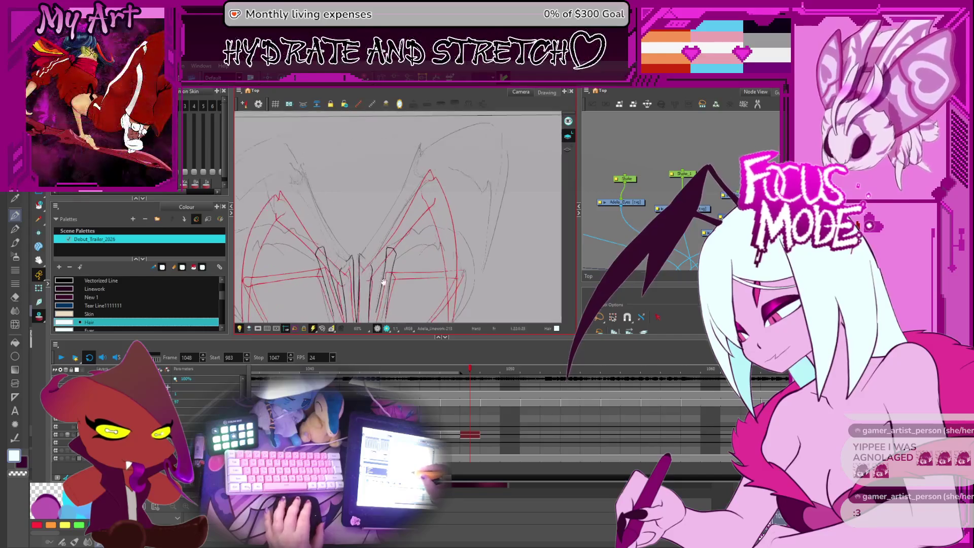
pyautogui.scroll(2, 396, 220)
# Step: On frame 1046, select all strokes and shift them slightly right over the sketch
pyautogui.hotkey('alt', 'b')
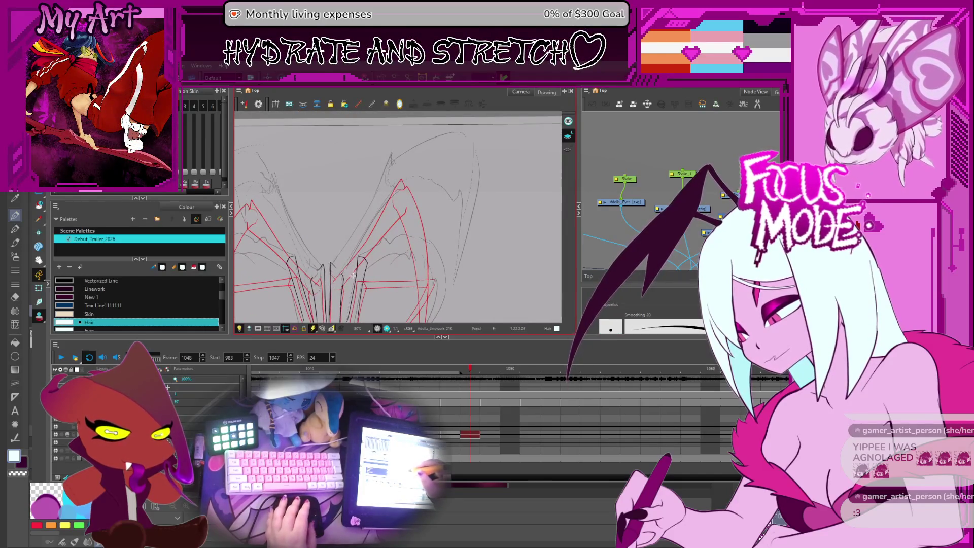
pyautogui.press(',')
pyautogui.press(',')
pyautogui.hotkey('alt', 's')
pyautogui.hotkey('ctrl', 'a')
pyautogui.moveTo(328, 221); pyautogui.dragTo(318, 174)
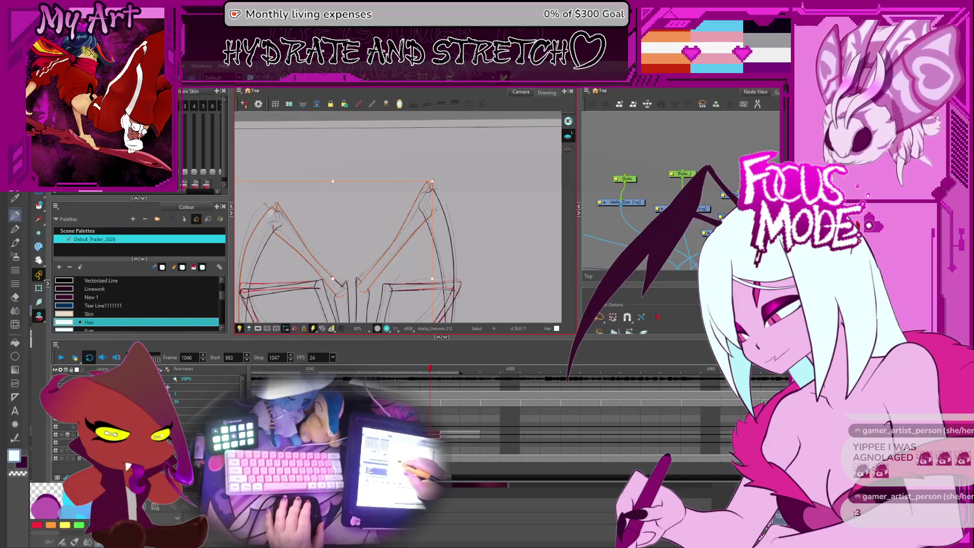
# Step: Move to frame 1048 and select only the right-hand red wing strokes
pyautogui.moveTo(418, 141); pyautogui.dragTo(335, 189)
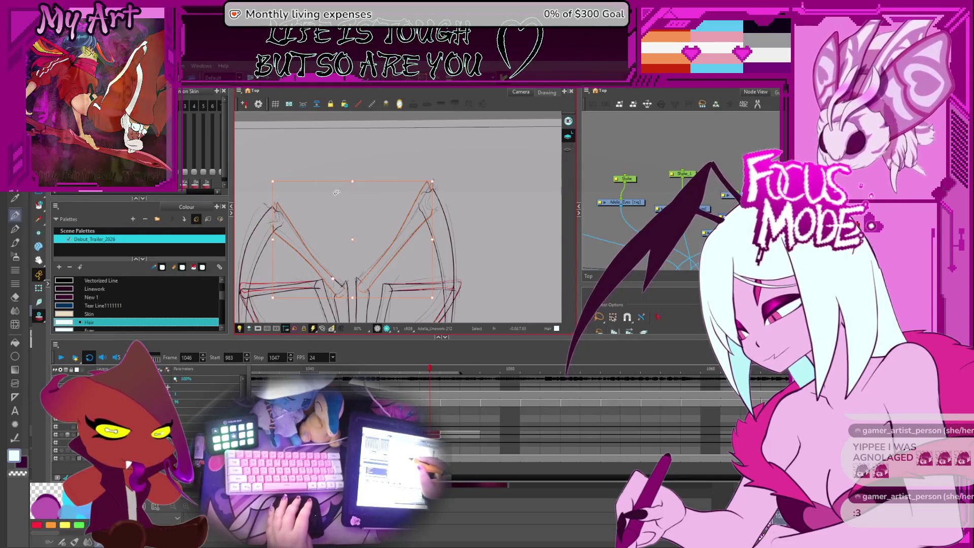
pyautogui.press('.')
pyautogui.press('.')
pyautogui.click(392, 238)
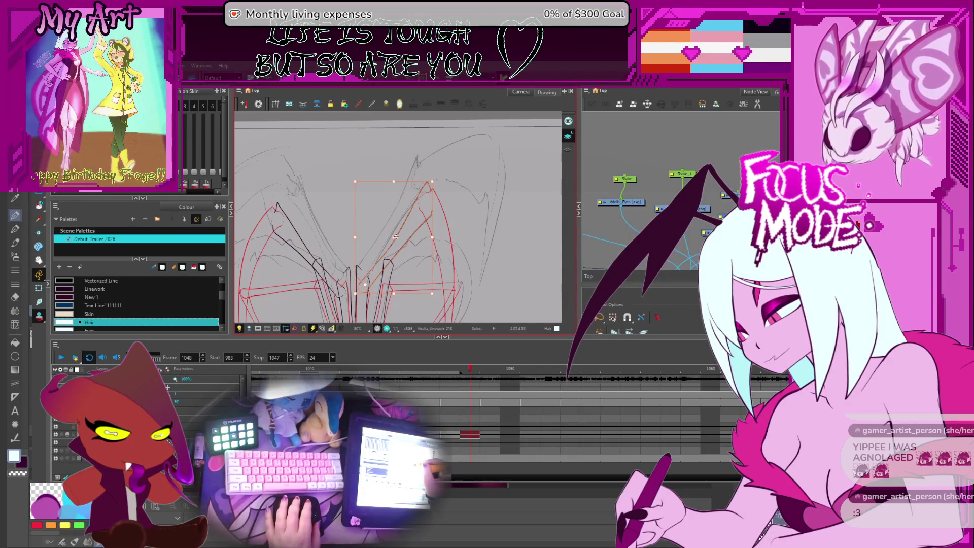
pyautogui.click(430, 174)
pyautogui.click(414, 221)
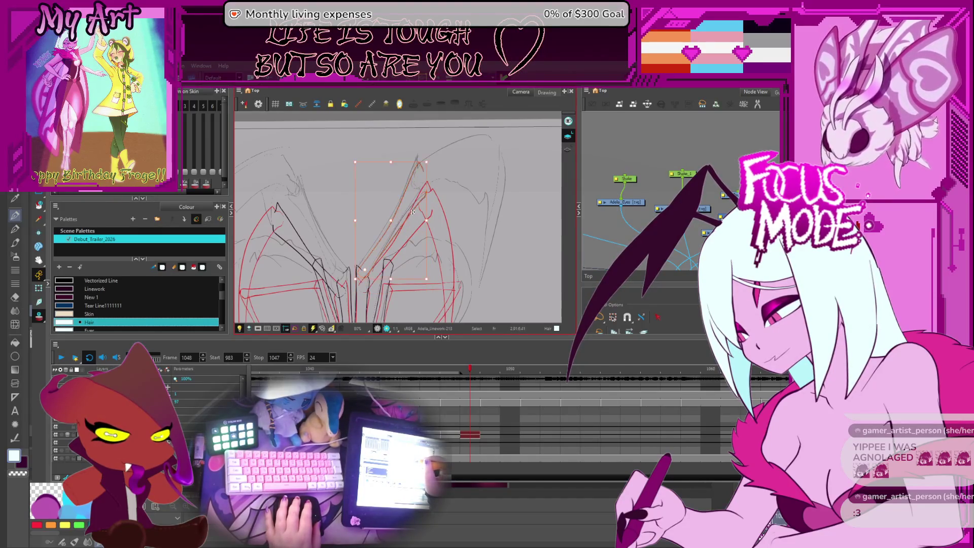
# Step: Redraw the right wing line and stretch it higher up toward the wing tip
pyautogui.moveTo(362, 277); pyautogui.dragTo(423, 168)
pyautogui.hotkey('alt', 's')
pyautogui.click(422, 167)
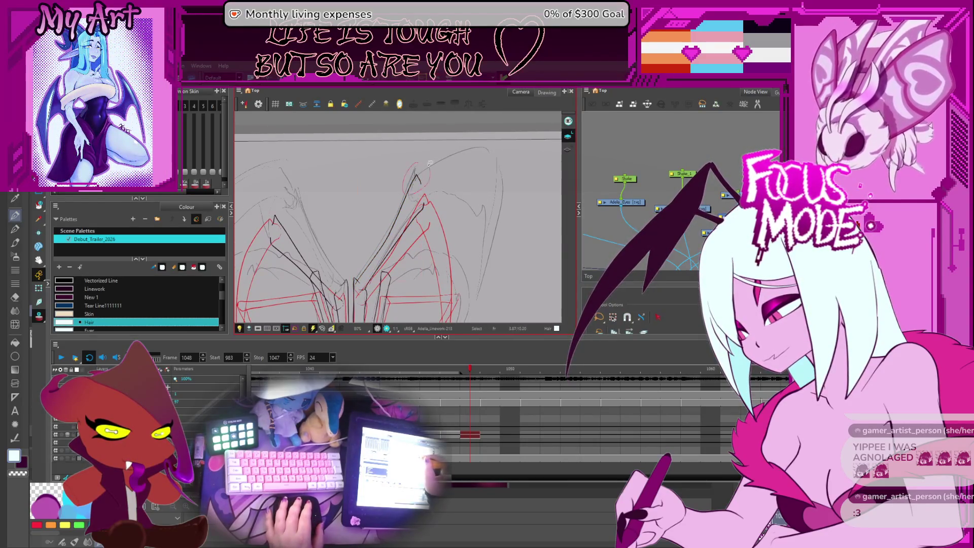
pyautogui.moveTo(421, 185); pyautogui.dragTo(394, 221)
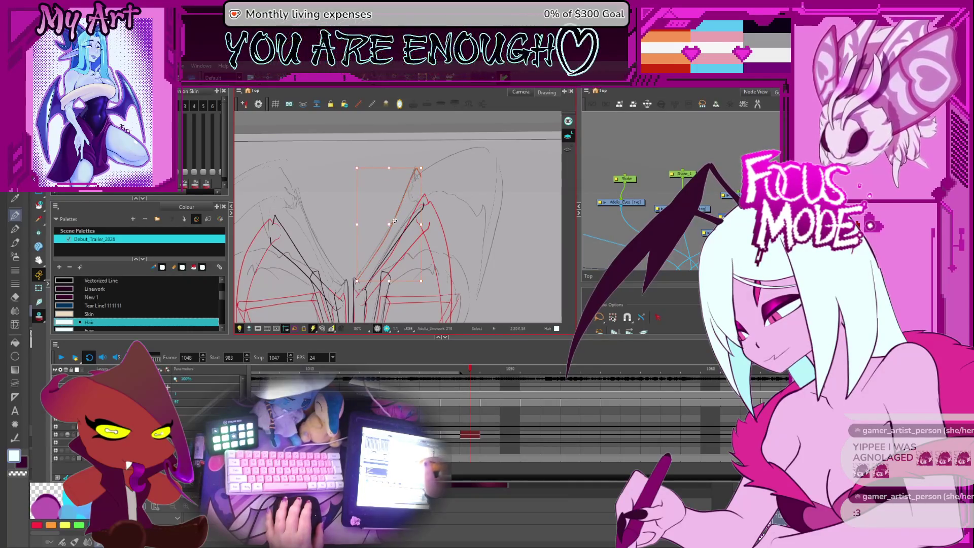
pyautogui.scroll(2, 371, 262)
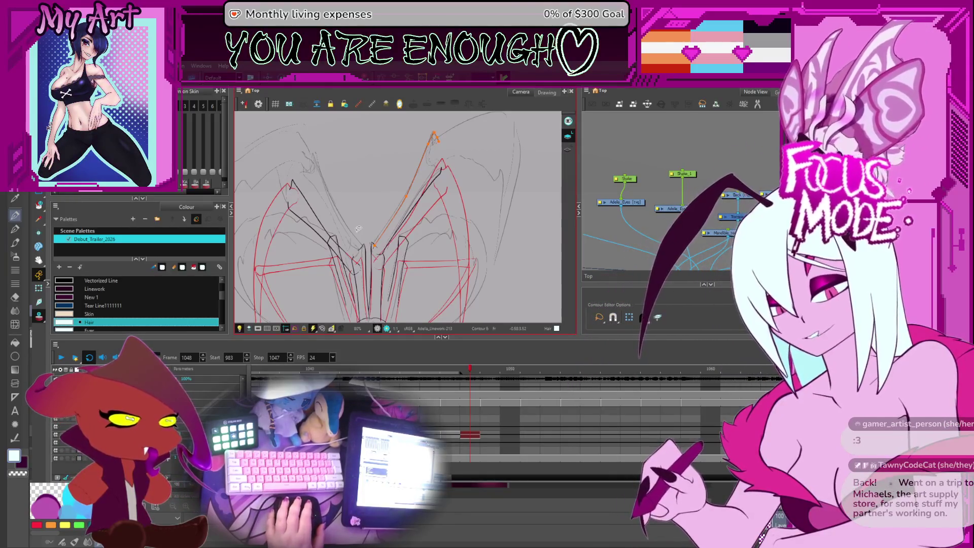
pyautogui.scroll(3, 357, 227)
pyautogui.scroll(2, 373, 236)
pyautogui.moveTo(470, 114); pyautogui.dragTo(383, 242)
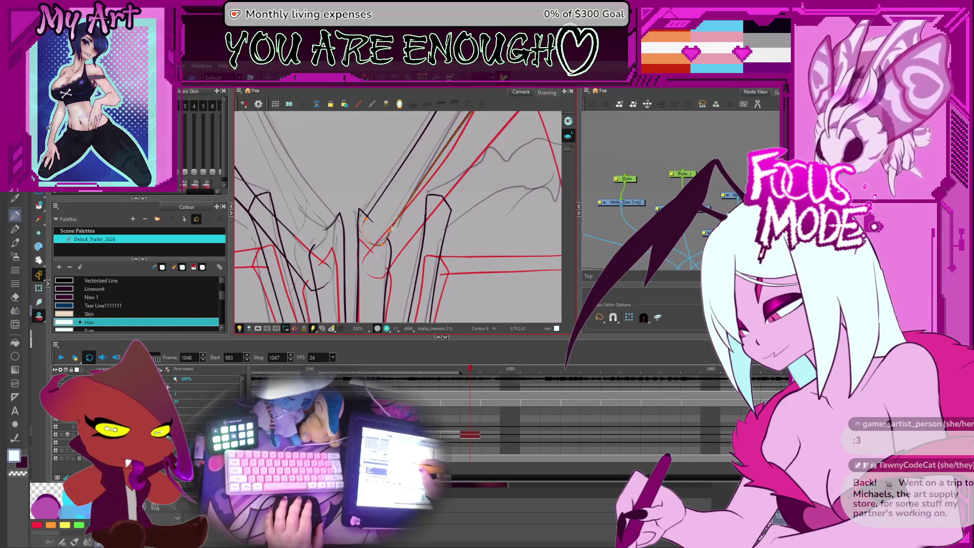
pyautogui.scroll(-1, 407, 229)
pyautogui.scroll(-2, 407, 230)
pyautogui.scroll(-2, 410, 225)
pyautogui.scroll(-1, 412, 220)
pyautogui.click(412, 221)
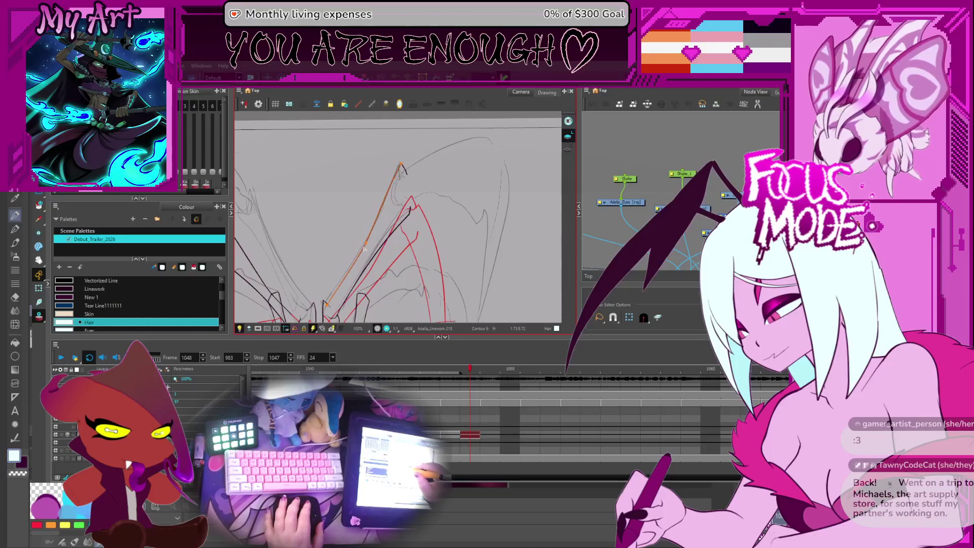
# Step: Select the left wing stroke on its own, ready for reshaping
pyautogui.moveTo(404, 170); pyautogui.dragTo(393, 277)
pyautogui.click(409, 287)
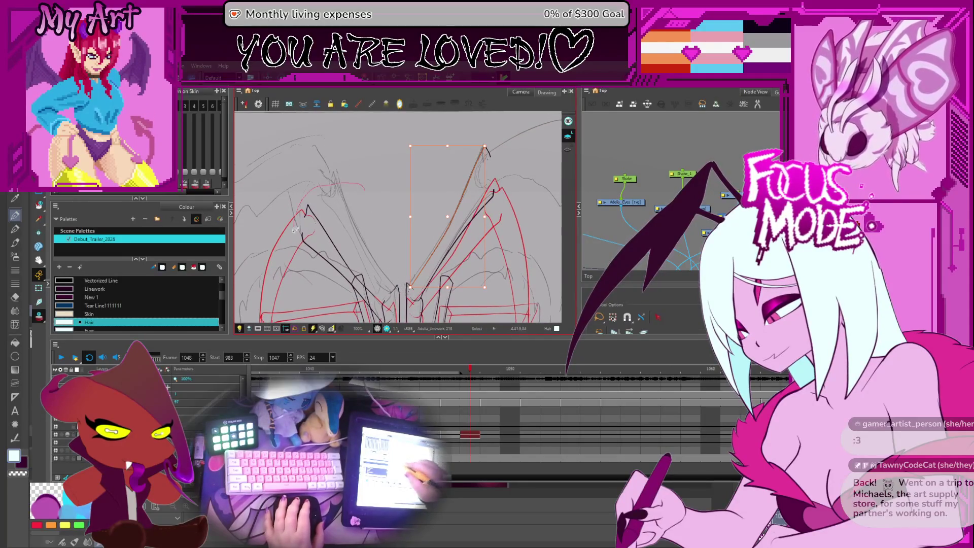
pyautogui.click(391, 264)
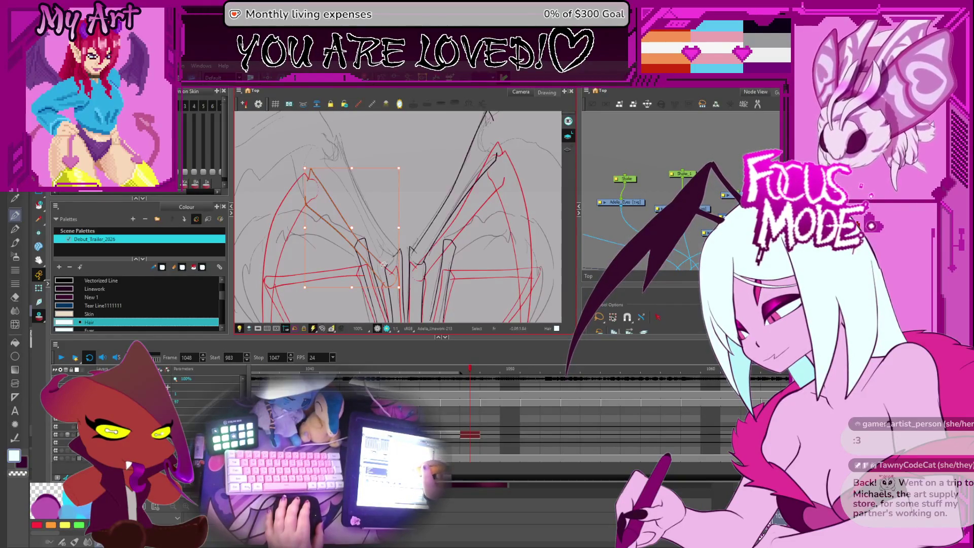
pyautogui.press('Escape')
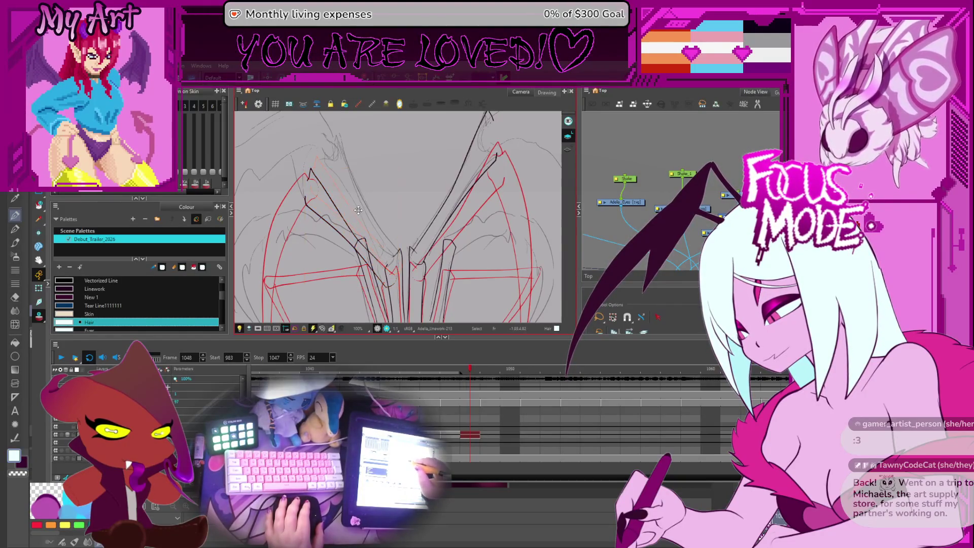
pyautogui.click(385, 251)
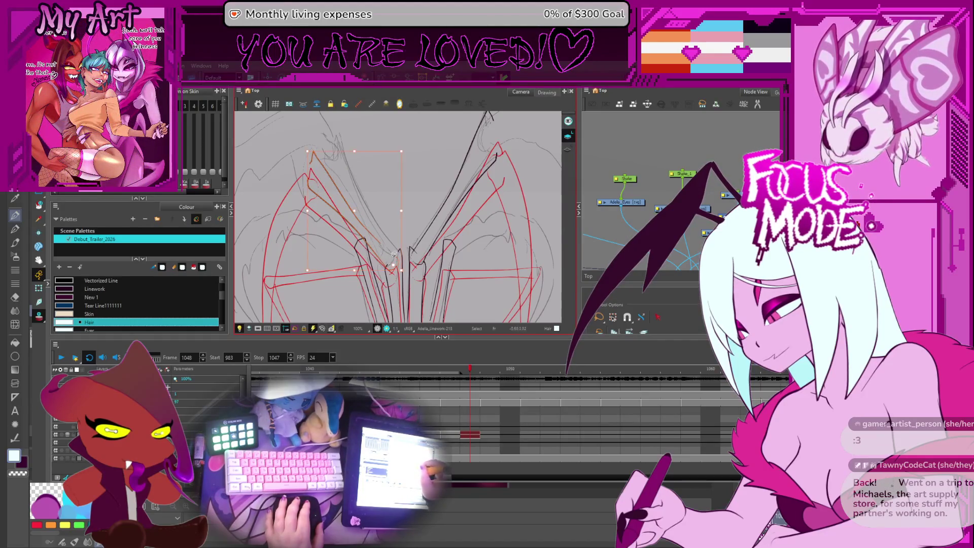
pyautogui.moveTo(418, 146); pyautogui.dragTo(304, 274)
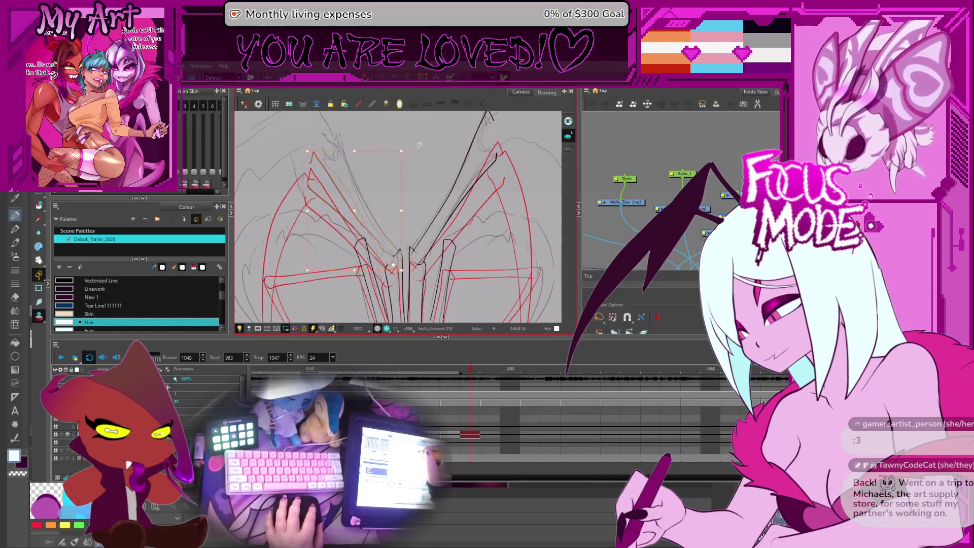
pyautogui.click(426, 154)
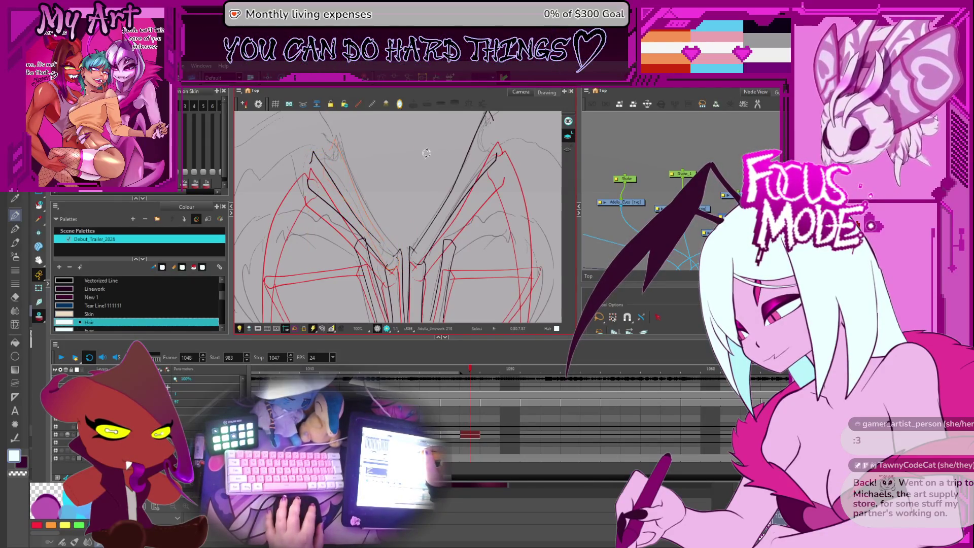
pyautogui.moveTo(419, 149); pyautogui.dragTo(387, 220)
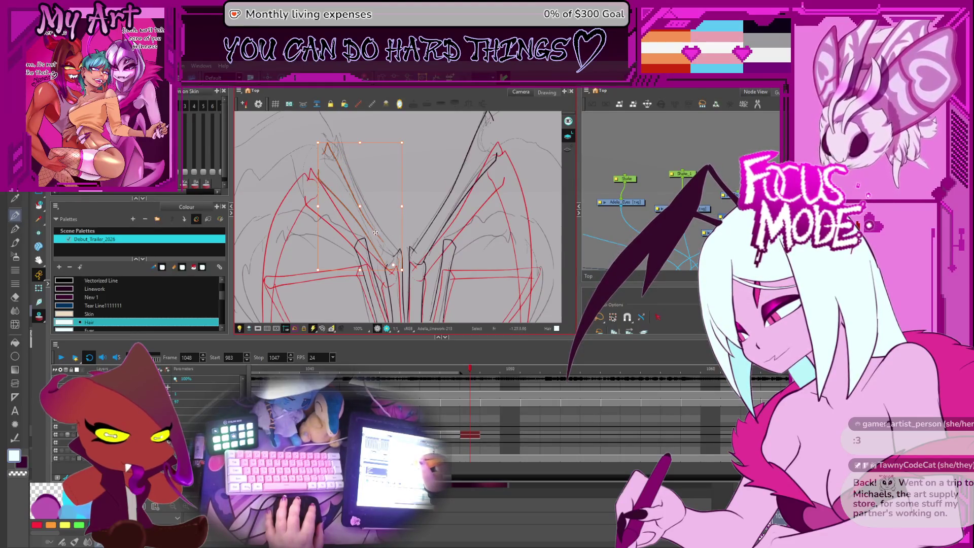
pyautogui.scroll(-2, 375, 225)
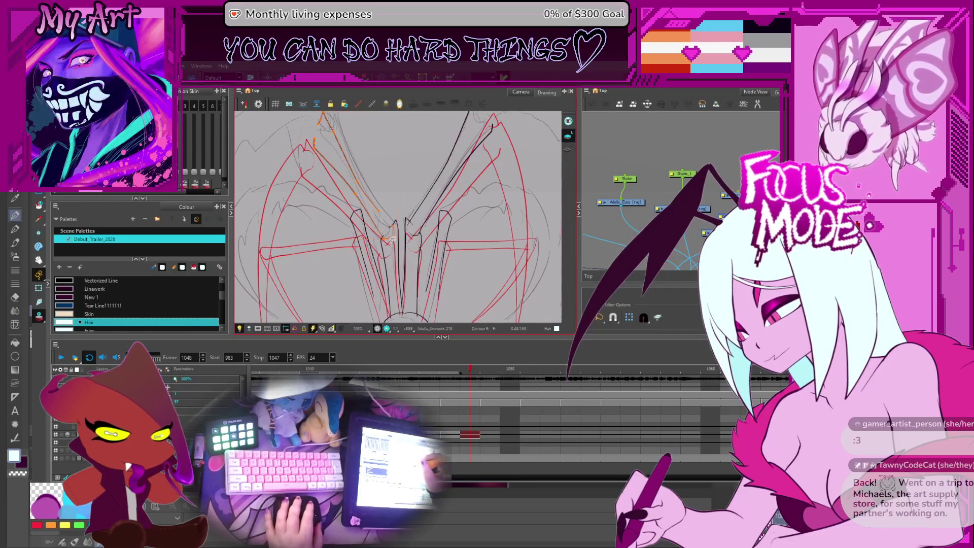
# Step: Straighten the left wing tip stroke with its control points, then pick the next wing stroke
pyautogui.hotkey('alt', 'q')
pyautogui.scroll(3, 380, 213)
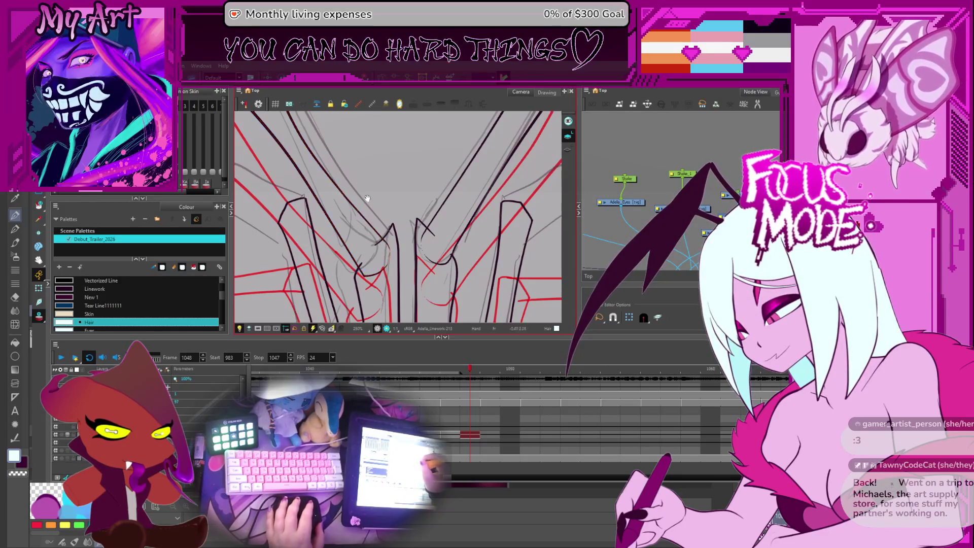
pyautogui.scroll(2, 373, 236)
pyautogui.moveTo(360, 225); pyautogui.dragTo(361, 226)
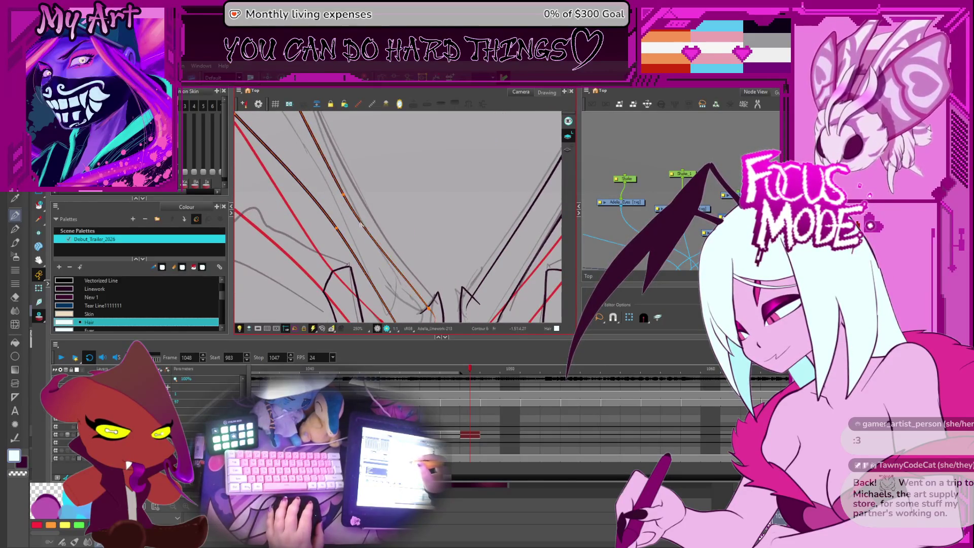
pyautogui.scroll(-5, 376, 181)
pyautogui.hotkey('alt', 's')
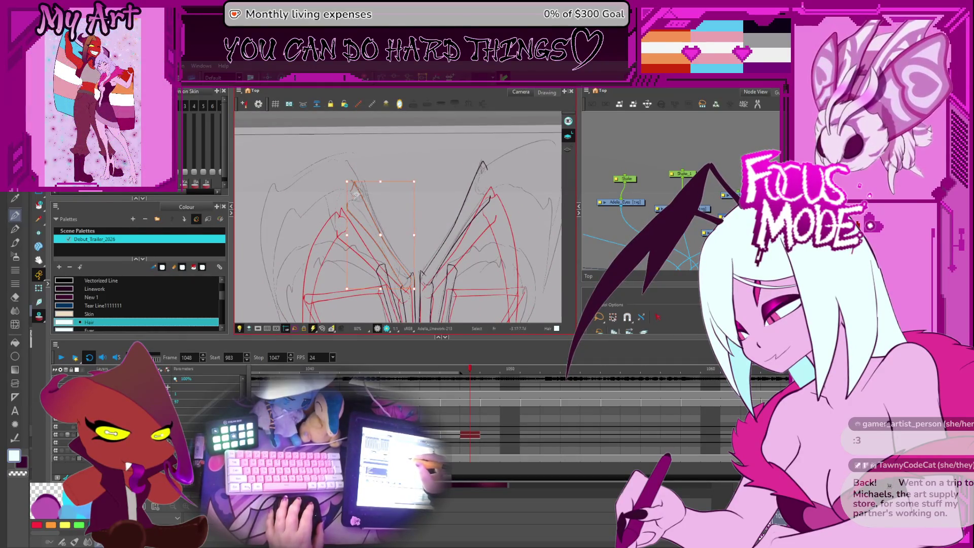
pyautogui.click(355, 195)
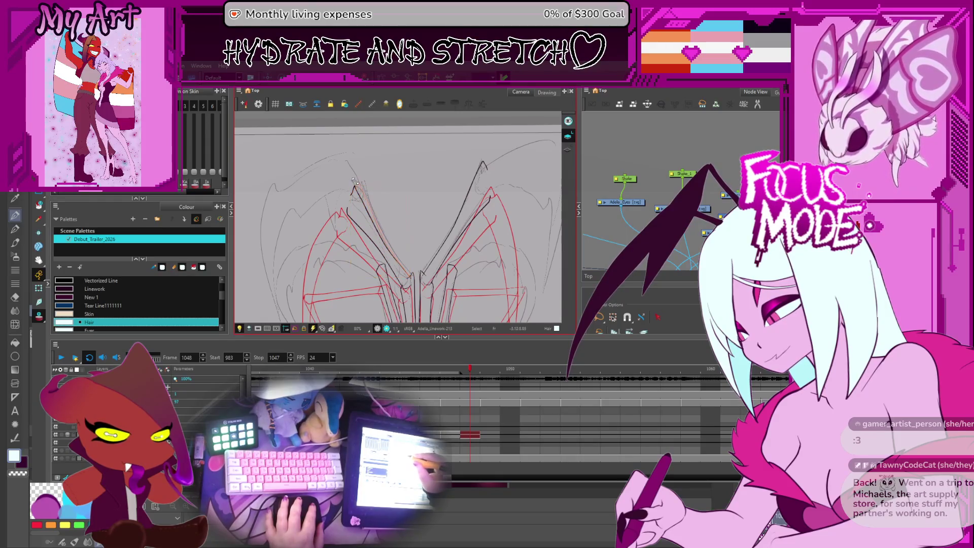
pyautogui.hotkey('alt', 'q')
pyautogui.scroll(2, 365, 176)
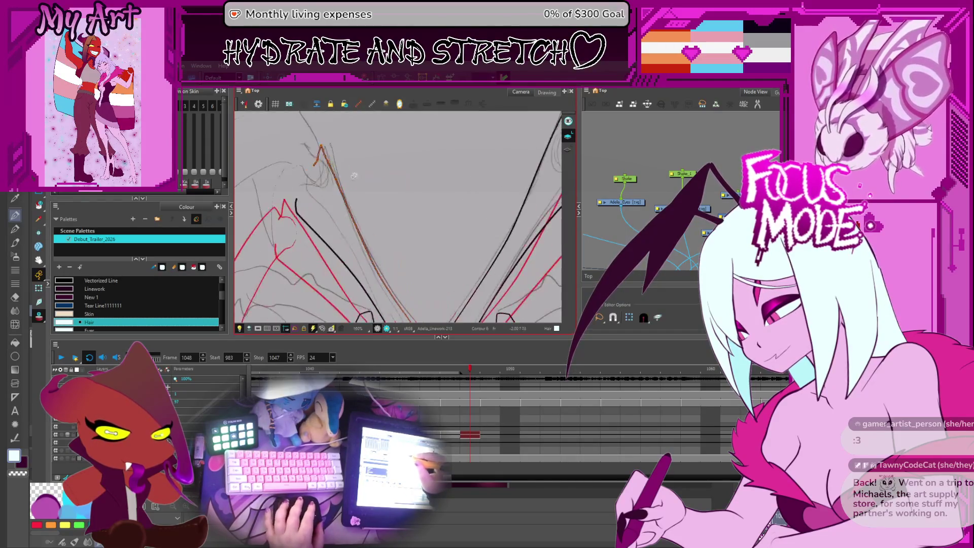
pyautogui.scroll(1, 365, 176)
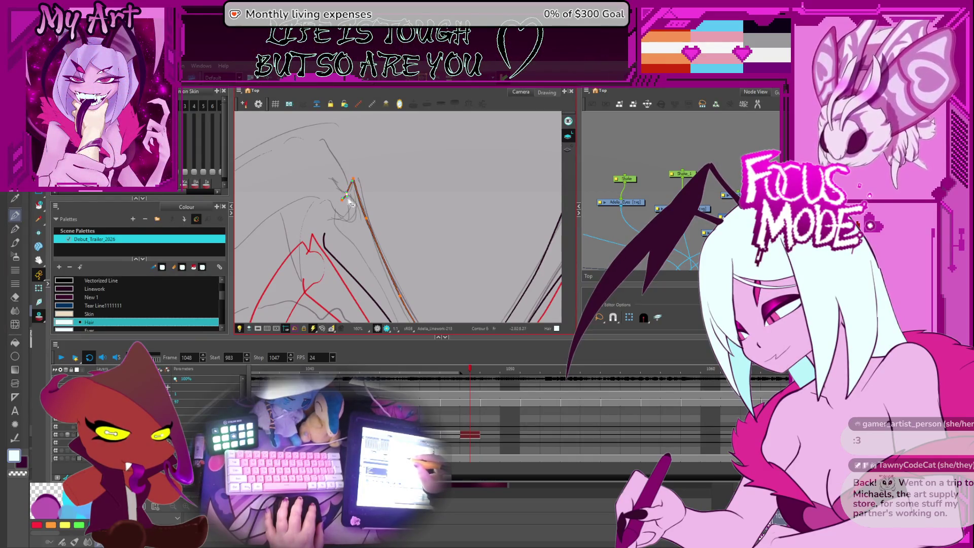
pyautogui.scroll(-1, 358, 195)
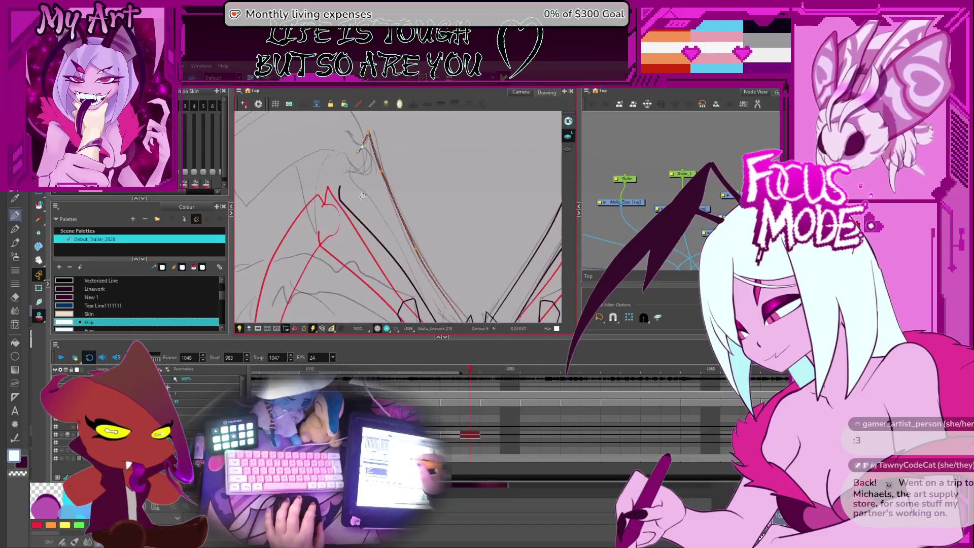
pyautogui.scroll(-1, 380, 183)
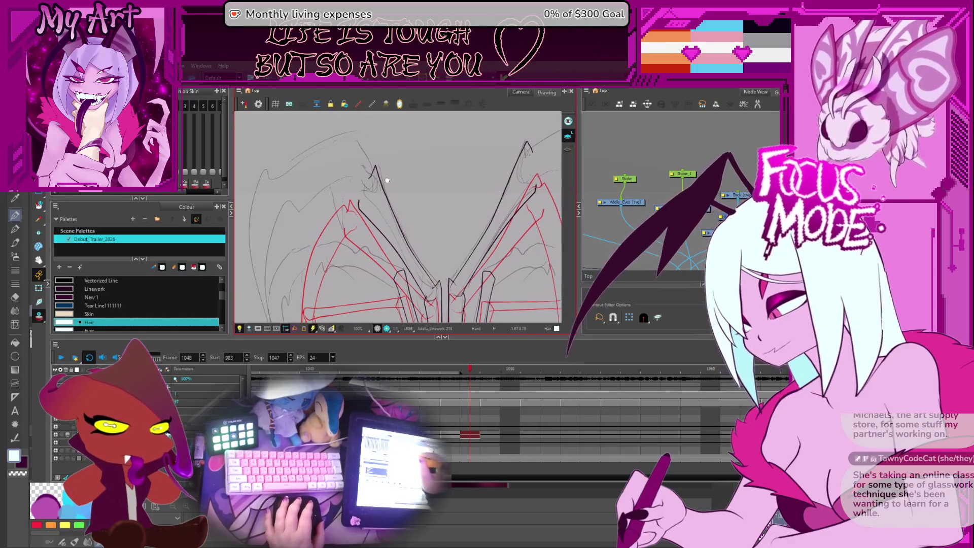
pyautogui.moveTo(412, 204); pyautogui.dragTo(388, 221)
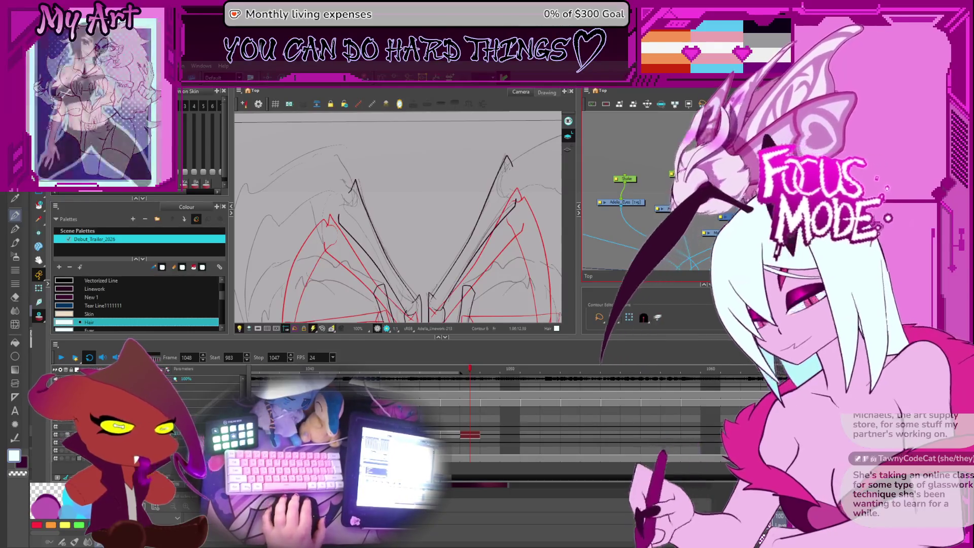
pyautogui.scroll(-3, 397, 217)
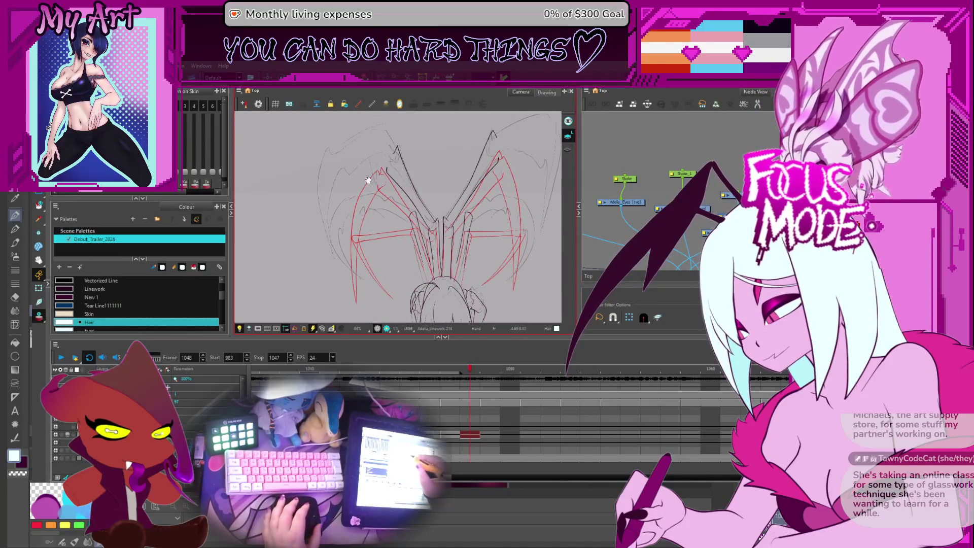
pyautogui.scroll(1, 394, 268)
# Step: Rotate the canvas upright and make Linework the current drawing colour
pyautogui.moveTo(394, 268); pyautogui.dragTo(318, 231)
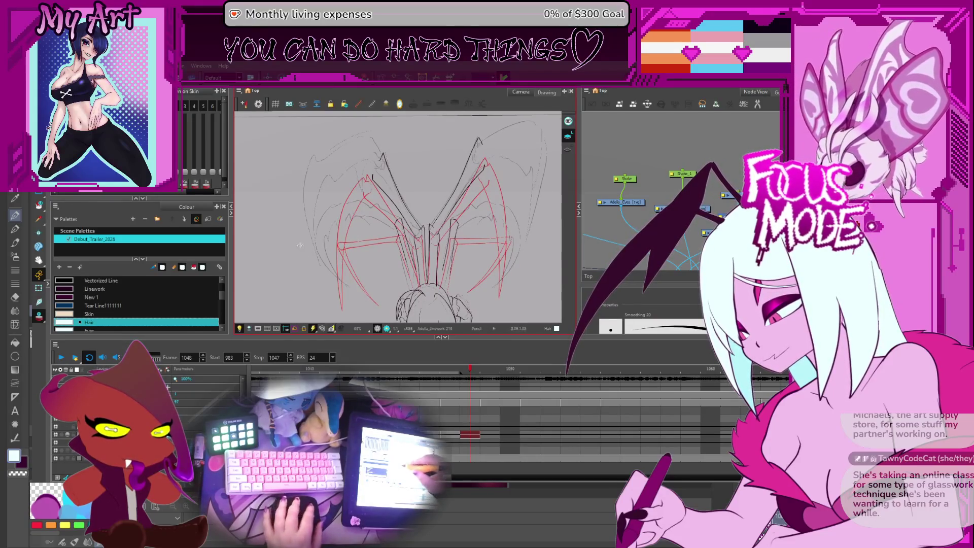
pyautogui.moveTo(319, 231); pyautogui.dragTo(358, 202)
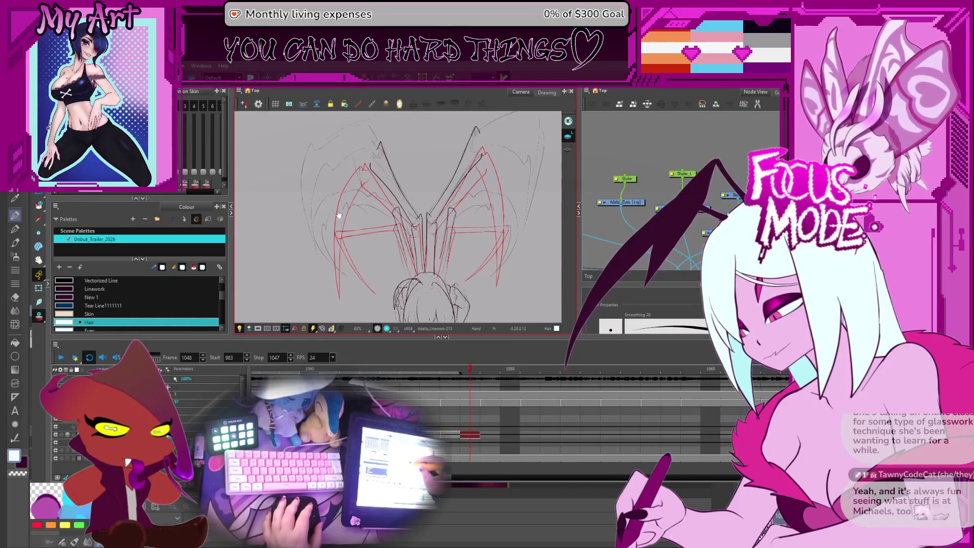
pyautogui.moveTo(303, 158); pyautogui.dragTo(318, 261)
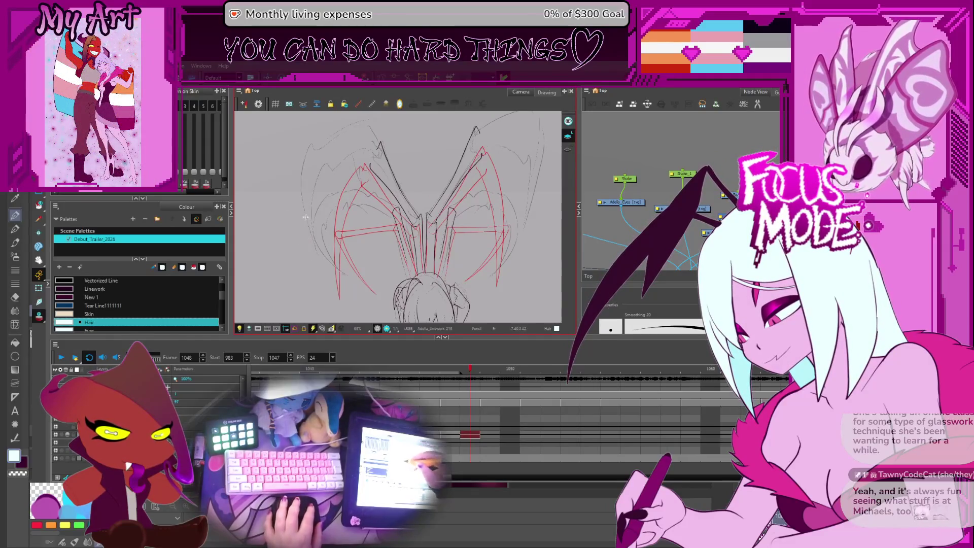
pyautogui.click(128, 280)
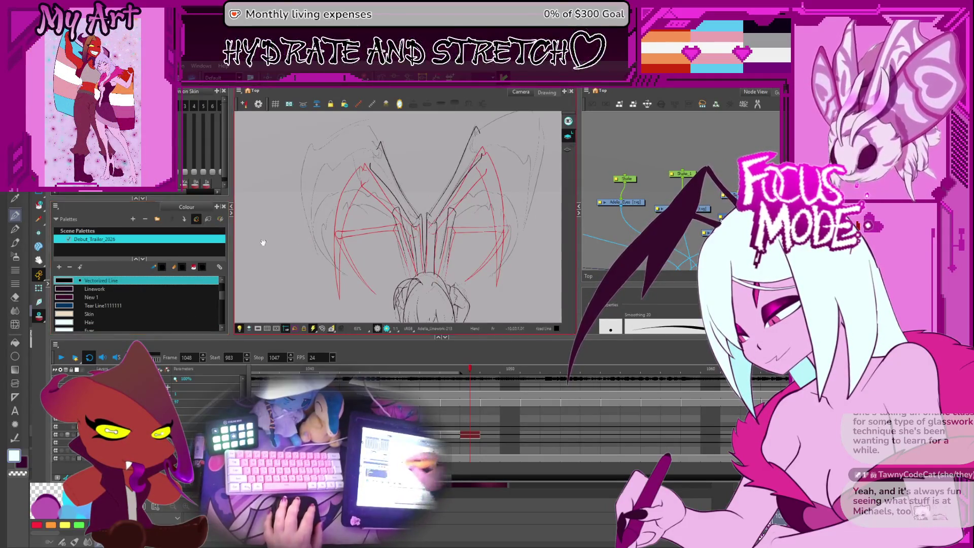
pyautogui.click(95, 288)
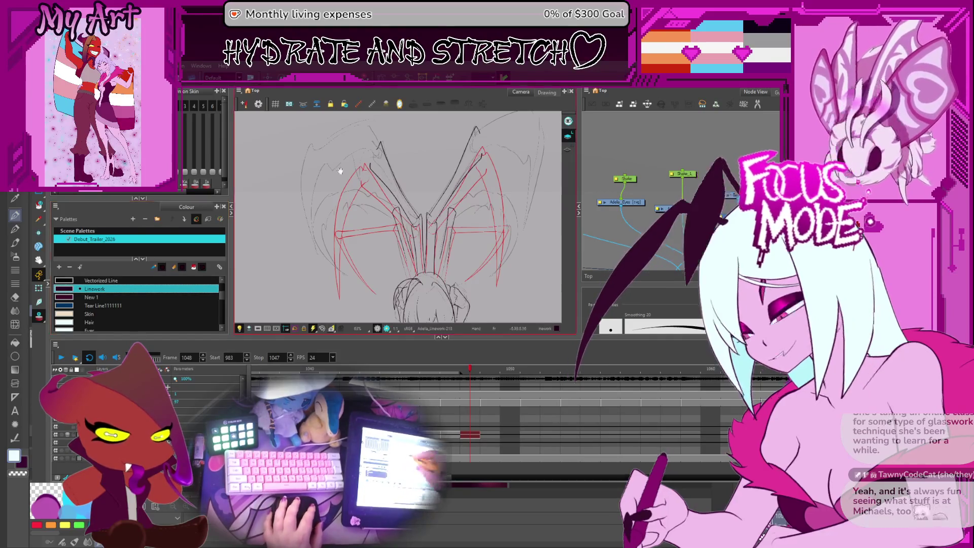
pyautogui.moveTo(340, 170); pyautogui.dragTo(366, 175)
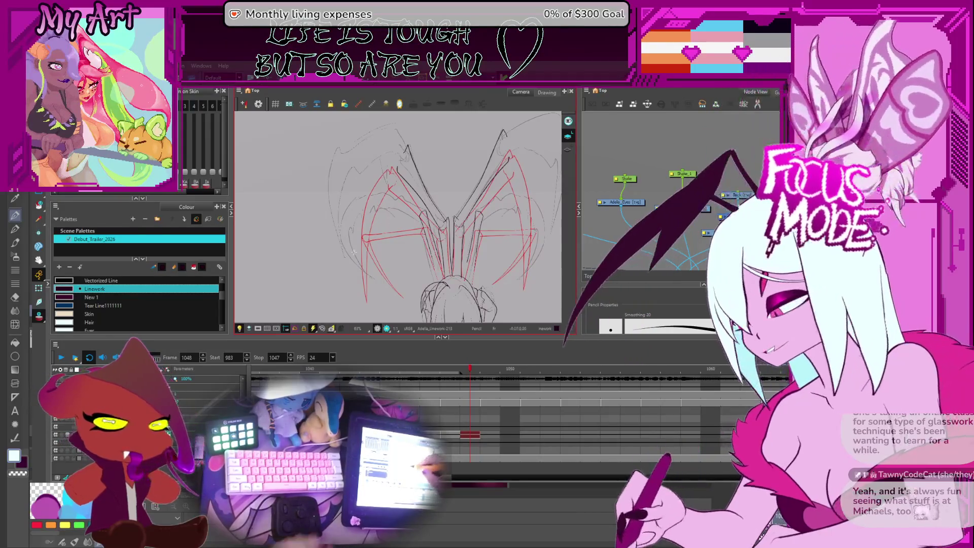
# Step: Zoom onto one wing and select its inner stroke together with the outer outline
pyautogui.press('v')
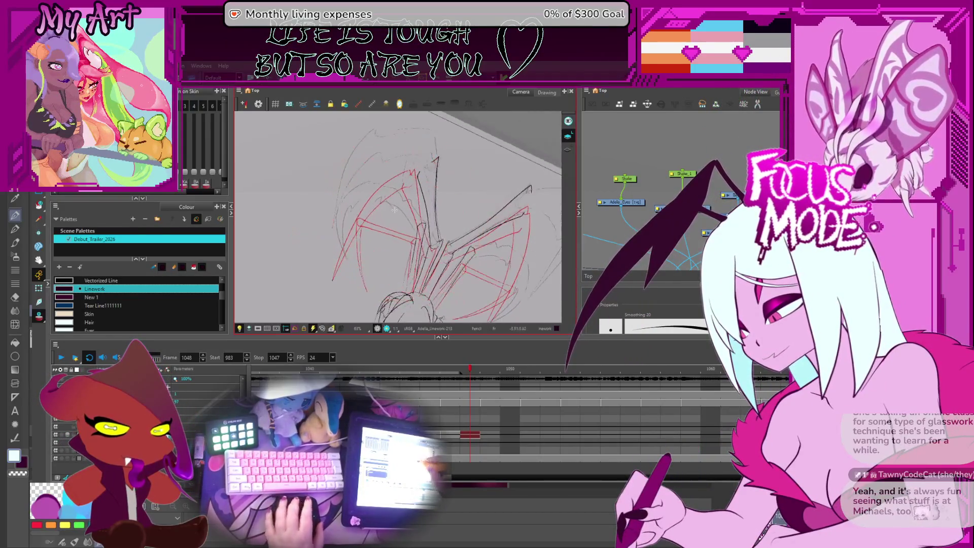
pyautogui.moveTo(395, 213); pyautogui.dragTo(396, 248)
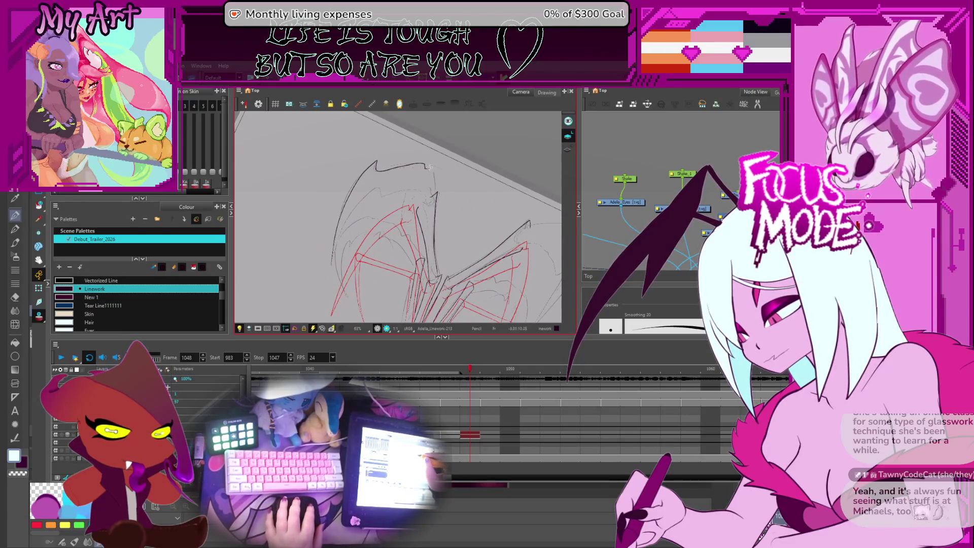
pyautogui.moveTo(434, 194); pyautogui.dragTo(442, 195)
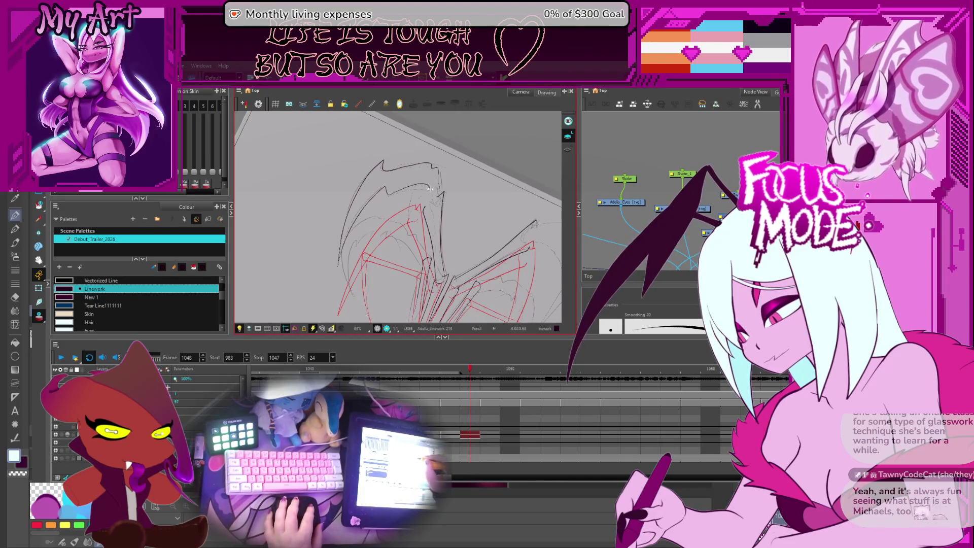
pyautogui.moveTo(434, 200); pyautogui.dragTo(371, 181)
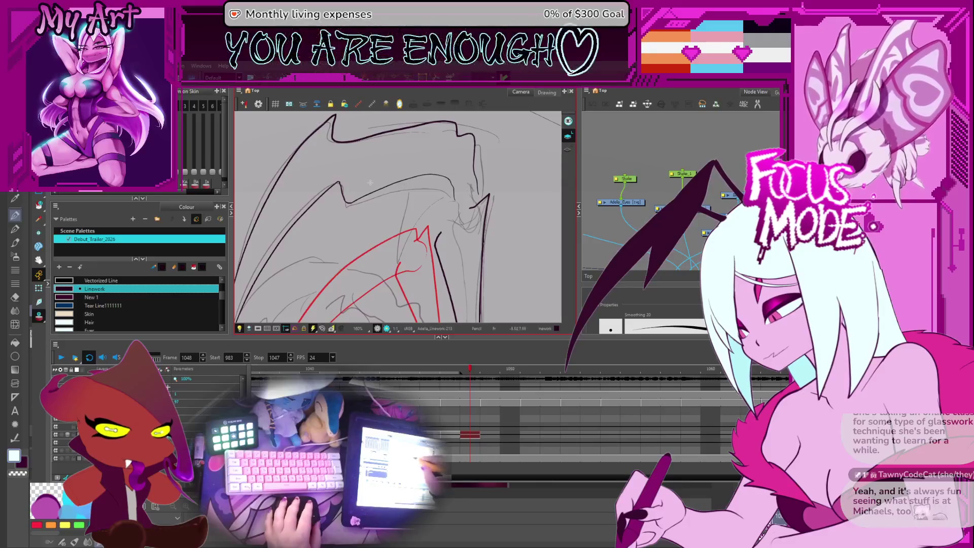
pyautogui.hotkey('alt', 's')
pyautogui.click(340, 188)
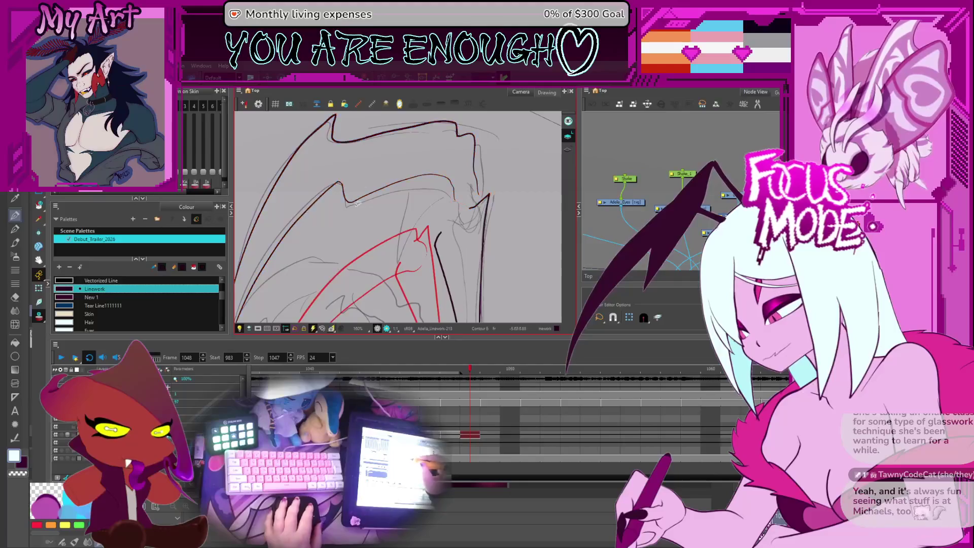
pyautogui.hotkey('ctrl', 'a')
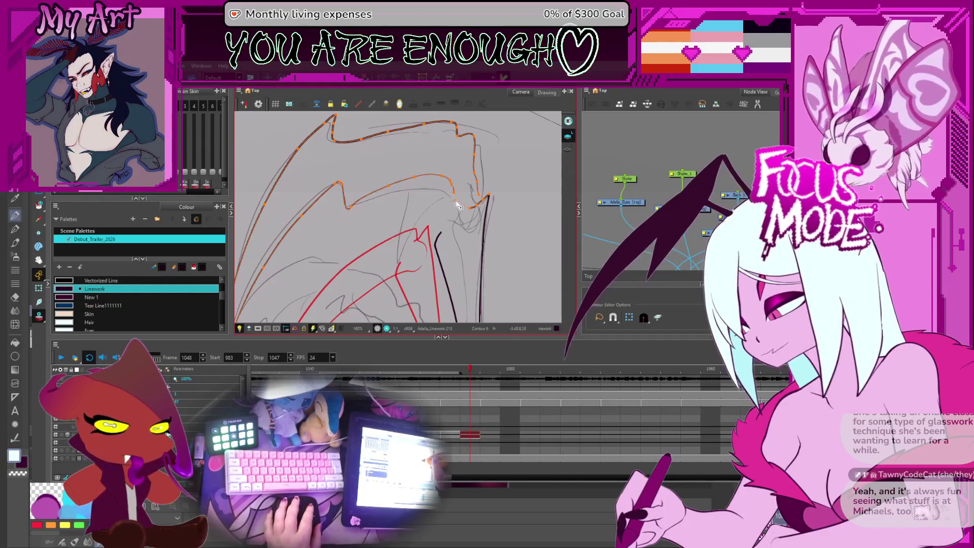
# Step: Thicken the lower wing stroke along its length with the Pencil Editor
pyautogui.click(459, 157)
pyautogui.scroll(-2, 459, 157)
pyautogui.hotkey('shift', 'alt', 'q')
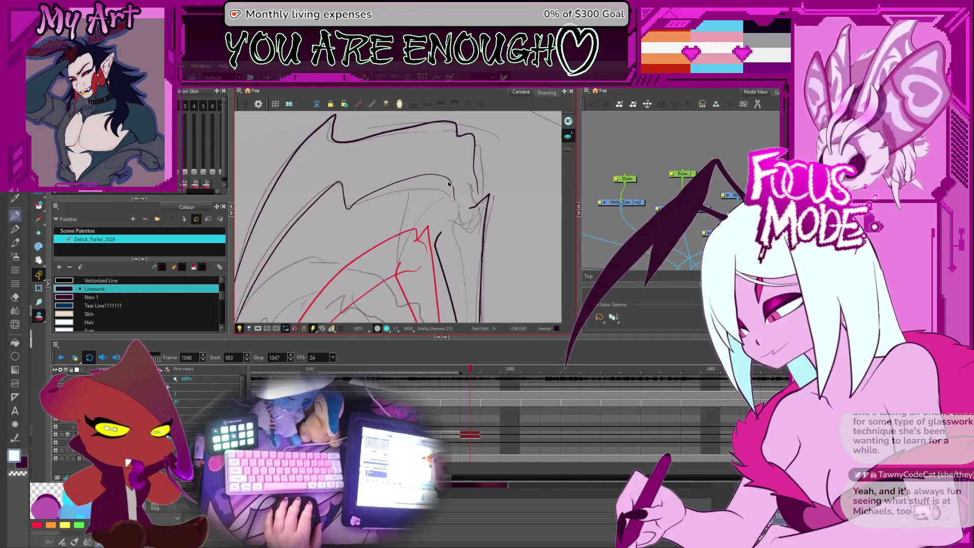
pyautogui.scroll(2, 457, 207)
pyautogui.scroll(1, 457, 213)
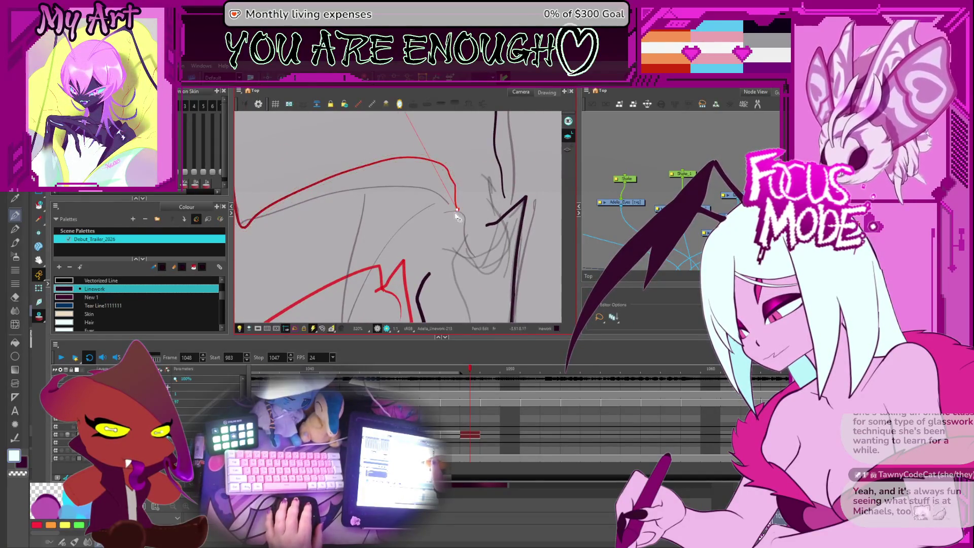
pyautogui.scroll(1, 456, 217)
pyautogui.scroll(1, 404, 229)
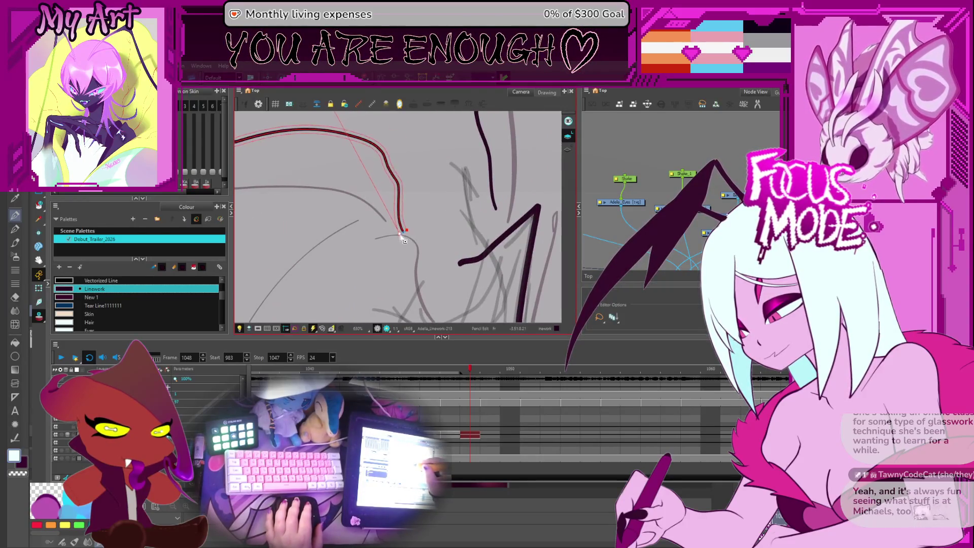
pyautogui.moveTo(402, 237); pyautogui.dragTo(404, 239)
pyautogui.scroll(-2, 395, 245)
pyautogui.scroll(-1, 397, 245)
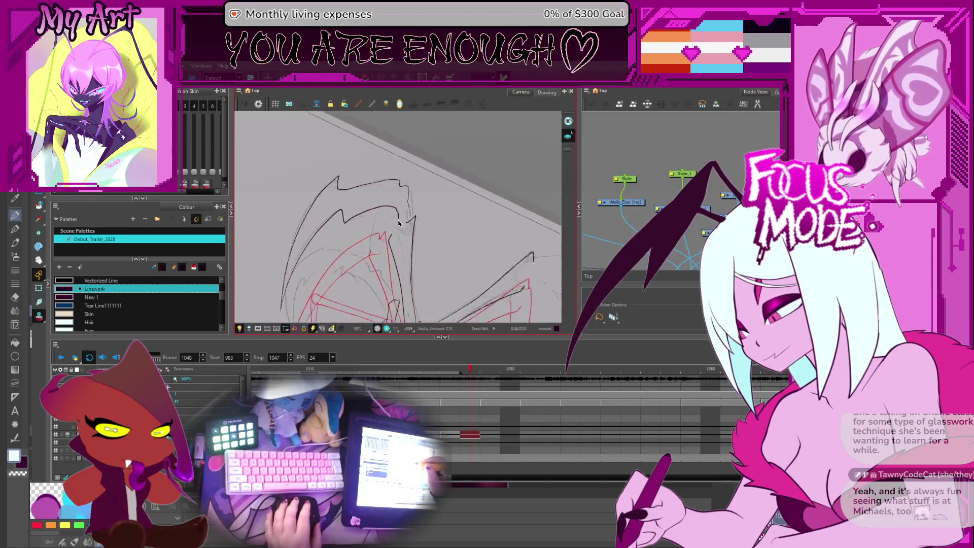
pyautogui.scroll(-1, 400, 246)
pyautogui.scroll(-1, 402, 246)
# Step: Select the lower black wing stroke and the upper wing outline together
pyautogui.moveTo(402, 246); pyautogui.dragTo(437, 200)
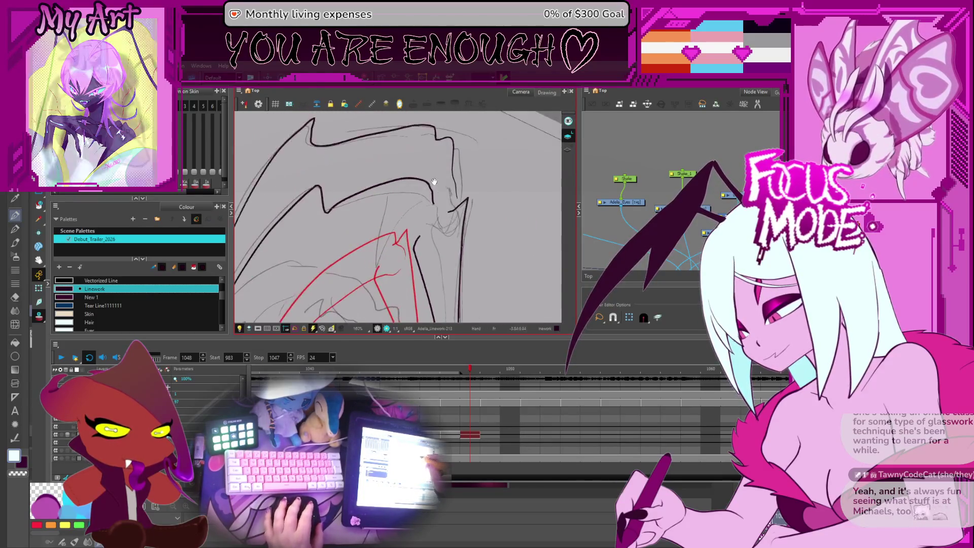
pyautogui.click(437, 200)
pyautogui.keyDown('shift'); pyautogui.click(441, 222); pyautogui.keyUp('shift')
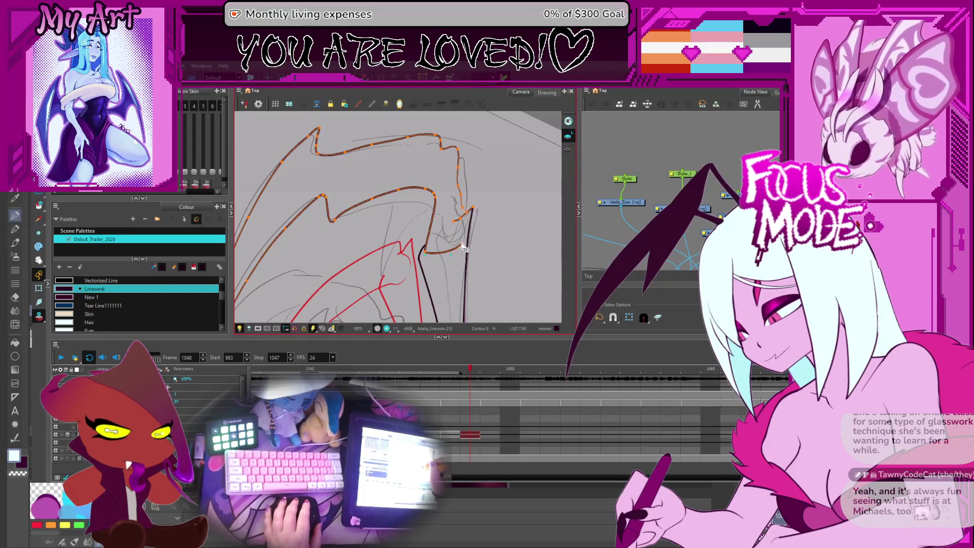
# Step: Redraw a stroke along the wing edge, undoing a misplaced first attempt
pyautogui.keyDown('shift'); pyautogui.click(428, 256); pyautogui.keyUp('shift')
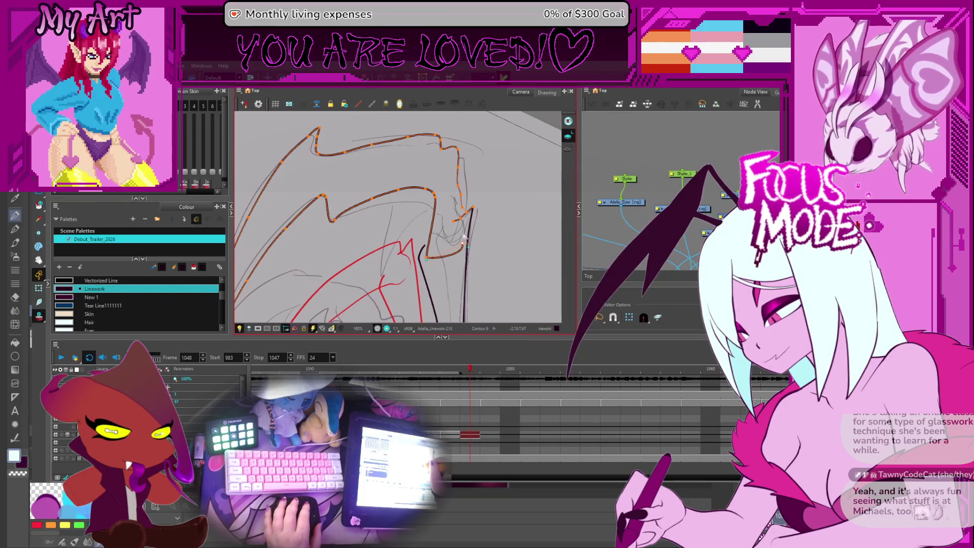
pyautogui.click(428, 216)
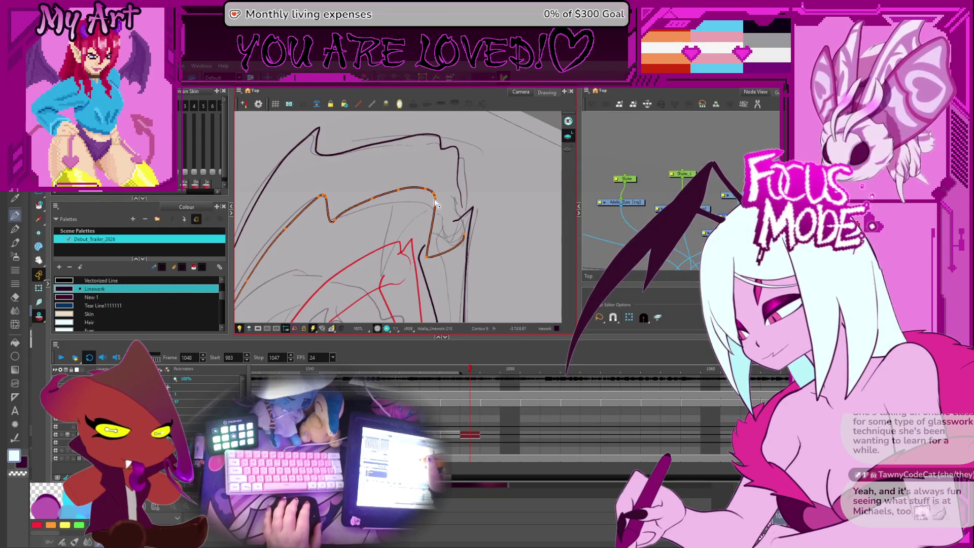
pyautogui.hotkey('ctrl', 'z')
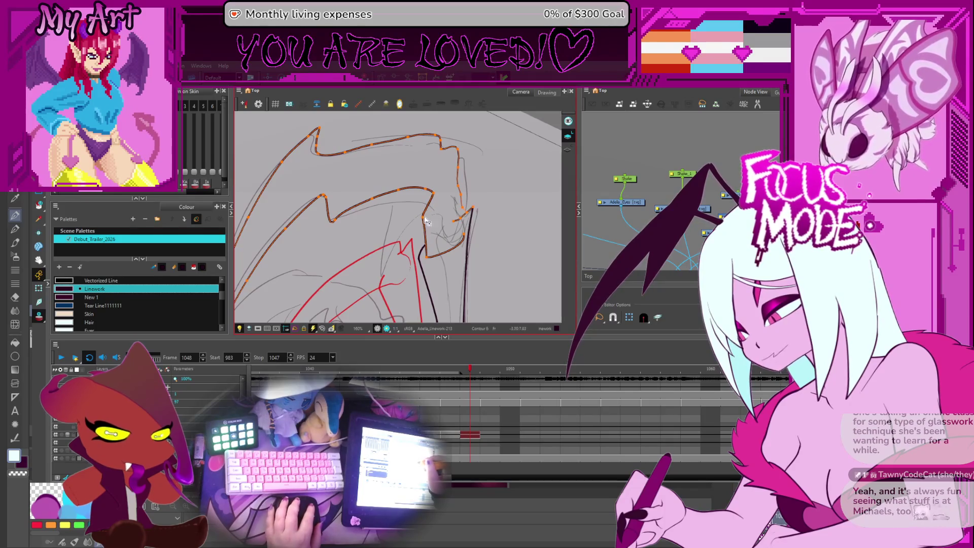
pyautogui.moveTo(381, 272); pyautogui.dragTo(431, 196)
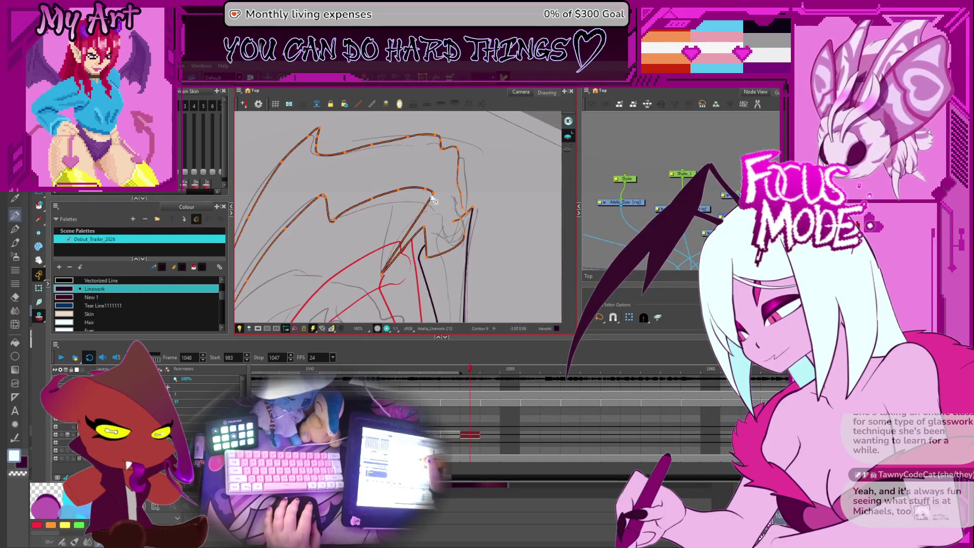
pyautogui.hotkey('ctrl', 'z')
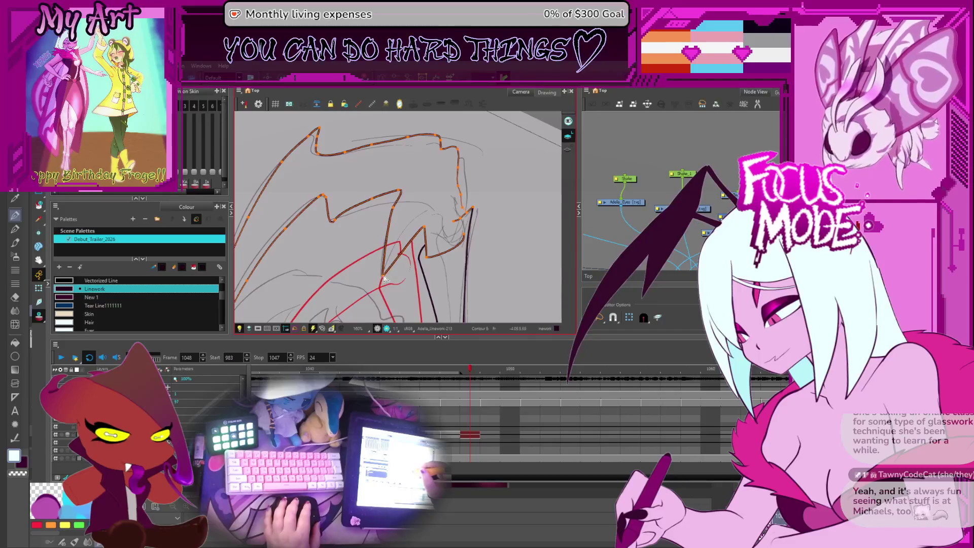
pyautogui.moveTo(383, 272)
pyautogui.mouseDown()
pyautogui.moveTo(424, 229)
pyautogui.moveTo(392, 210)
pyautogui.moveTo(393, 221)
pyautogui.mouseUp()
pyautogui.scroll(2, 423, 233)
# Step: Keep only the top outline selected and thicken and darken it with the Pencil Editor
pyautogui.hotkey('shift', 'x')
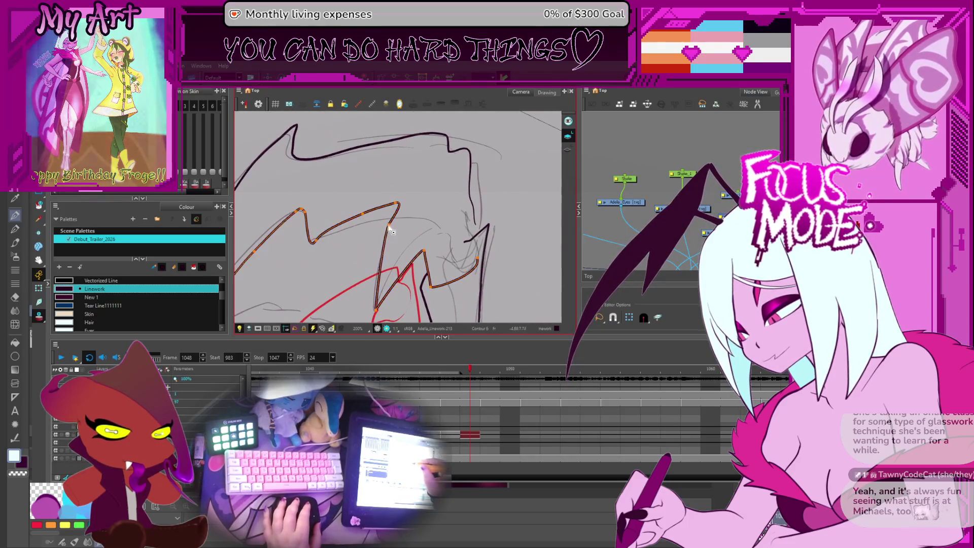
pyautogui.click(396, 226)
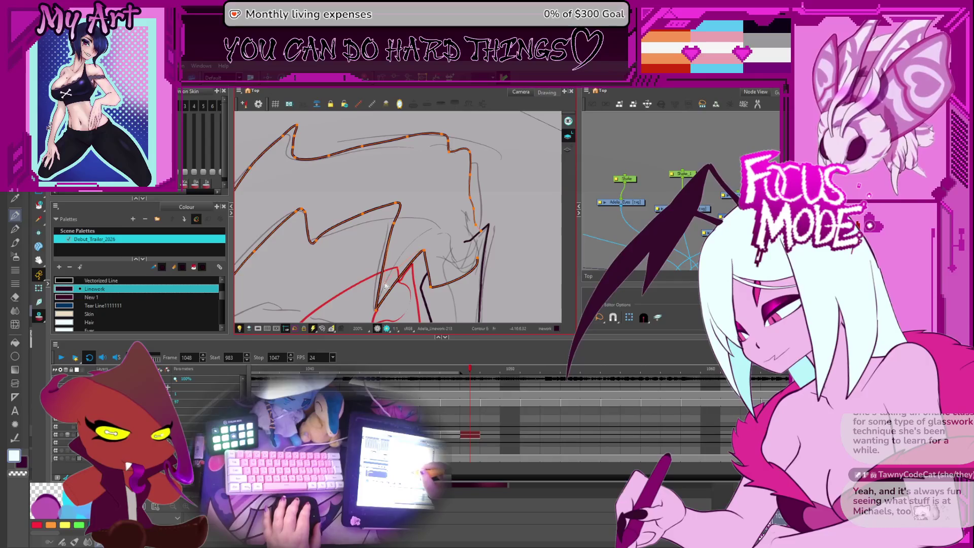
pyautogui.click(476, 220)
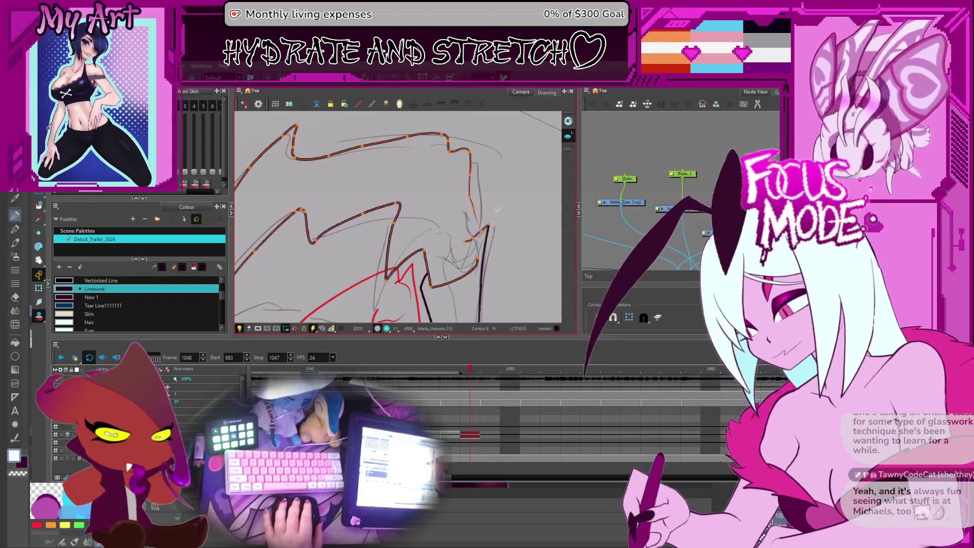
pyautogui.scroll(2, 496, 217)
pyautogui.scroll(2, 496, 229)
pyautogui.scroll(2, 494, 244)
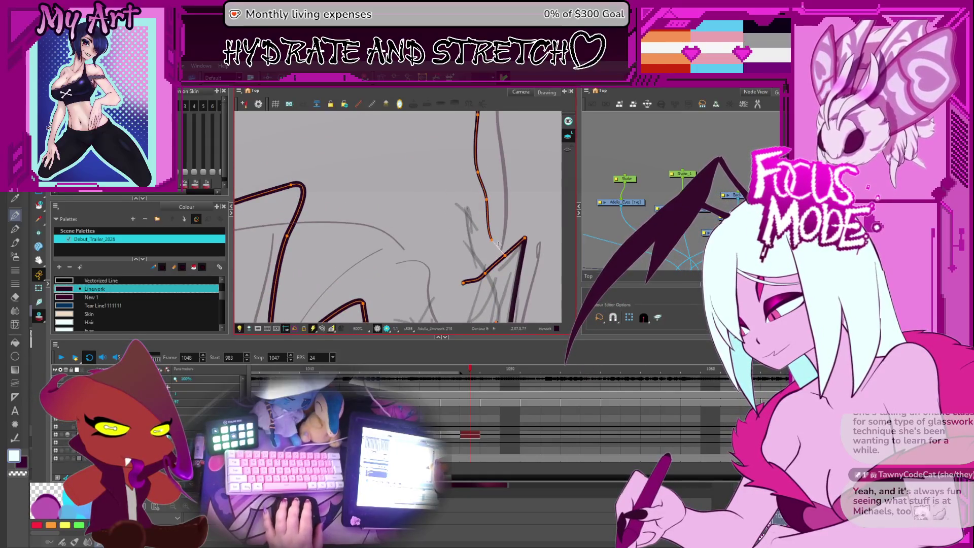
pyautogui.moveTo(511, 227); pyautogui.dragTo(450, 221)
pyautogui.hotkey('alt', 'shift', 'q')
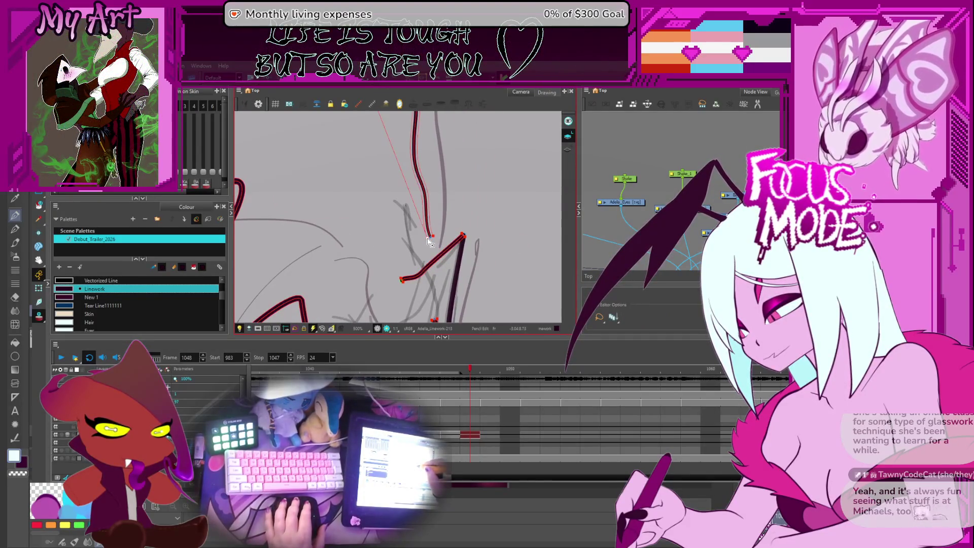
pyautogui.moveTo(428, 239); pyautogui.dragTo(429, 241)
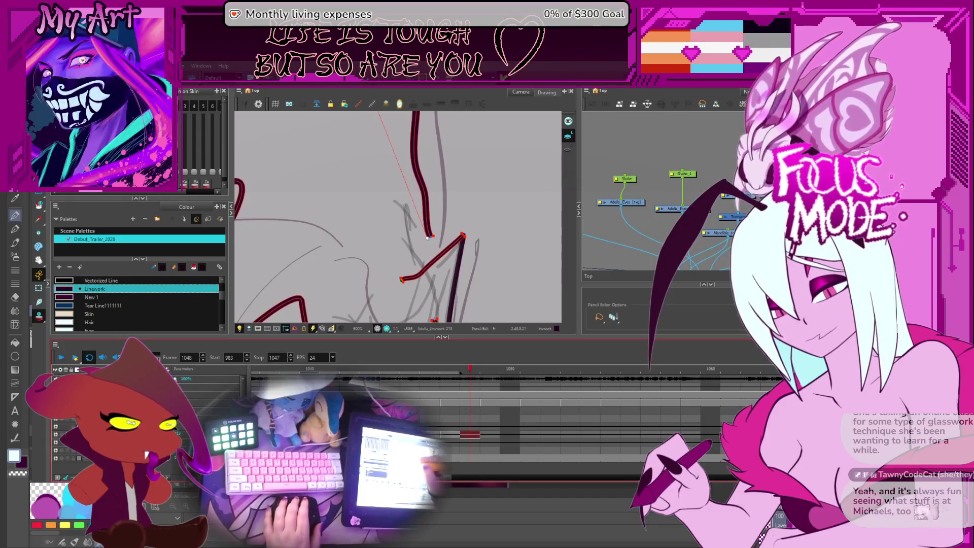
# Step: Select every stroke except the lower M-shaped one, then step on to frame 1050
pyautogui.hotkey('alt', 's')
pyautogui.press('2')
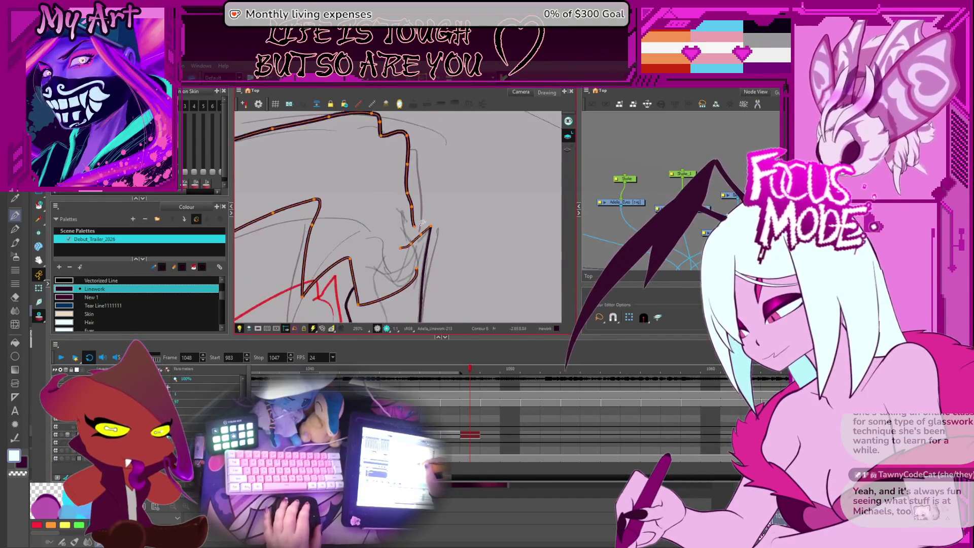
pyautogui.scroll(-5, 416, 266)
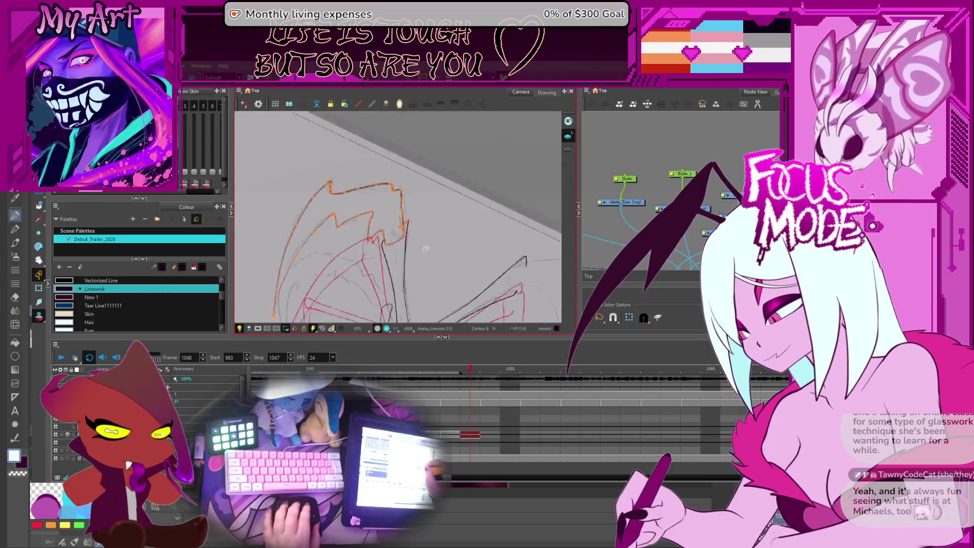
pyautogui.scroll(5, 416, 212)
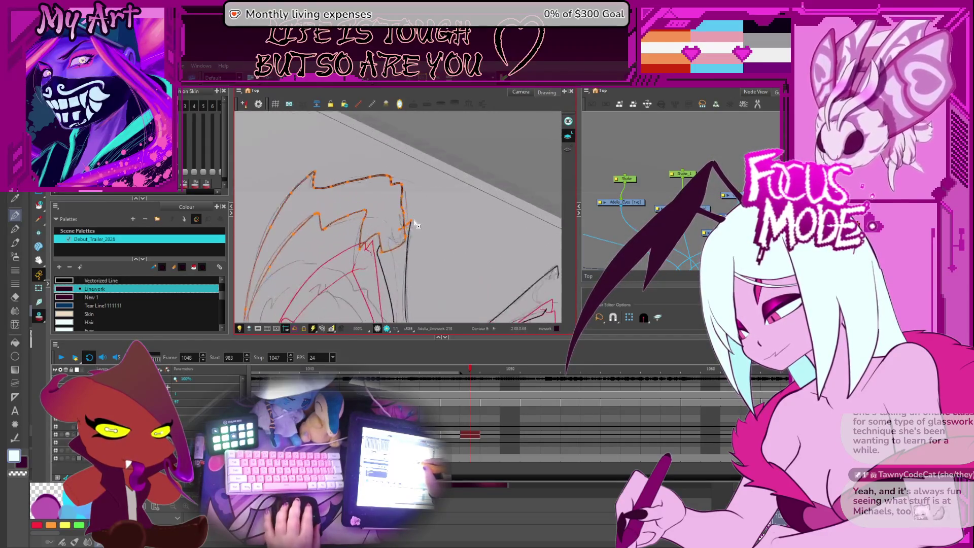
pyautogui.scroll(1, 411, 217)
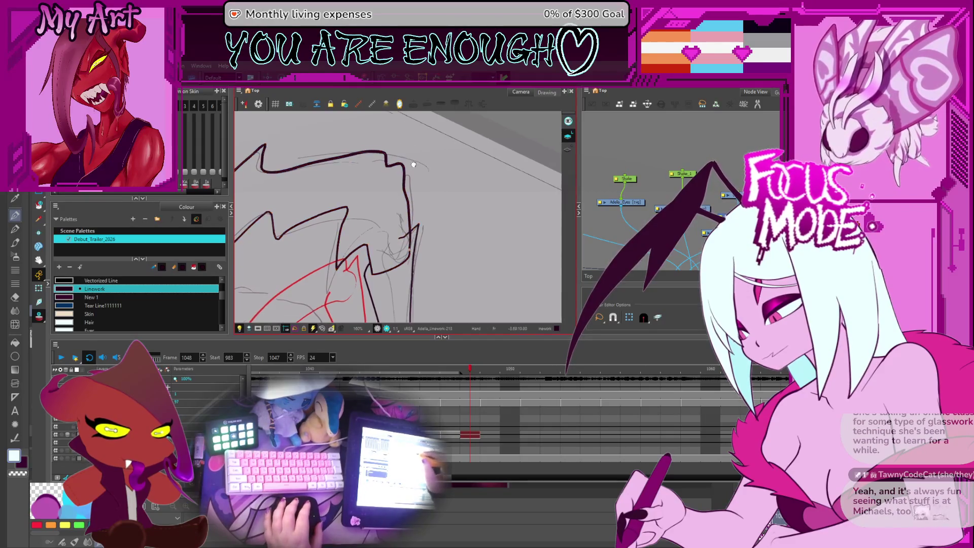
pyautogui.moveTo(408, 201); pyautogui.dragTo(416, 245)
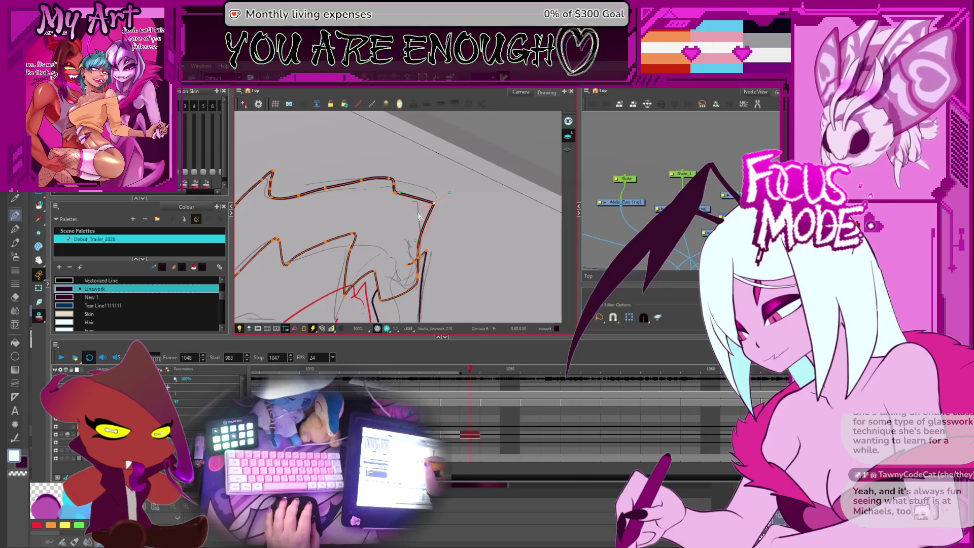
pyautogui.moveTo(417, 215); pyautogui.dragTo(447, 216)
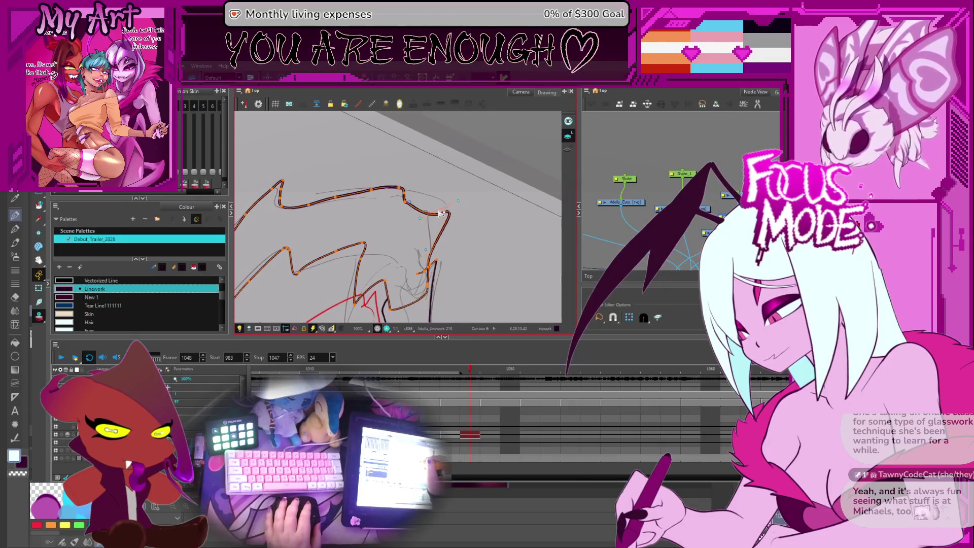
pyautogui.click(424, 192)
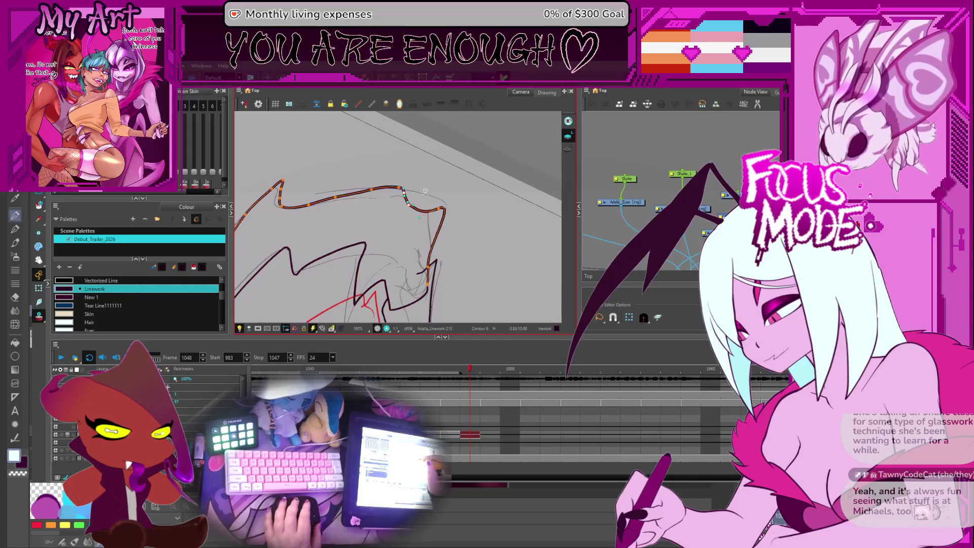
pyautogui.scroll(-3, 424, 194)
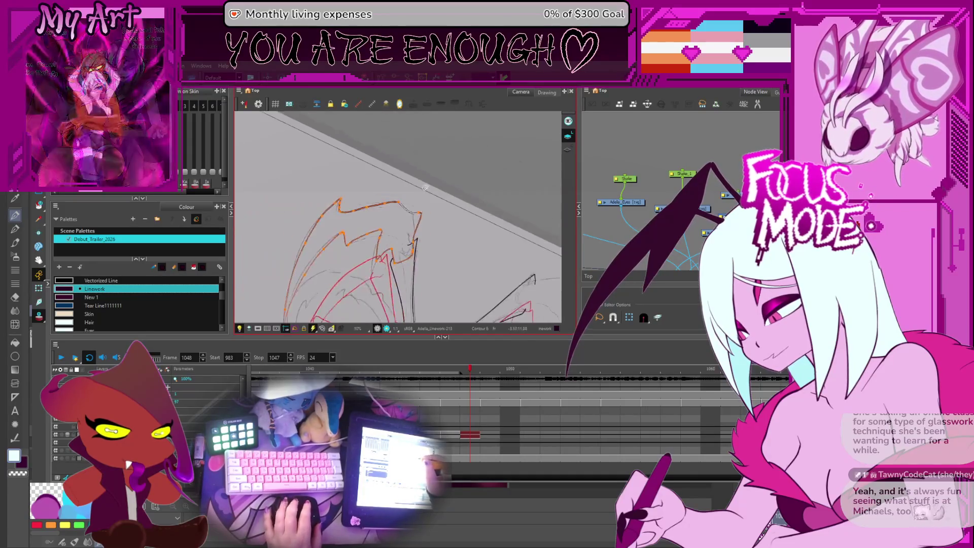
pyautogui.scroll(-2, 426, 192)
pyautogui.scroll(-1, 434, 188)
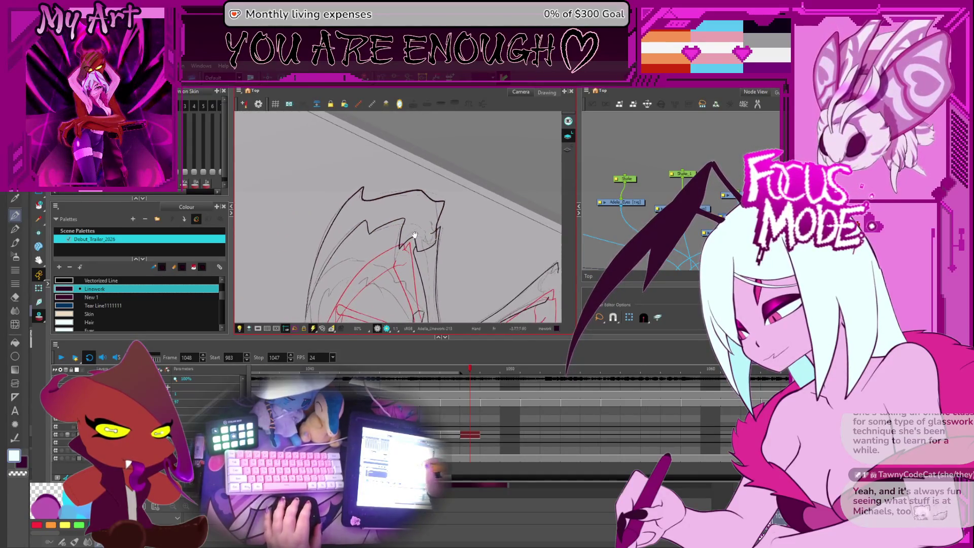
pyautogui.scroll(-1, 419, 235)
pyautogui.press('.')
pyautogui.press('.')
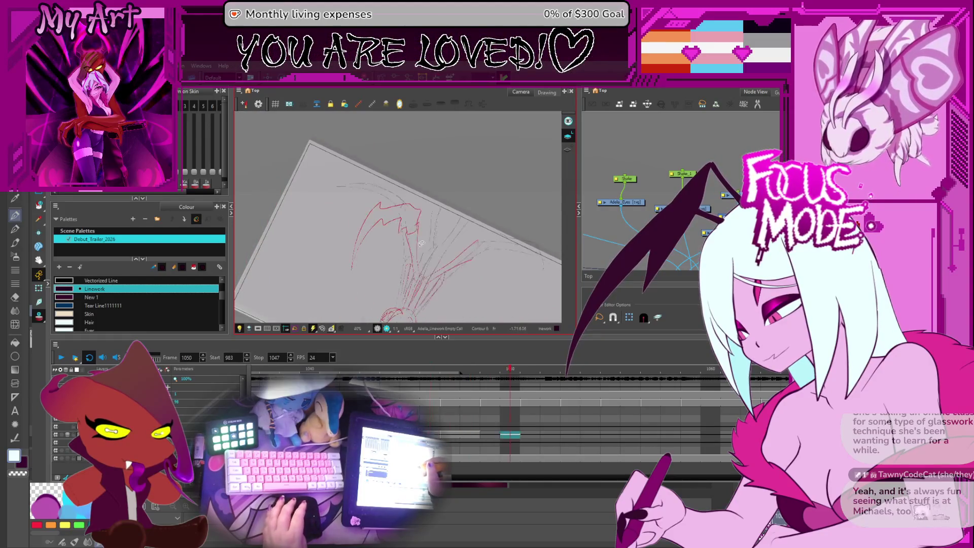
# Step: Return to frame 1048 and rotate the canvas until both wings sit level
pyautogui.press(',')
pyautogui.press(',')
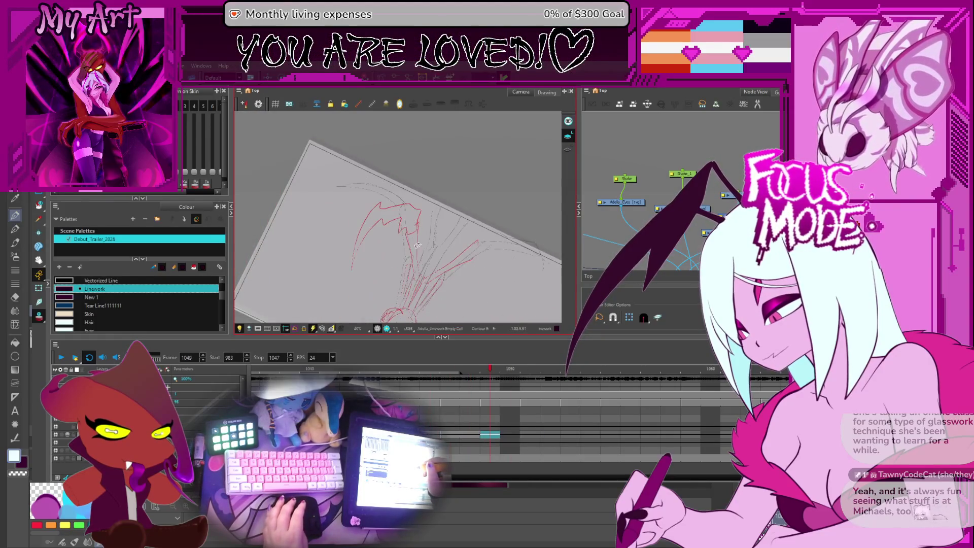
pyautogui.press(',')
pyautogui.scroll(2, 448, 256)
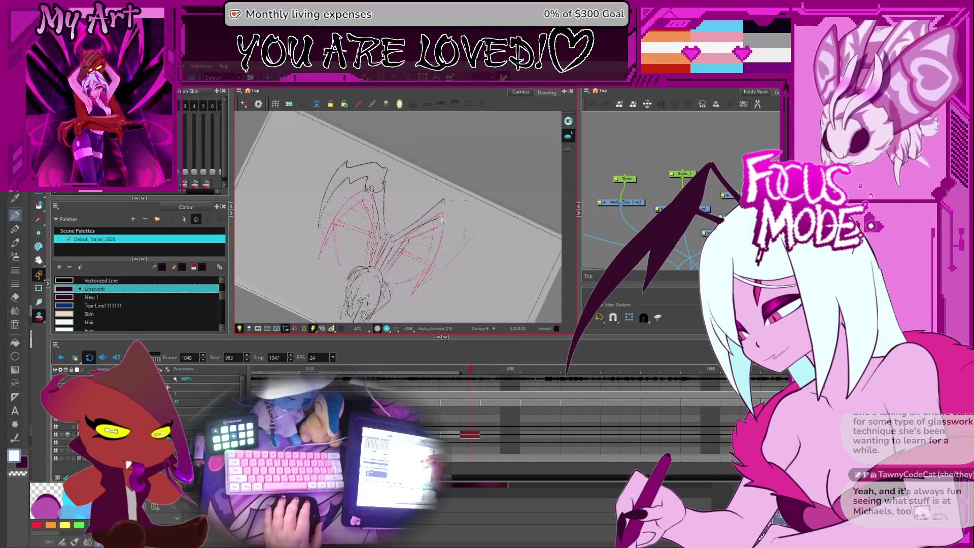
pyautogui.scroll(2, 449, 253)
pyautogui.scroll(2, 453, 249)
pyautogui.hotkey('ctrl', 'alt')
pyautogui.moveTo(458, 245); pyautogui.dragTo(437, 249)
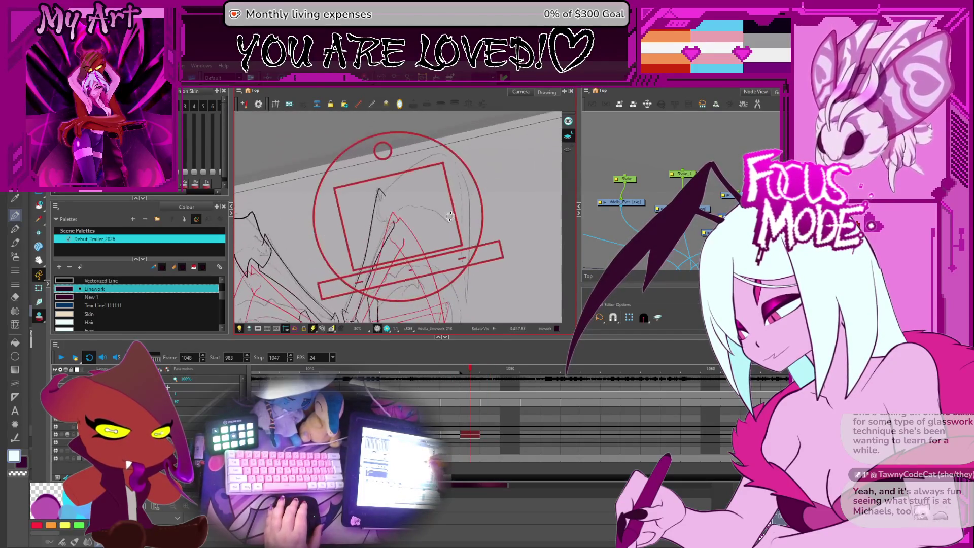
pyautogui.scroll(-1, 437, 249)
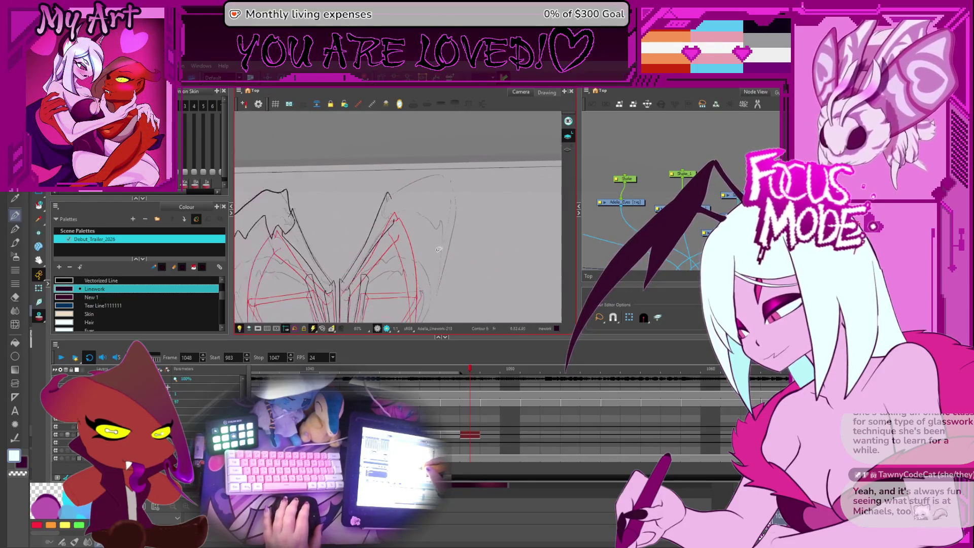
pyautogui.scroll(-2, 439, 233)
pyautogui.scroll(-1, 442, 221)
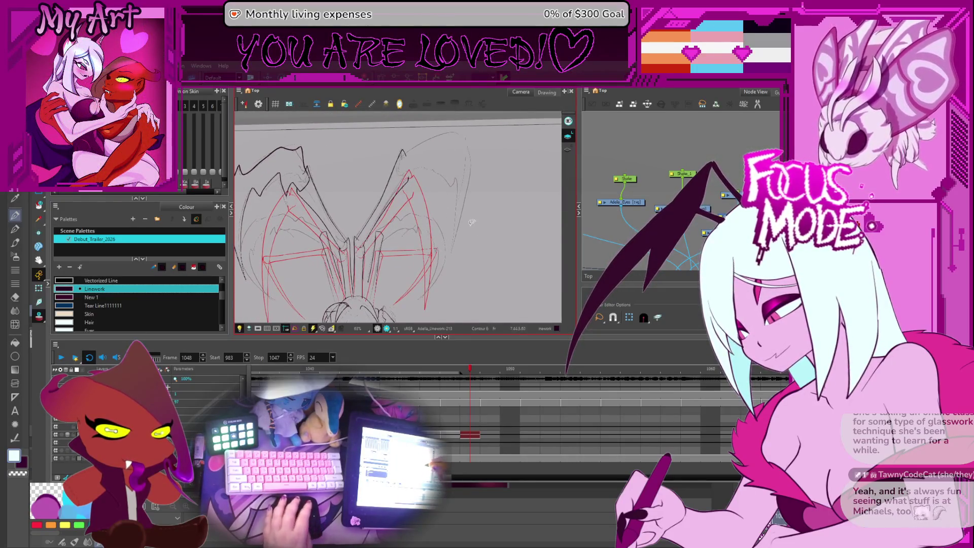
pyautogui.scroll(1, 453, 222)
pyautogui.scroll(1, 462, 224)
pyautogui.scroll(-2, 462, 223)
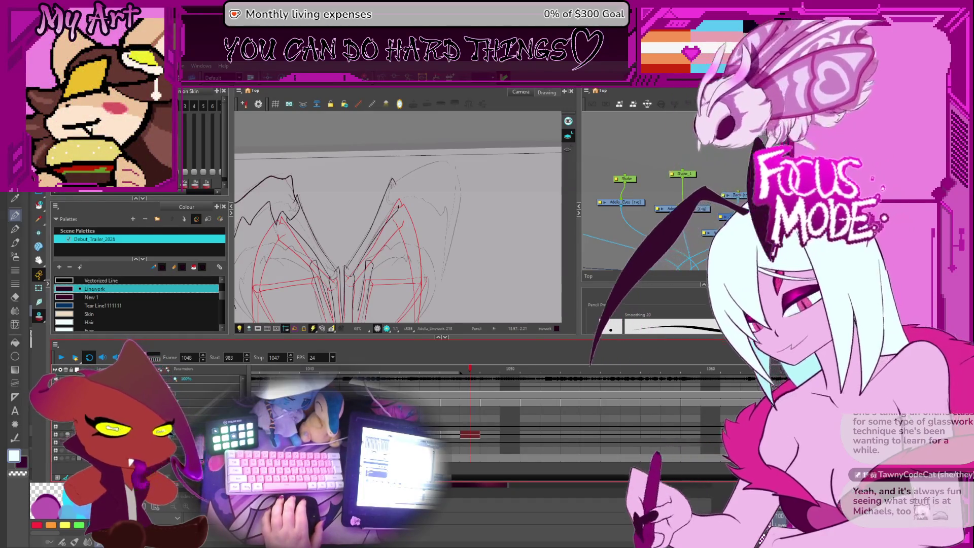
# Step: Draw dark pencil outline strokes along the left wing's outer edge, redoing one stroke
pyautogui.moveTo(445, 231)
pyautogui.mouseDown()
pyautogui.moveTo(429, 250)
pyautogui.moveTo(387, 192)
pyautogui.mouseUp()
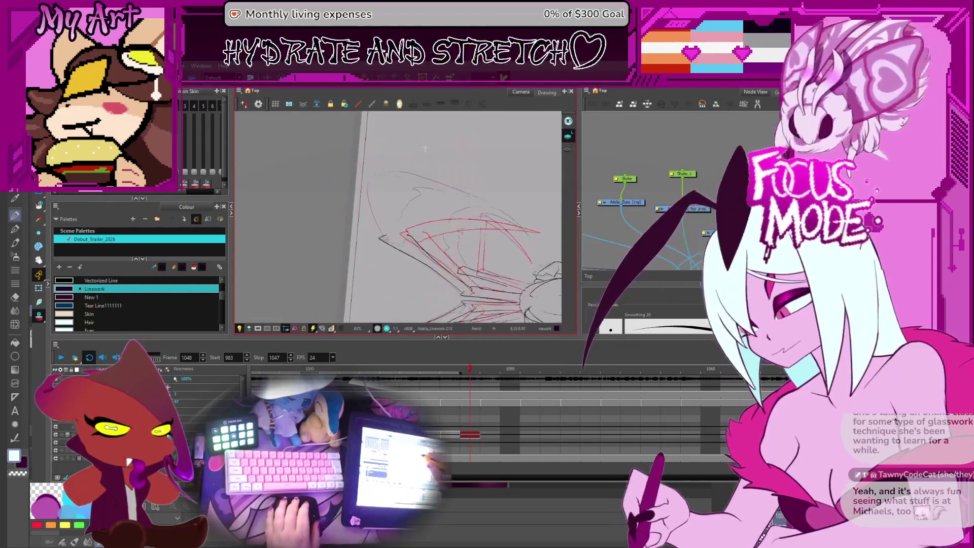
pyautogui.moveTo(386, 192)
pyautogui.mouseDown()
pyautogui.moveTo(375, 278)
pyautogui.moveTo(356, 211)
pyautogui.mouseUp()
pyautogui.moveTo(375, 279); pyautogui.dragTo(373, 166)
pyautogui.moveTo(446, 192)
pyautogui.mouseDown()
pyautogui.moveTo(342, 289)
pyautogui.moveTo(359, 221)
pyautogui.mouseUp()
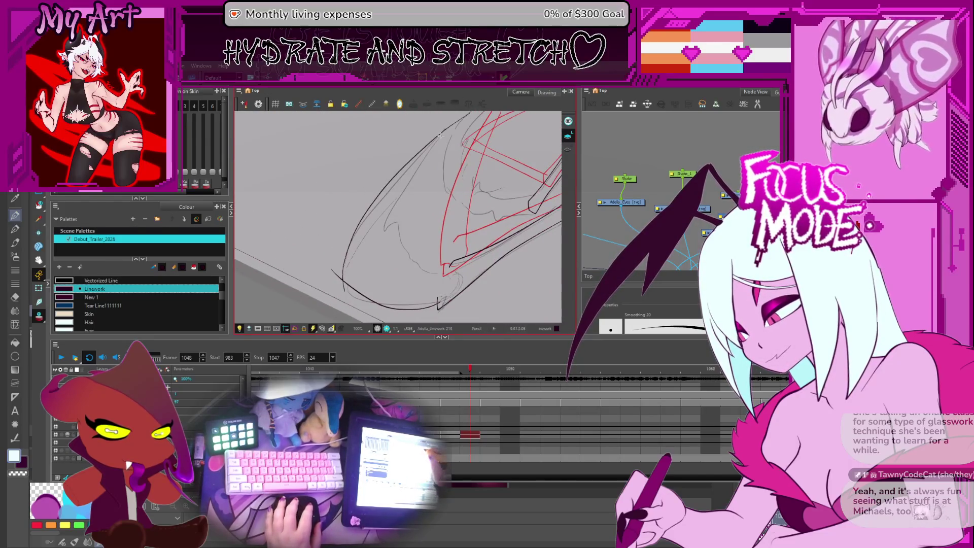
pyautogui.hotkey('ctrl', 'z')
pyautogui.moveTo(344, 289); pyautogui.dragTo(355, 232)
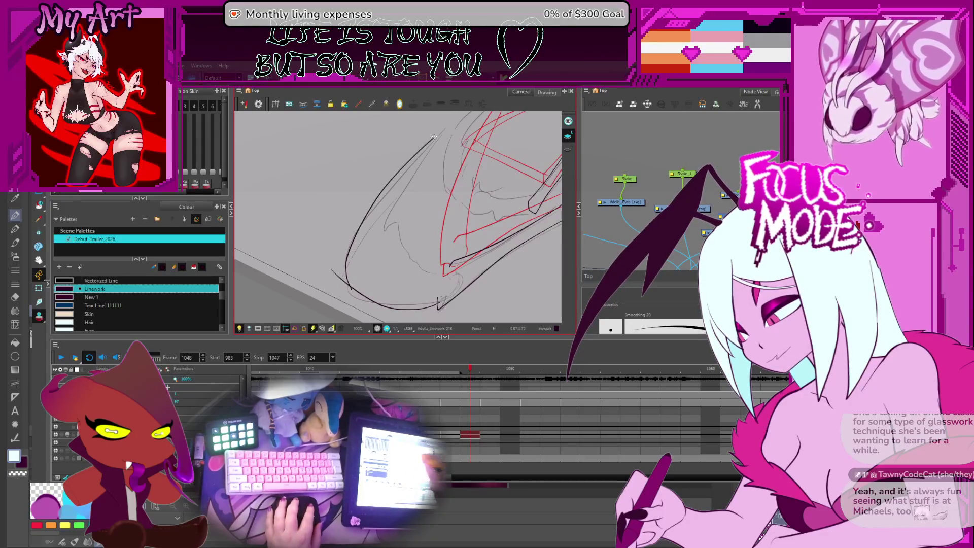
# Step: Undo the stray dark inner strokes and select the inner wing stroke
pyautogui.moveTo(414, 163); pyautogui.dragTo(378, 229)
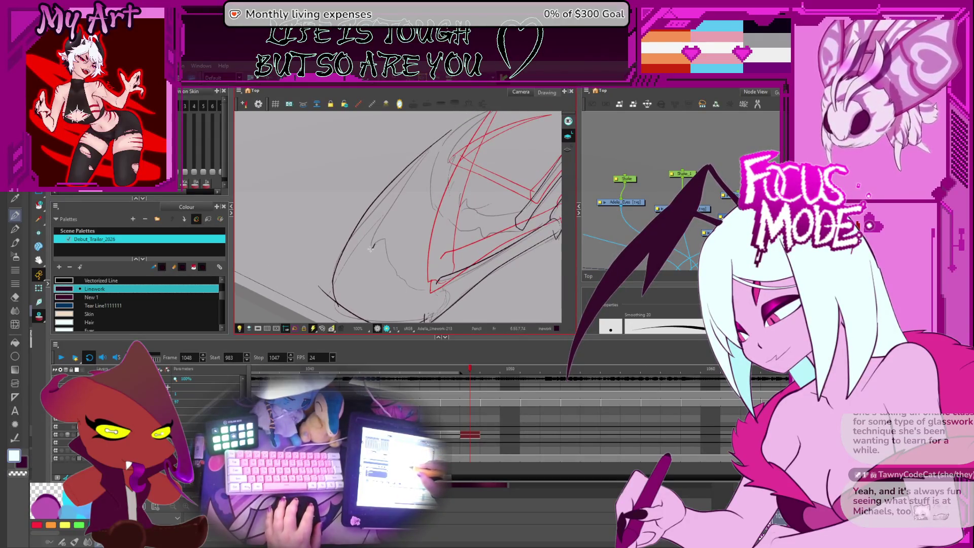
pyautogui.hotkey('ctrl', 'z')
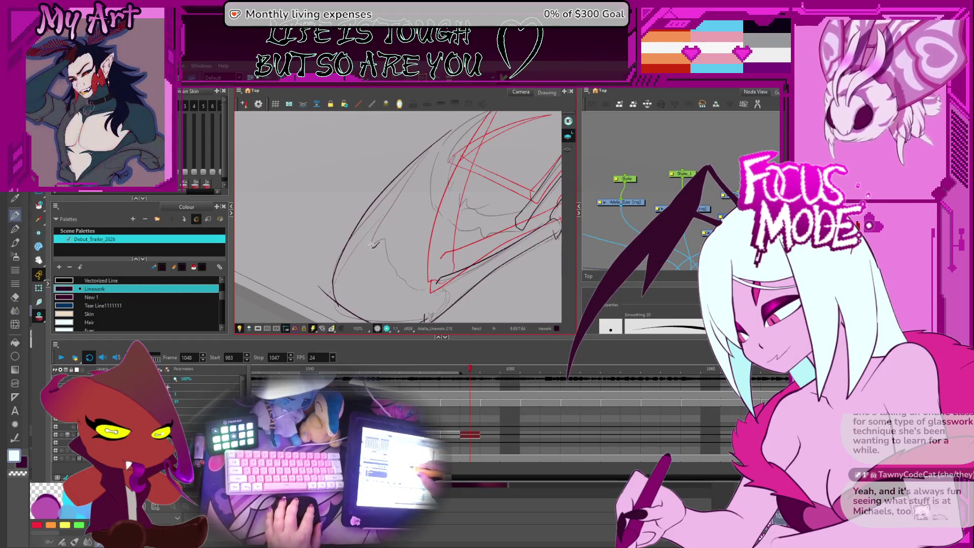
pyautogui.hotkey('ctrl', 'z')
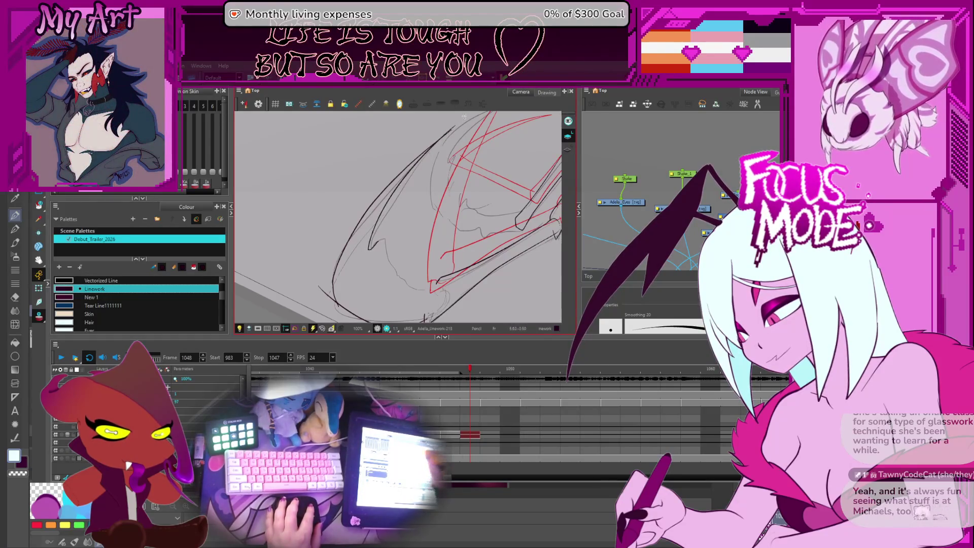
pyautogui.scroll(1, 383, 231)
pyautogui.scroll(1, 373, 247)
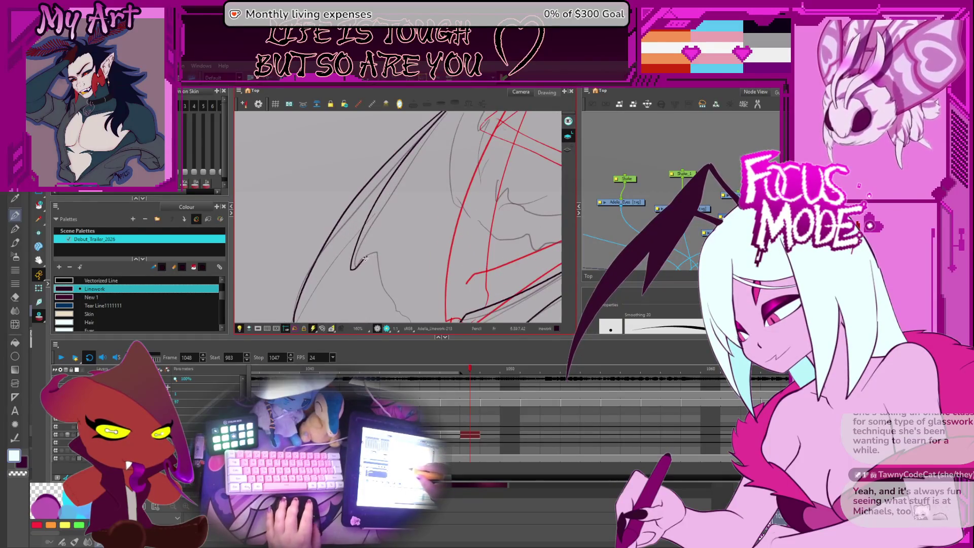
pyautogui.hotkey('alt', 's')
pyautogui.click(363, 260)
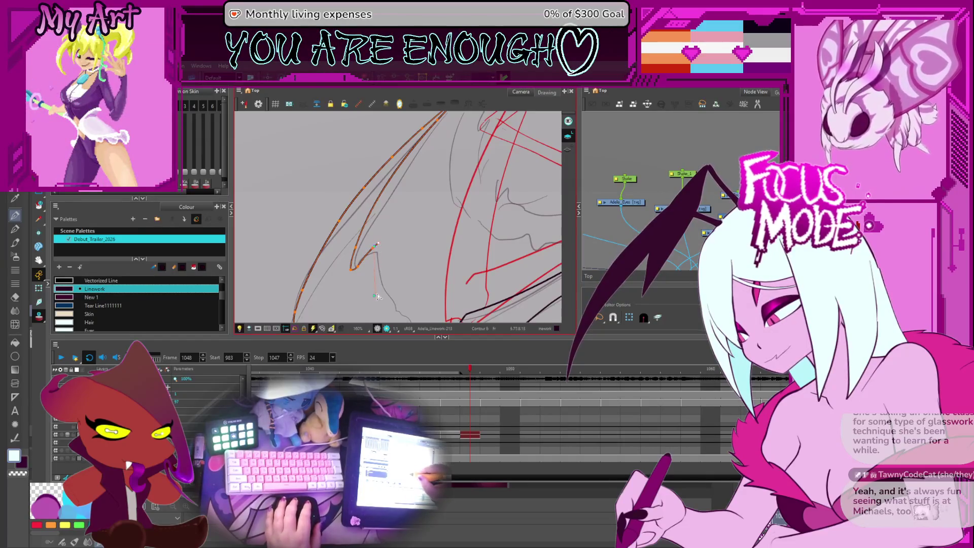
# Step: Reshape the thin grey wing stroke and a second wing stroke point by point
pyautogui.moveTo(375, 251); pyautogui.dragTo(393, 236)
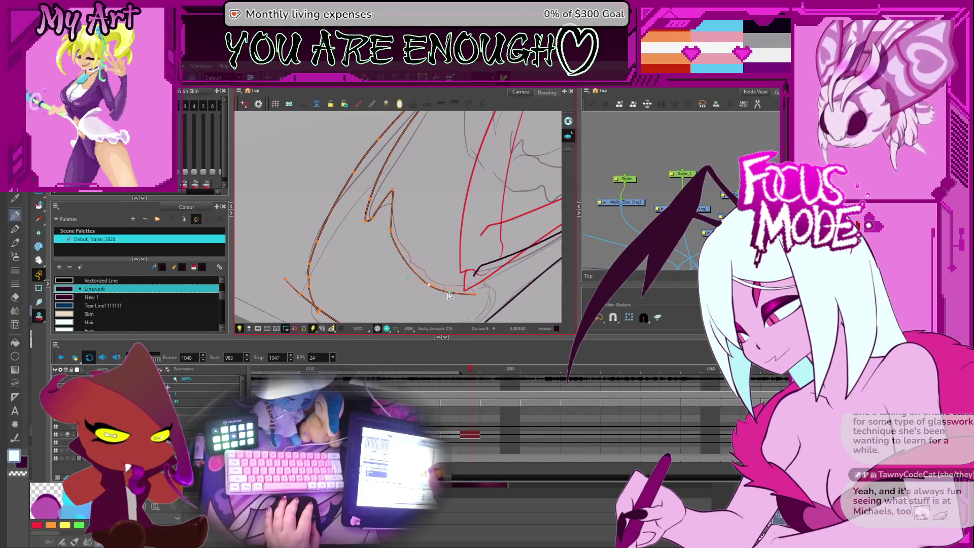
pyautogui.click(446, 282)
pyautogui.moveTo(446, 283); pyautogui.dragTo(357, 252)
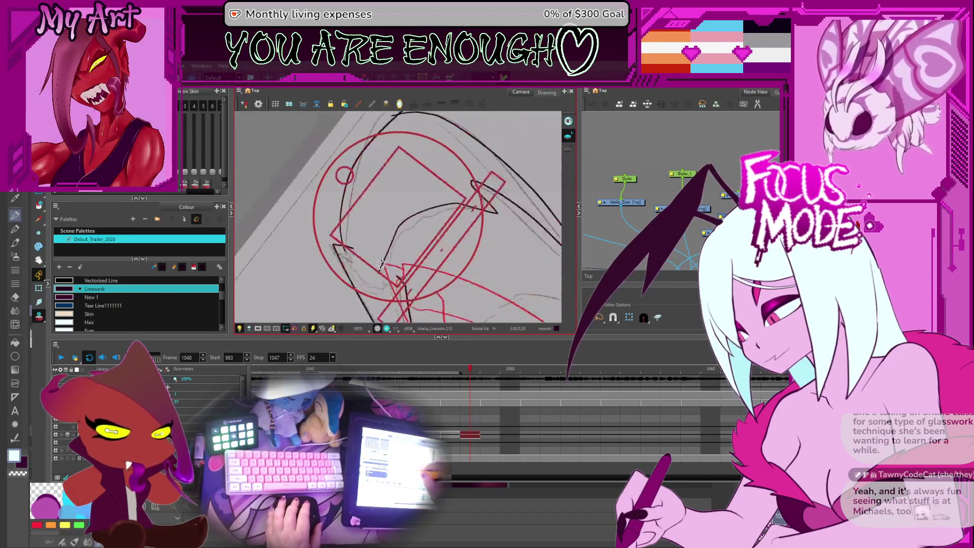
pyautogui.click(357, 251)
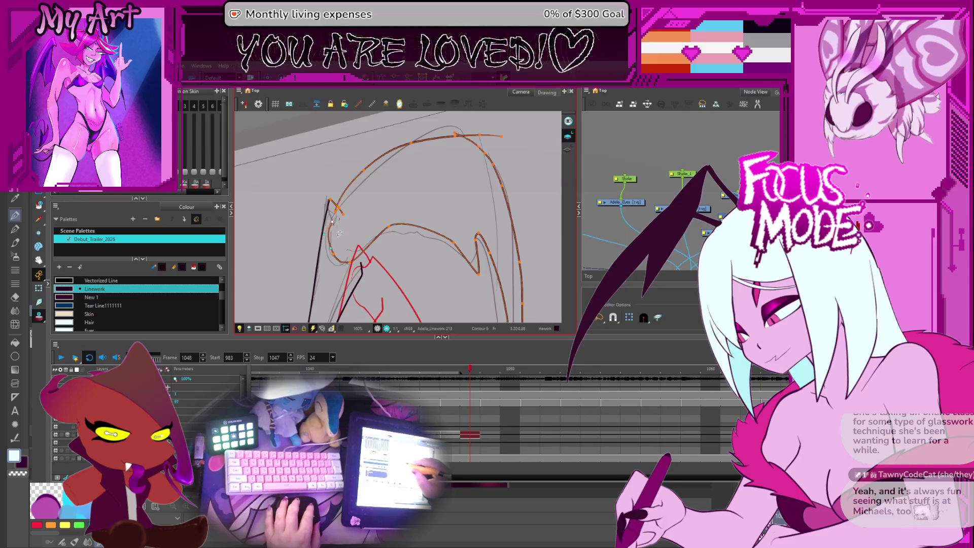
pyautogui.click(354, 267)
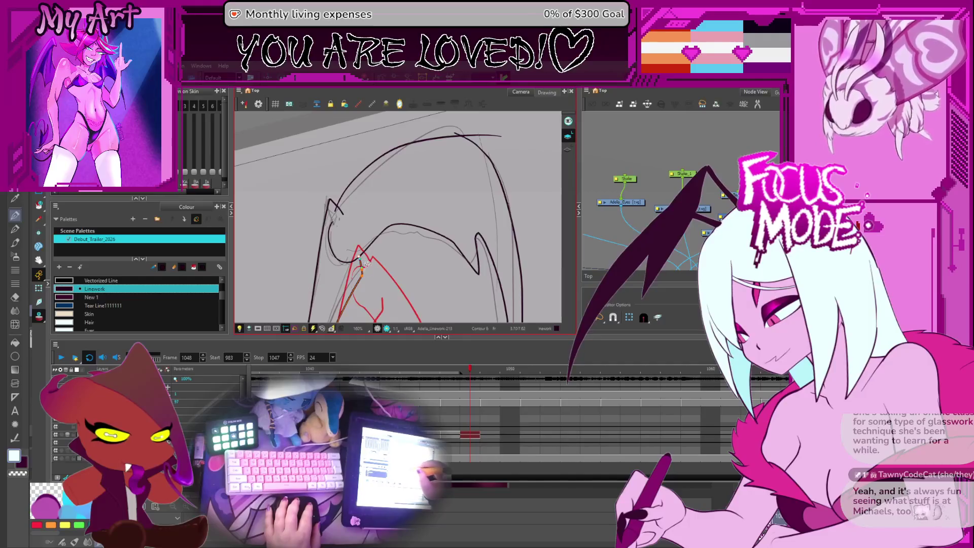
# Step: Refine the upper wing outline curve's points, then view the full wing again
pyautogui.moveTo(346, 220); pyautogui.dragTo(352, 238)
pyautogui.click(345, 242)
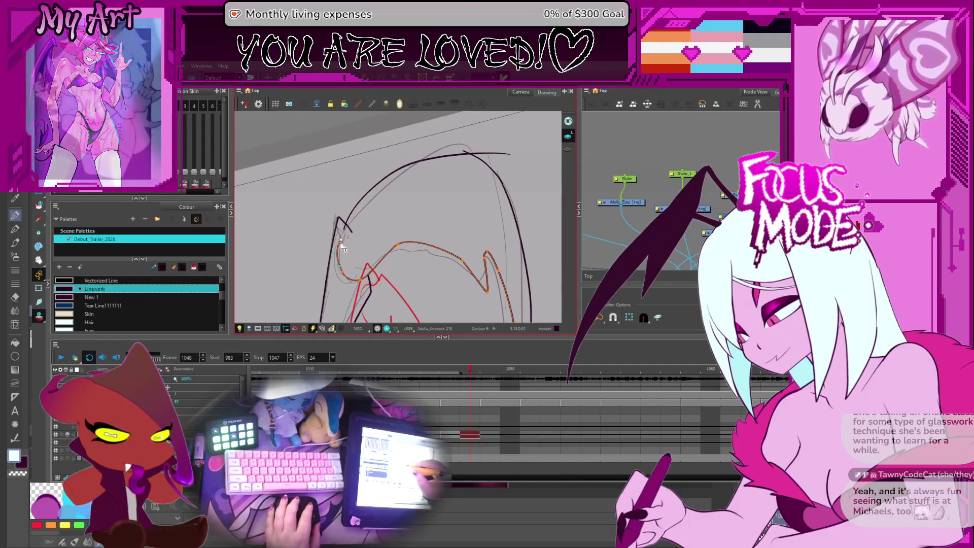
pyautogui.click(344, 238)
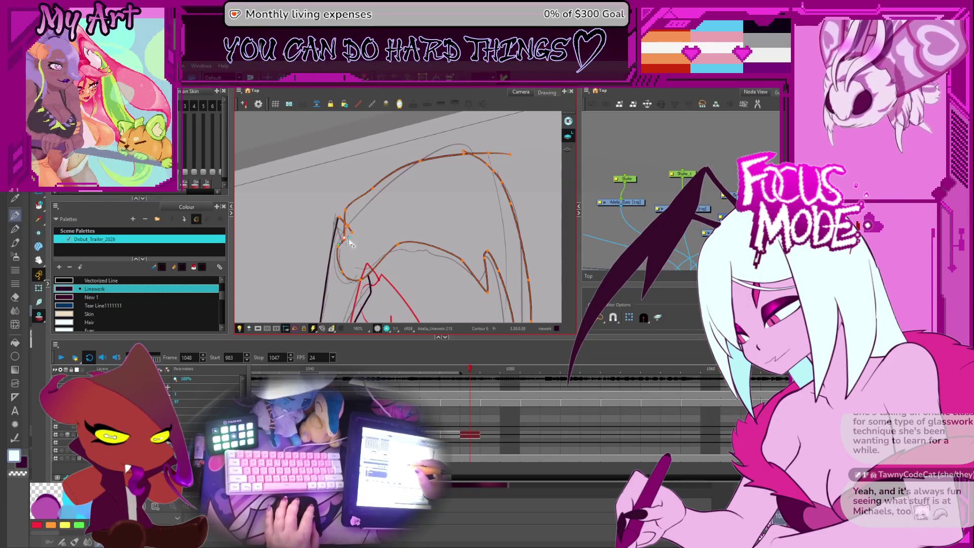
pyautogui.scroll(1, 350, 241)
pyautogui.scroll(1, 350, 239)
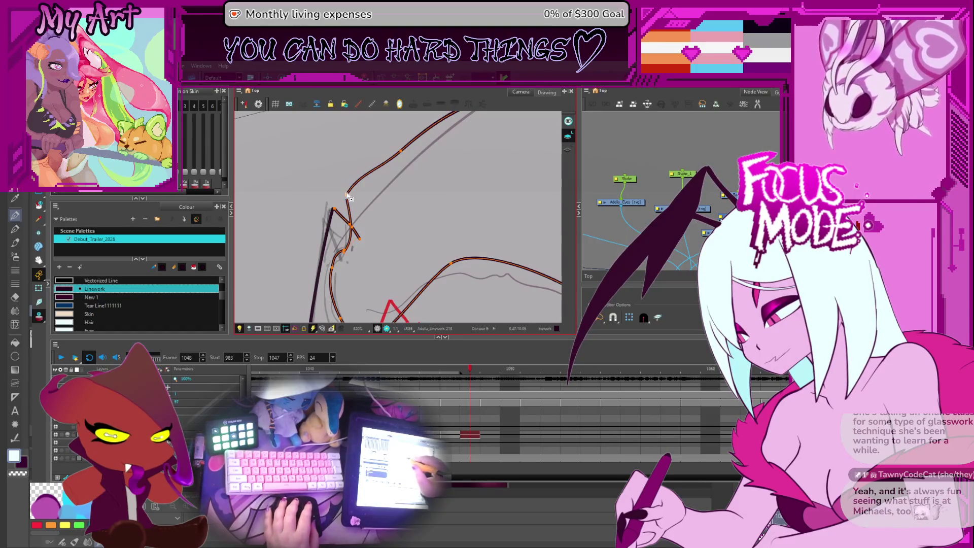
pyautogui.moveTo(344, 197); pyautogui.dragTo(389, 221)
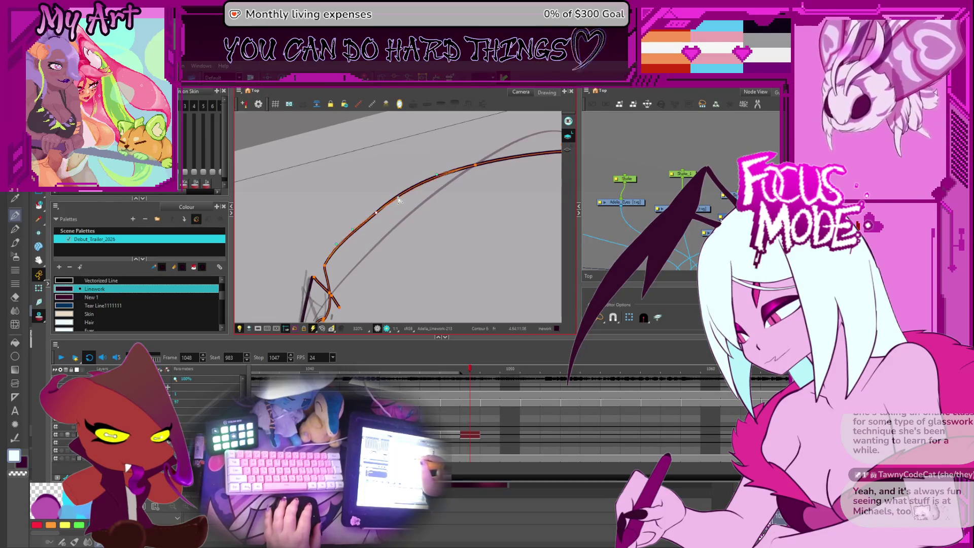
pyautogui.scroll(-2, 456, 218)
pyautogui.moveTo(456, 218)
pyautogui.mouseDown()
pyautogui.moveTo(481, 249)
pyautogui.moveTo(464, 156)
pyautogui.mouseUp()
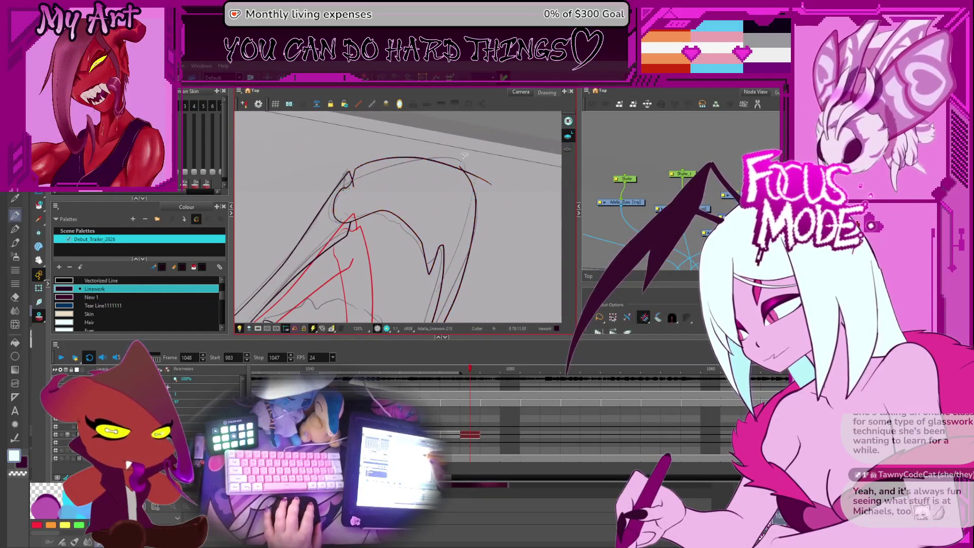
pyautogui.scroll(-3, 500, 202)
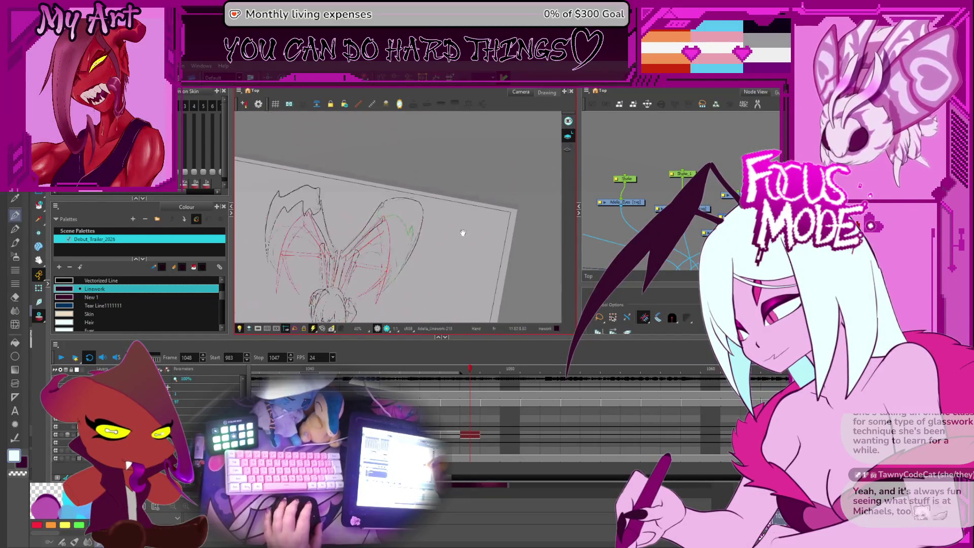
pyautogui.moveTo(499, 201)
pyautogui.mouseDown()
pyautogui.moveTo(497, 218)
pyautogui.moveTo(496, 195)
pyautogui.mouseUp()
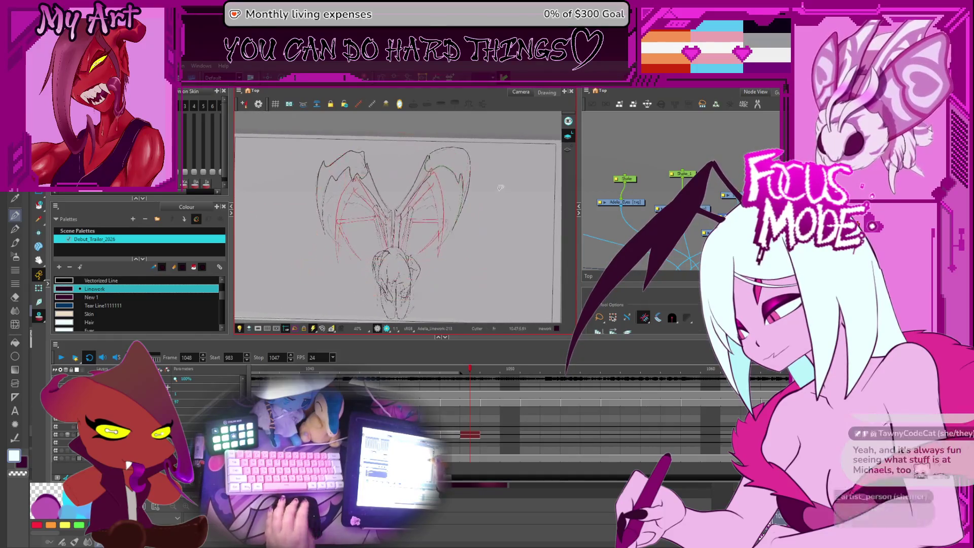
pyautogui.press('.')
pyautogui.press('.')
pyautogui.press('.')
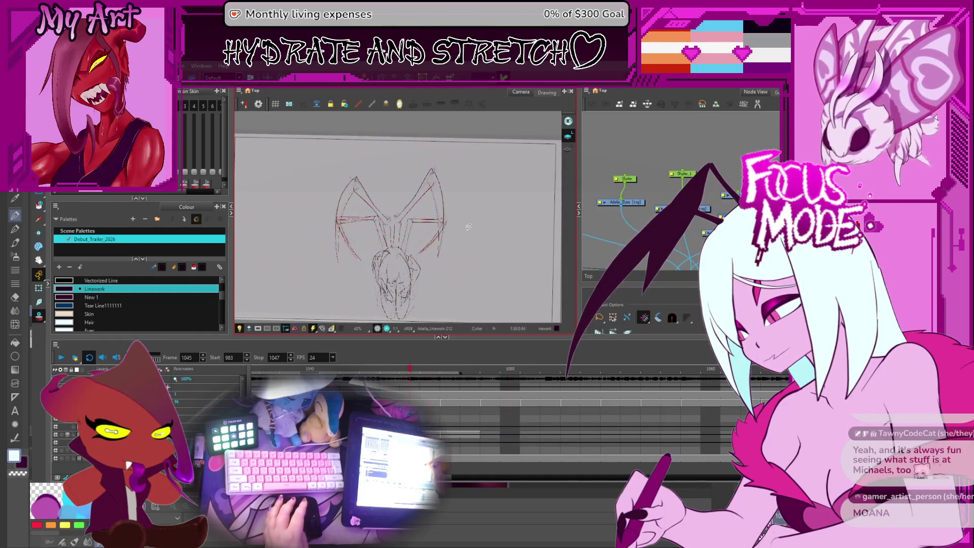
pyautogui.moveTo(353, 280); pyautogui.dragTo(415, 260)
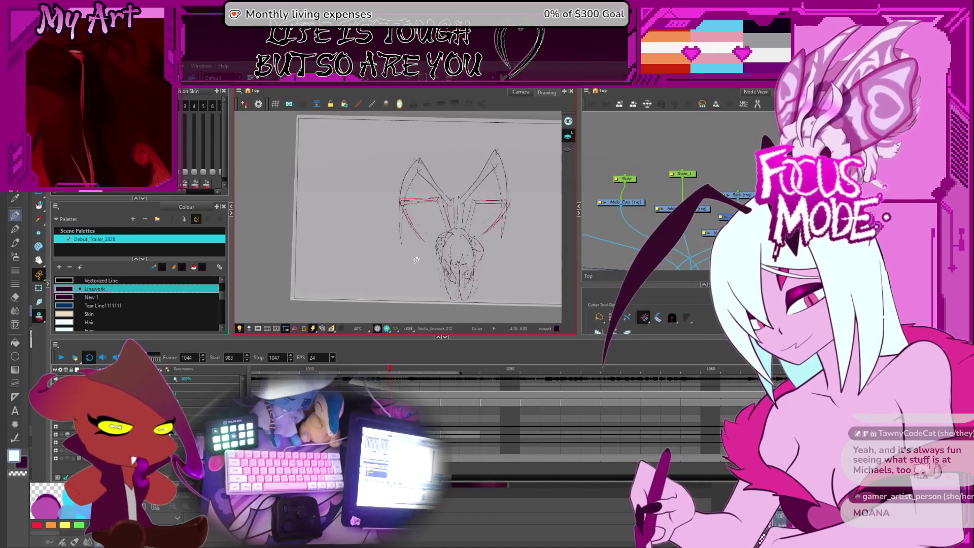
pyautogui.press('2')
pyautogui.press('2')
pyautogui.press('2')
pyautogui.press('.')
pyautogui.press('.')
pyautogui.press('1')
pyautogui.press('1')
pyautogui.press('2')
pyautogui.press('2')
pyautogui.press('2')
pyautogui.moveTo(454, 259)
pyautogui.mouseDown()
pyautogui.moveTo(446, 277)
pyautogui.moveTo(472, 197)
pyautogui.mouseUp()
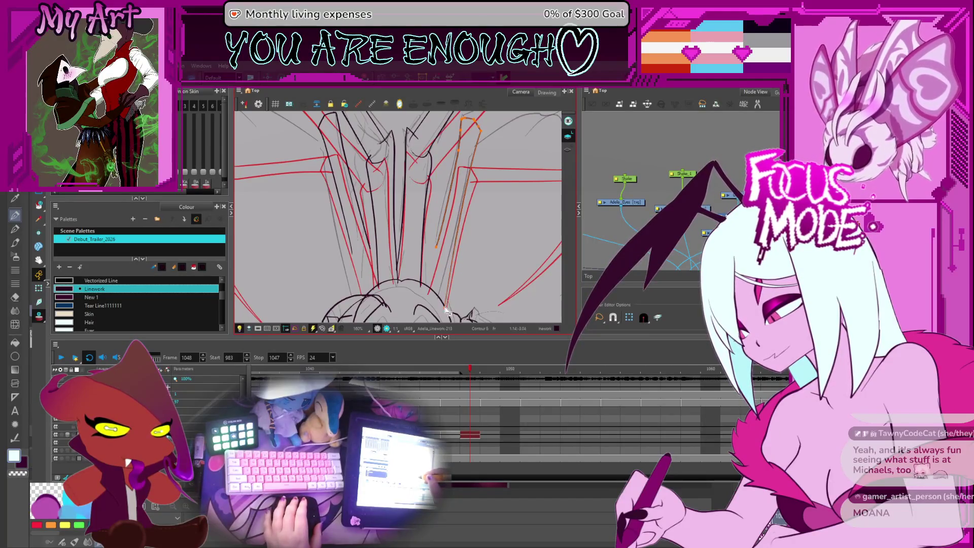
pyautogui.moveTo(446, 302); pyautogui.dragTo(445, 292)
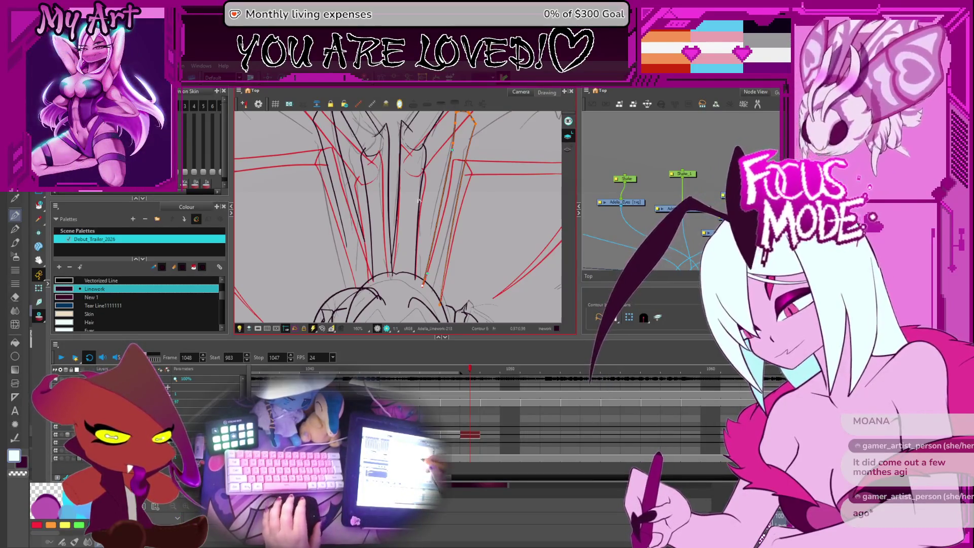
pyautogui.scroll(-2, 437, 151)
pyautogui.scroll(-2, 428, 214)
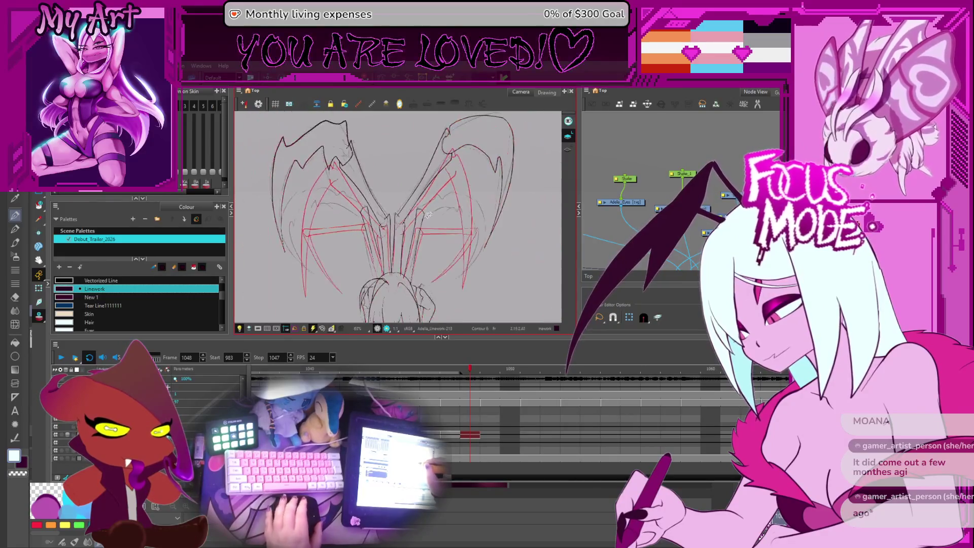
pyautogui.scroll(1, 425, 208)
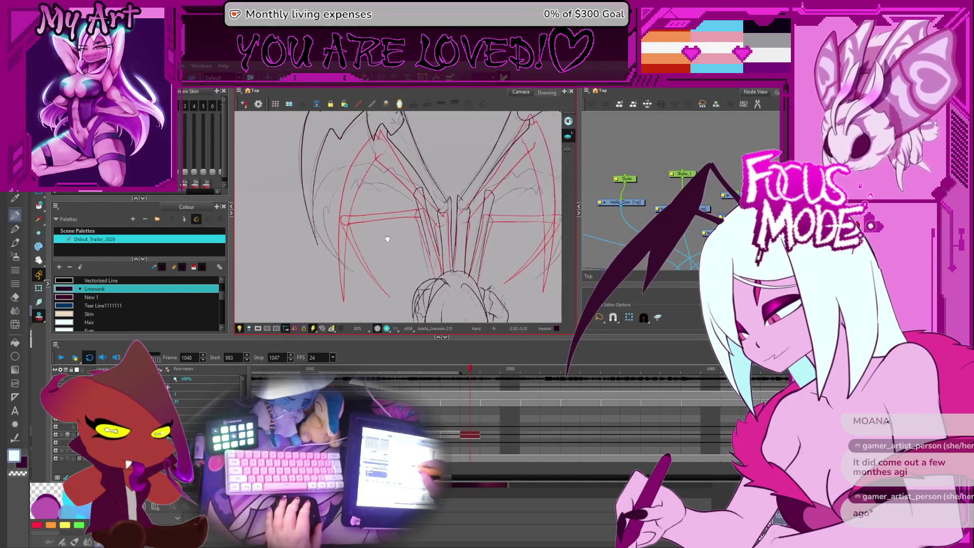
# Step: Flip between frames 1048–1050 to compare poses and return to frame 1048's full wing drawing
pyautogui.press('.')
pyautogui.press('.')
pyautogui.press(',')
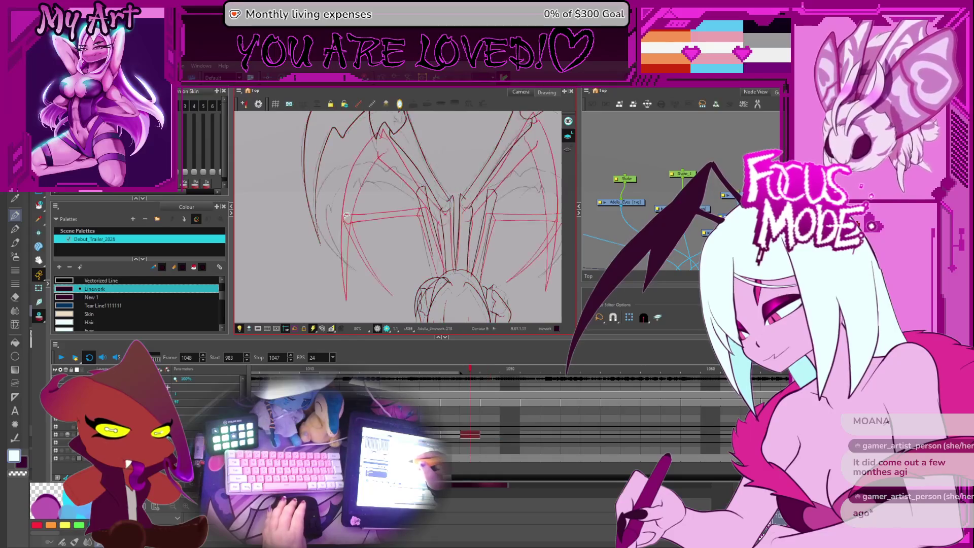
pyautogui.press(',')
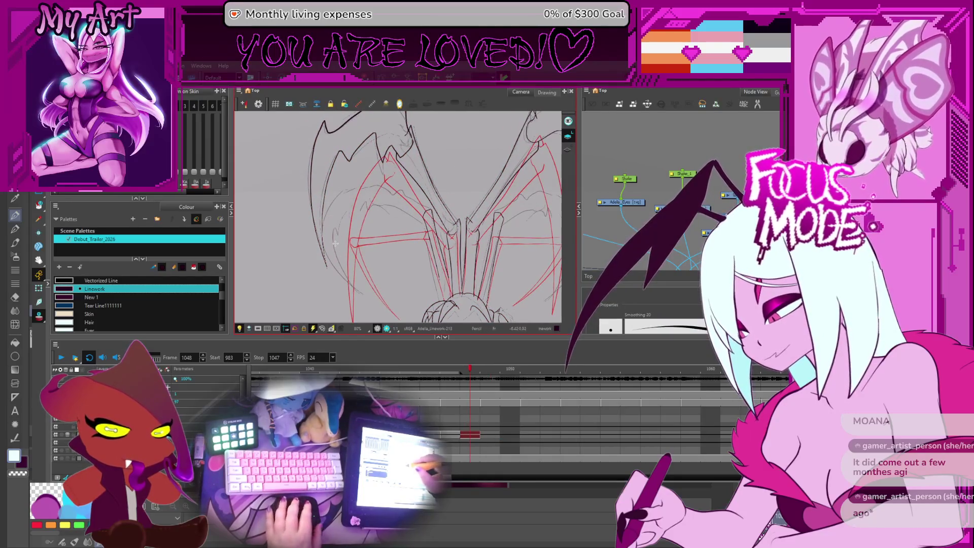
pyautogui.press('2')
pyautogui.press('.')
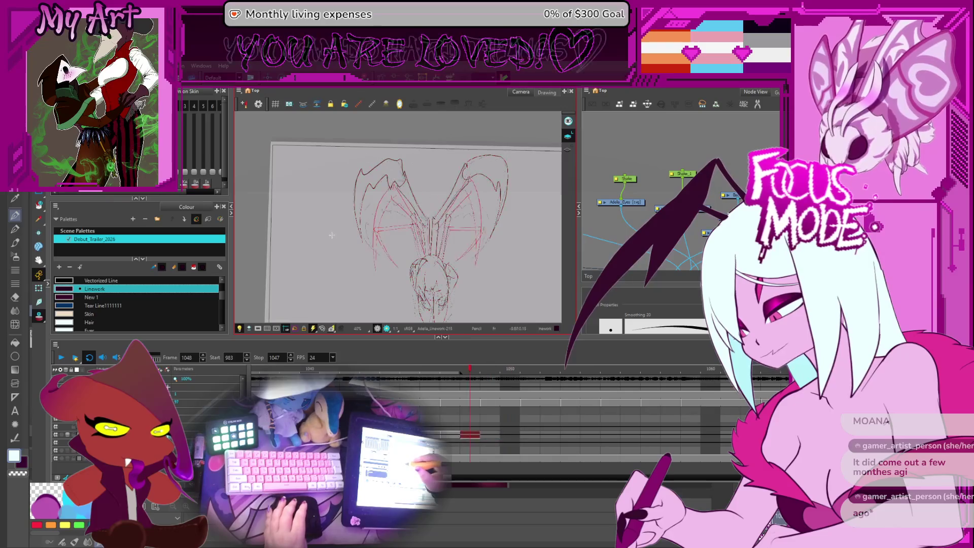
pyautogui.press(',')
pyautogui.press(',')
pyautogui.press('2')
pyautogui.press('2')
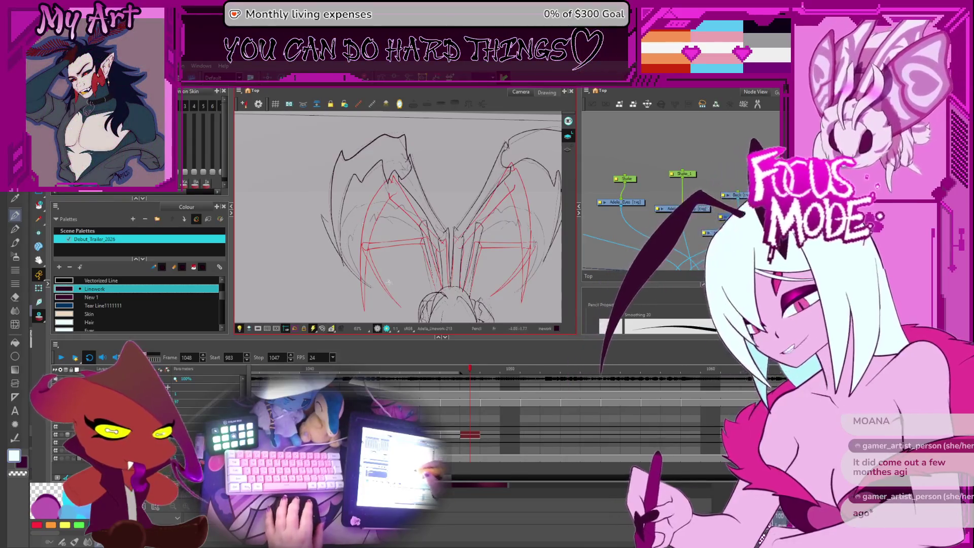
# Step: Rotate and tilt the view onto the left wing's jagged edge for drawing
pyautogui.moveTo(380, 183)
pyautogui.mouseDown()
pyautogui.moveTo(403, 256)
pyautogui.moveTo(380, 198)
pyautogui.mouseUp()
pyautogui.scroll(3, 326, 190)
pyautogui.scroll(2, 379, 204)
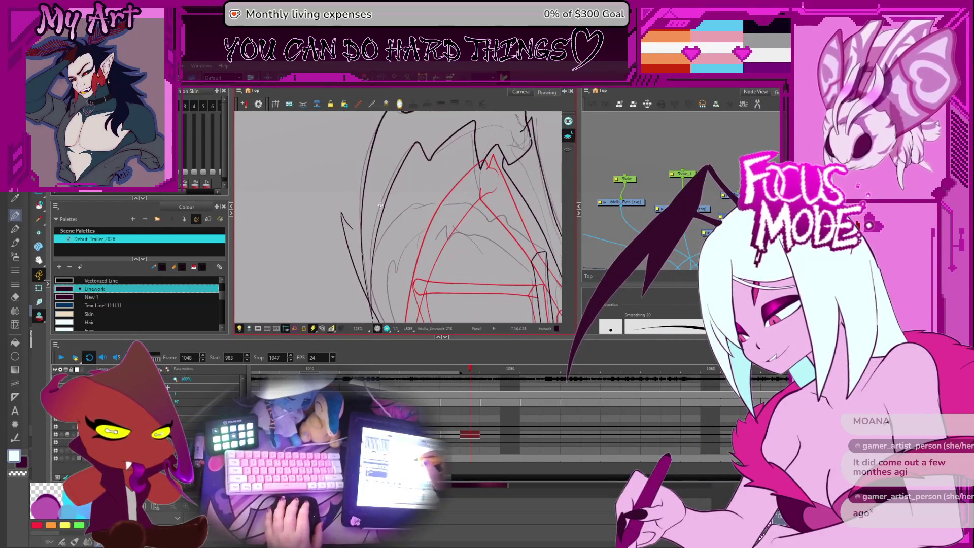
pyautogui.moveTo(451, 216); pyautogui.dragTo(342, 162)
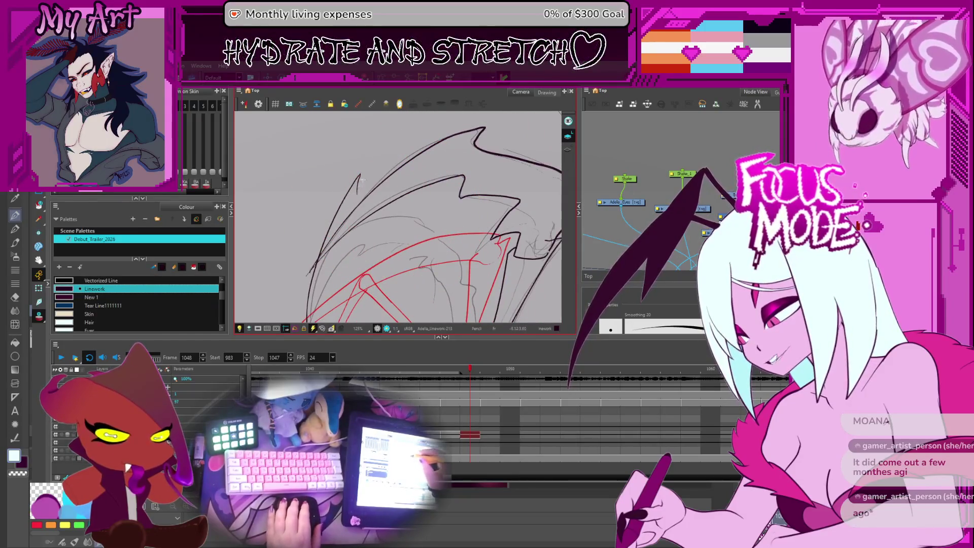
pyautogui.moveTo(343, 162); pyautogui.dragTo(487, 179)
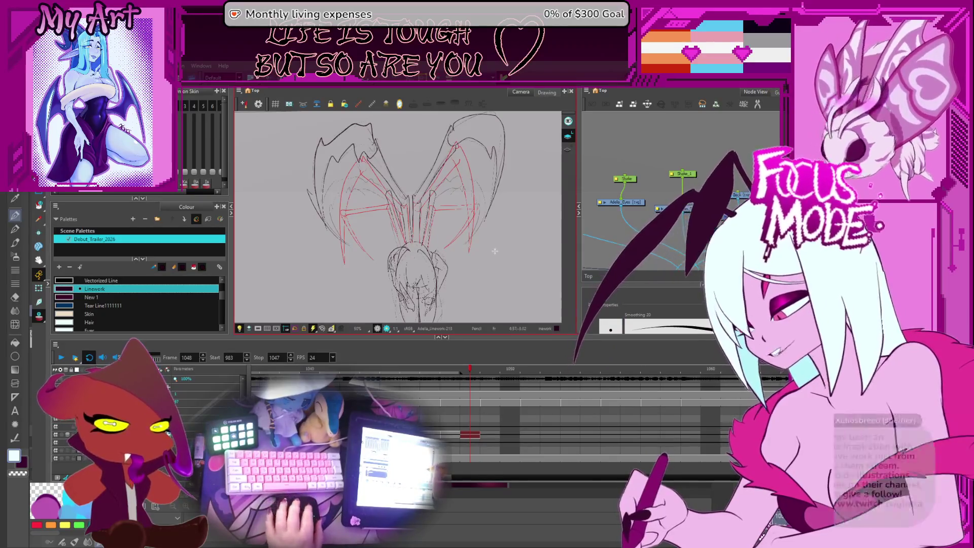
# Step: Zoom out, straighten the view rotation and play the animation from the range start
pyautogui.press('2')
pyautogui.moveTo(503, 255); pyautogui.dragTo(498, 261)
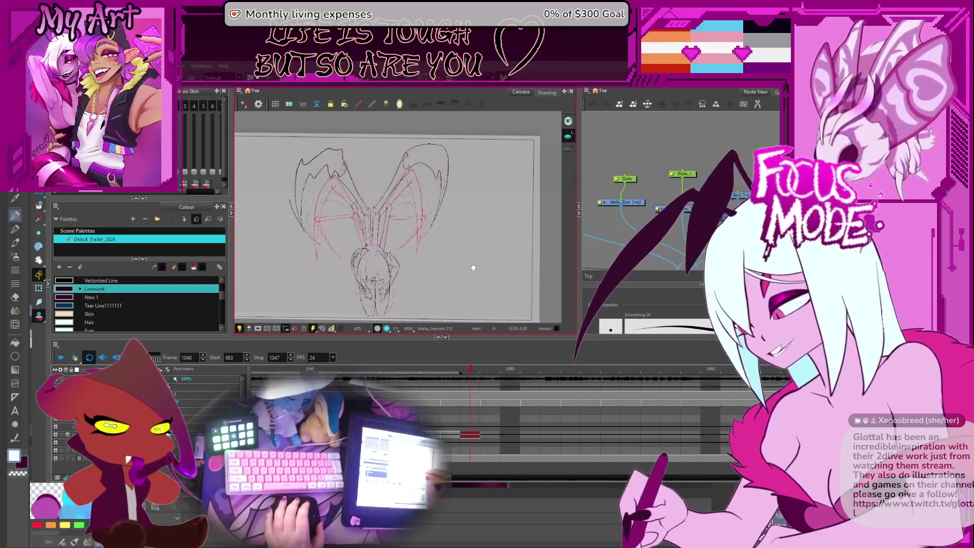
pyautogui.moveTo(498, 262); pyautogui.dragTo(505, 256)
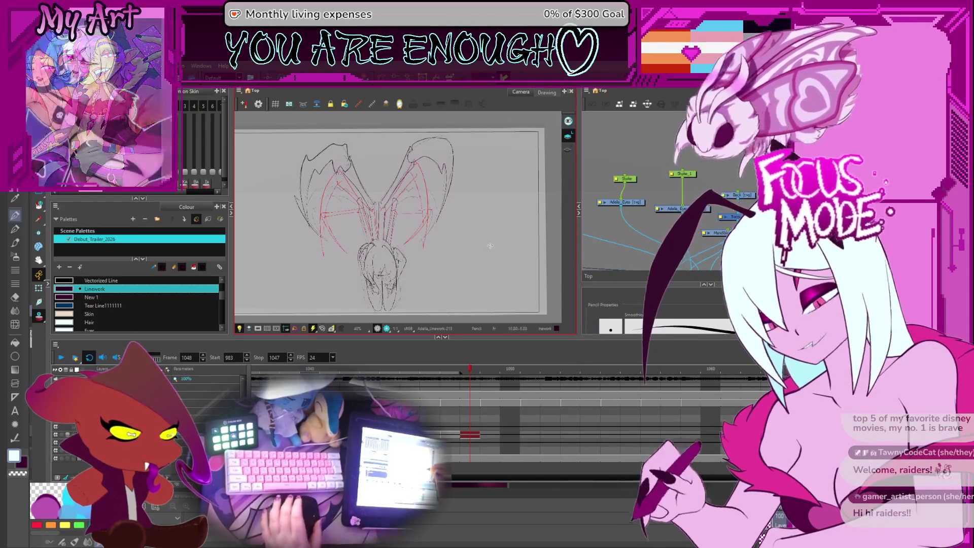
pyautogui.moveTo(469, 240); pyautogui.dragTo(504, 211)
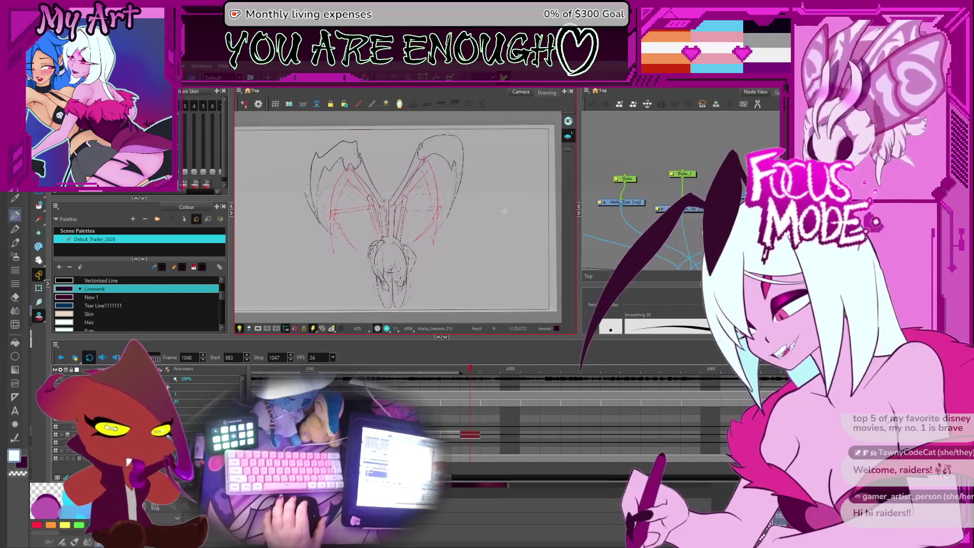
pyautogui.click(59, 359)
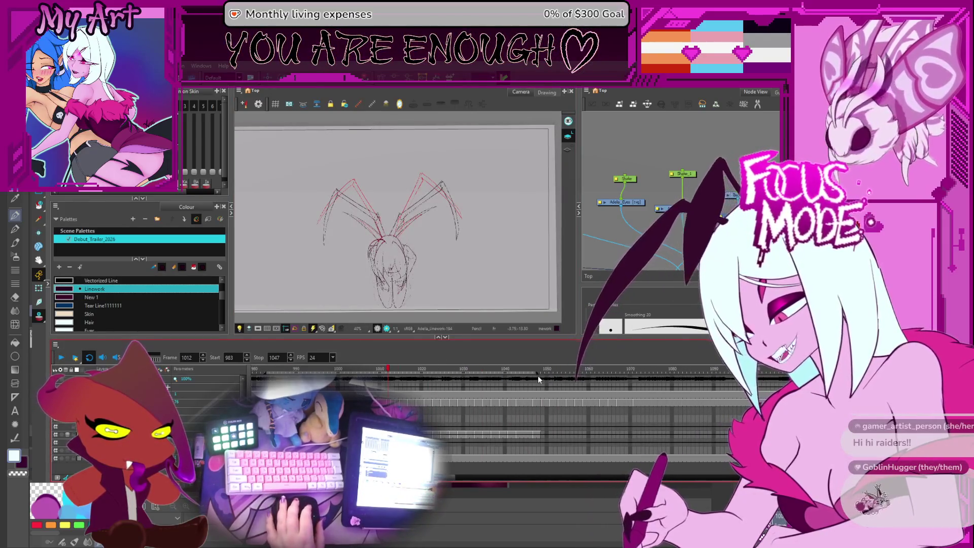
# Step: Scrub ahead to frame 1073, extend the range there, play and then stop
pyautogui.click(556, 378)
pyautogui.moveTo(564, 382); pyautogui.dragTo(641, 398)
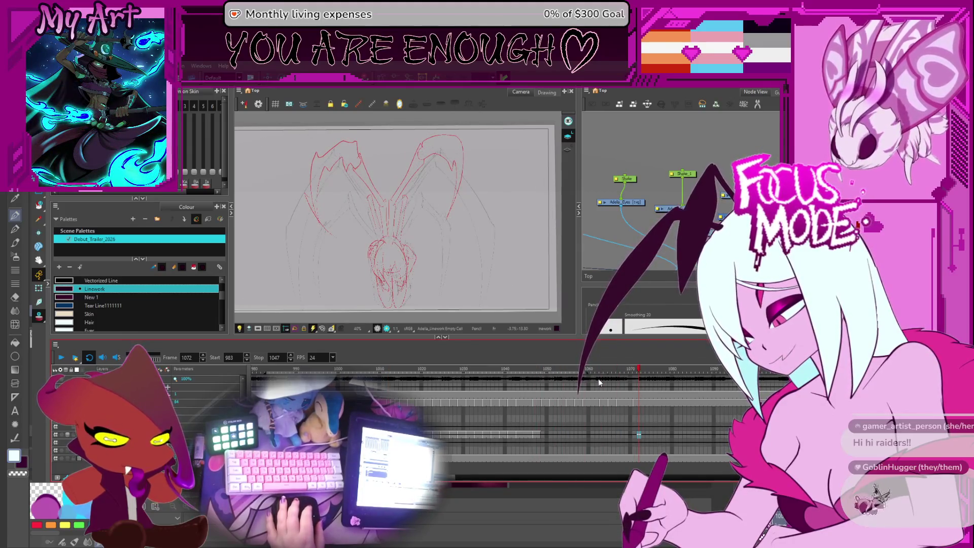
pyautogui.press('Return')
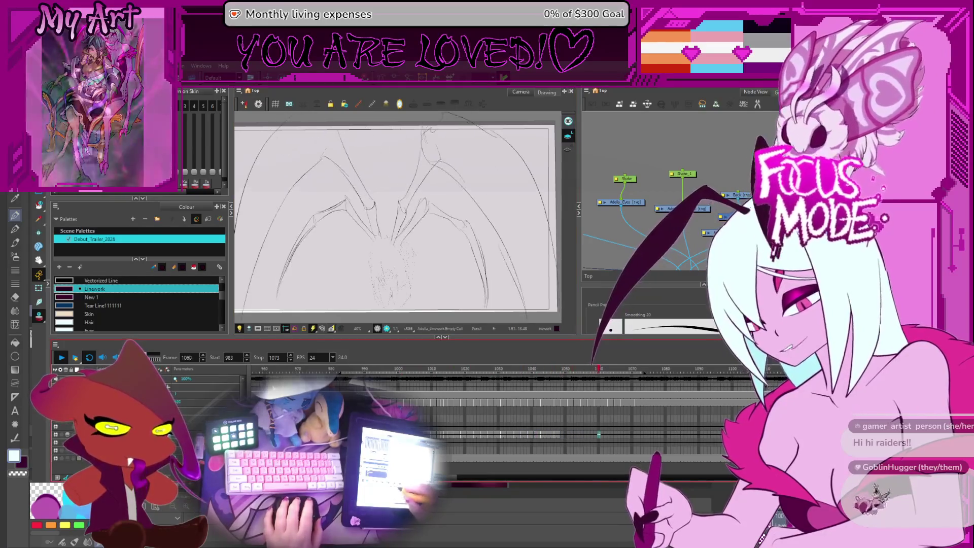
pyautogui.click(60, 361)
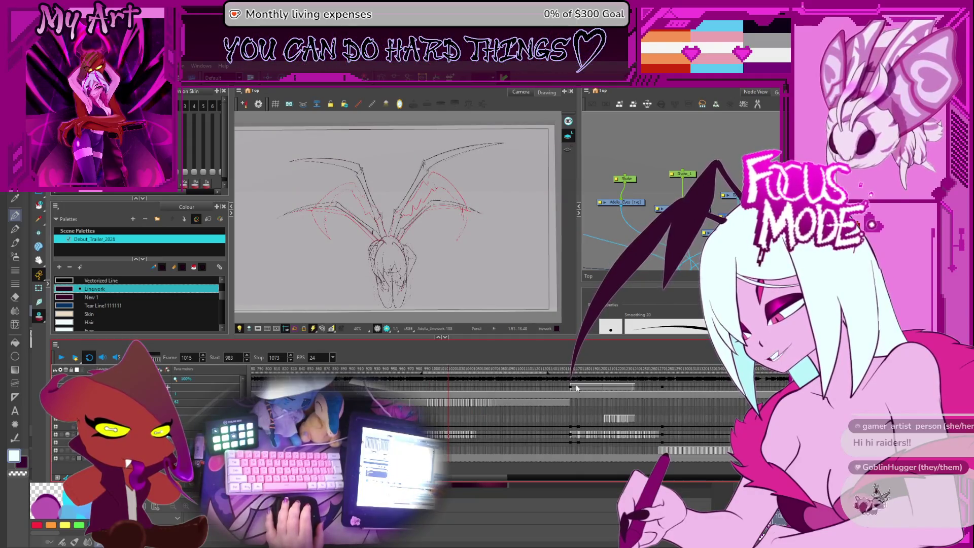
# Step: Set the playback range to frames 1162–1266 and play within it
pyautogui.click(658, 401)
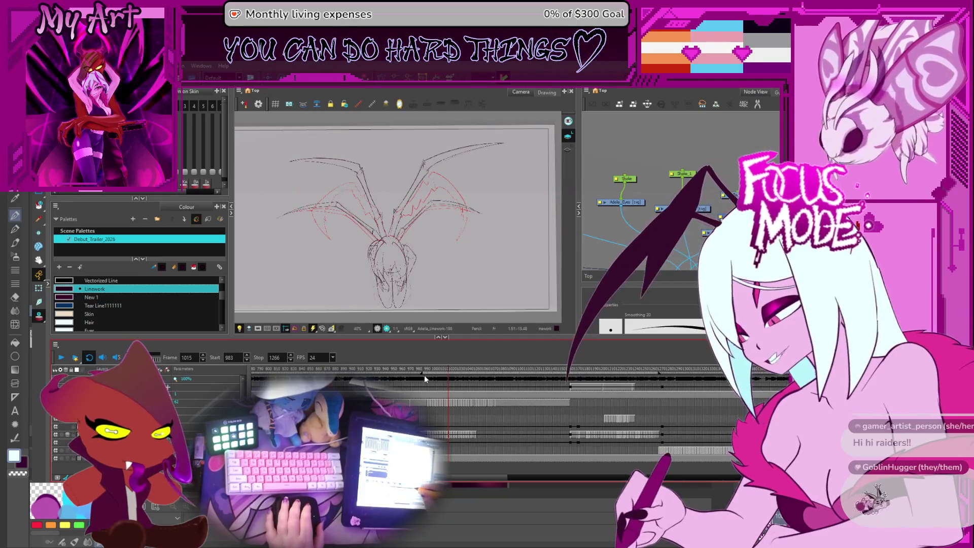
pyautogui.click(570, 395)
pyautogui.click(61, 357)
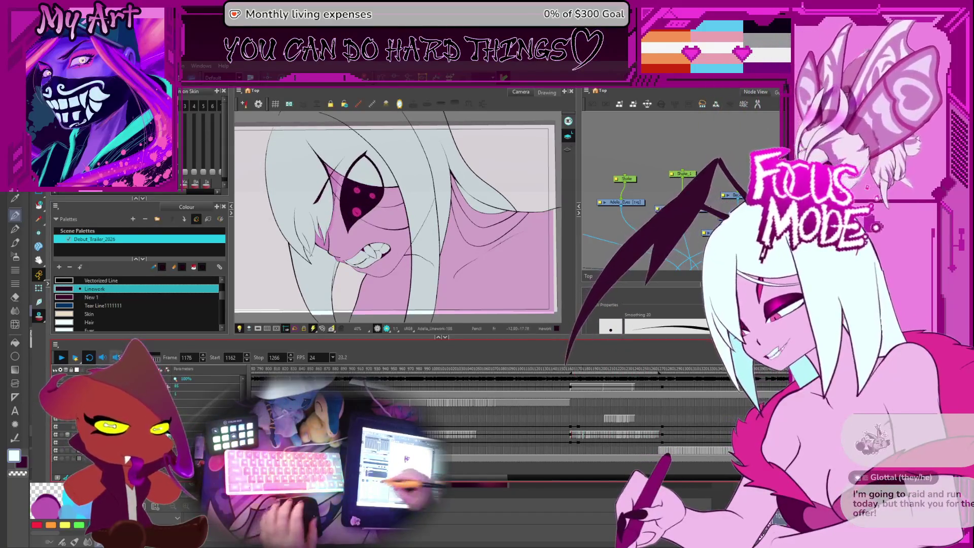
# Step: Stop playback, confirm the 1–1500 range and jump to the empty frame 4
pyautogui.click(76, 362)
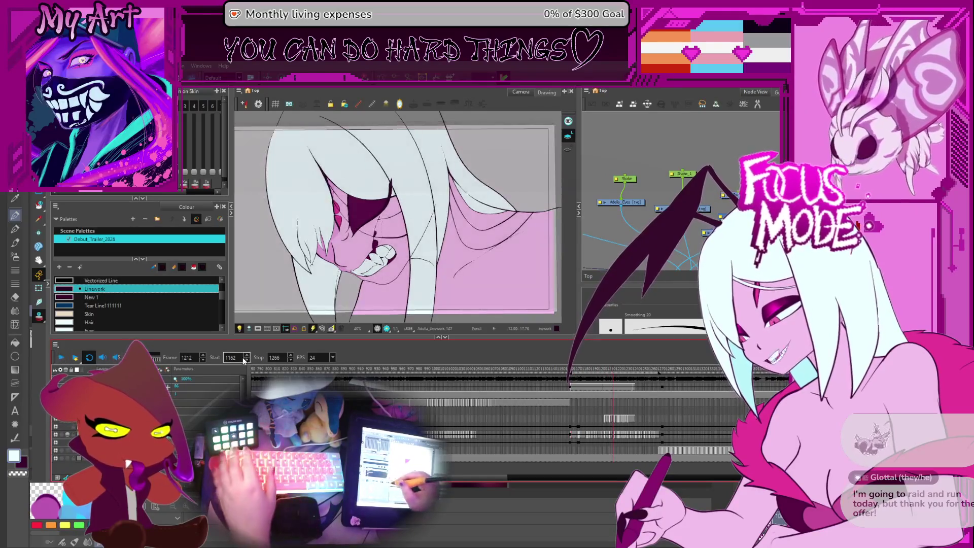
pyautogui.write('1')
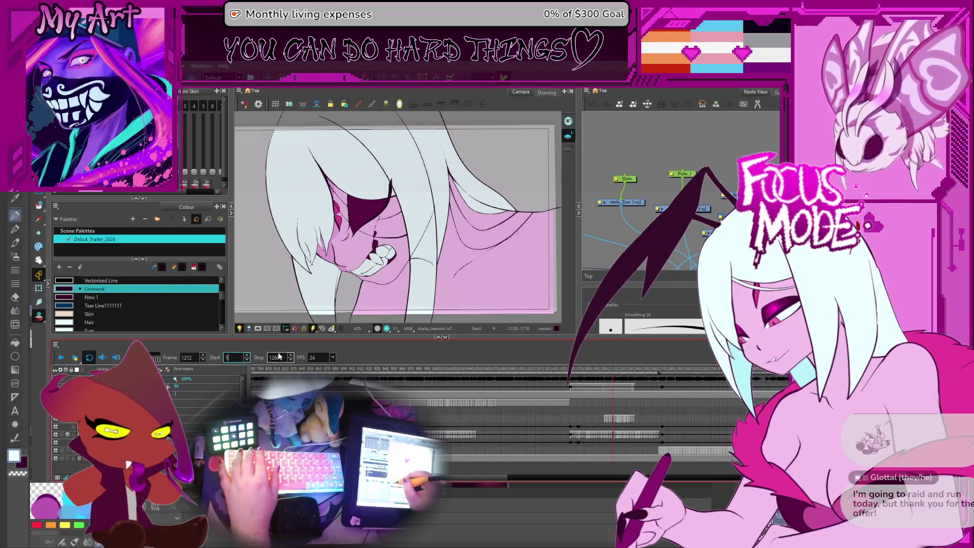
pyautogui.write('1500')
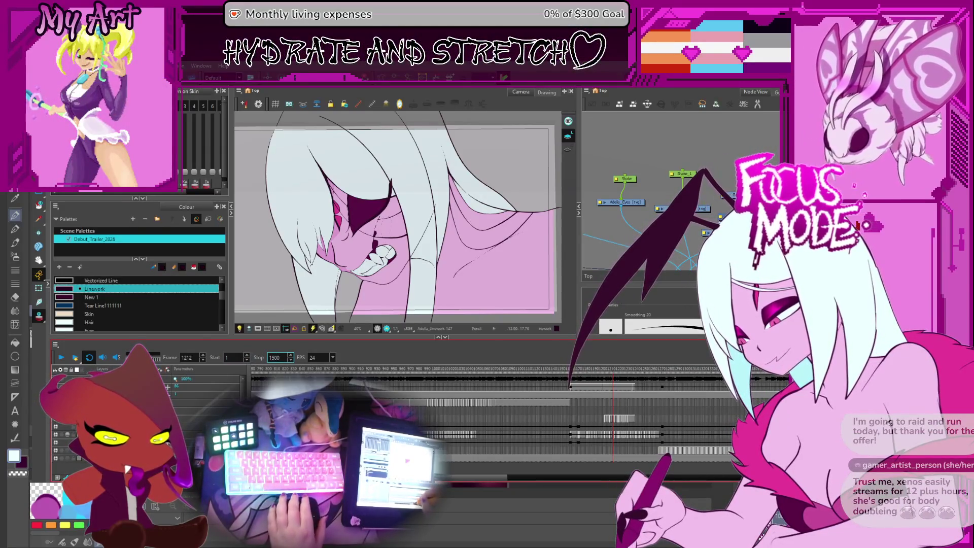
pyautogui.press('Return')
pyautogui.click(255, 370)
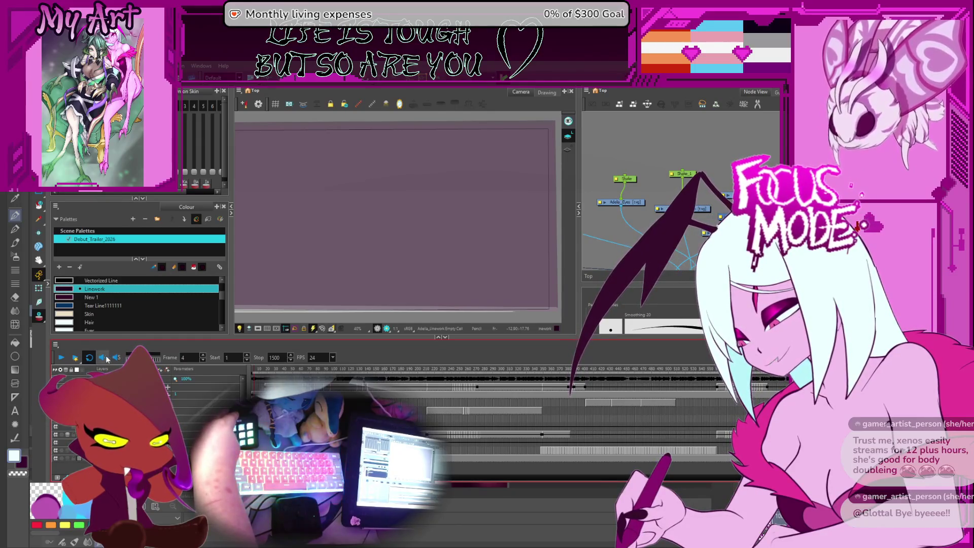
# Step: Play the scene from the start and stop on the wing drawing at frame 1065
pyautogui.click(62, 358)
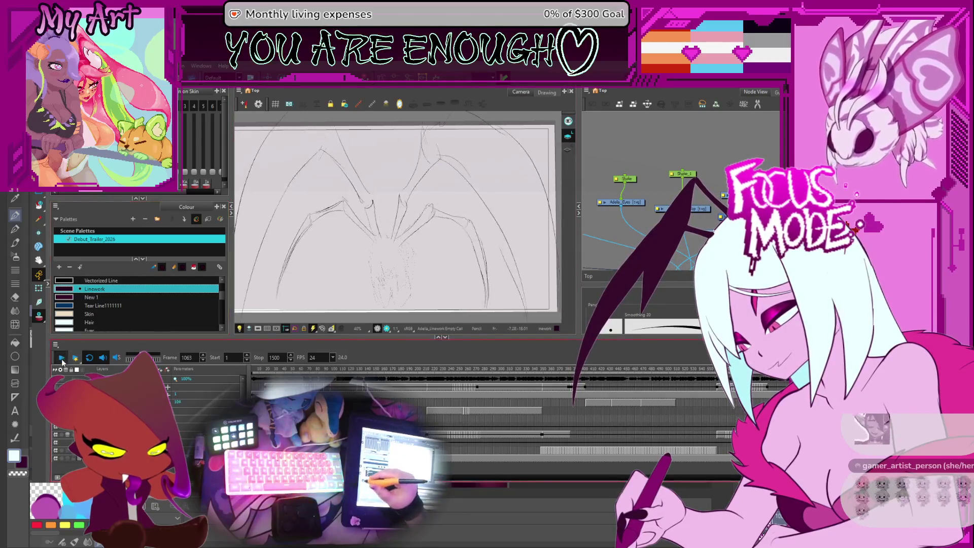
pyautogui.press('space')
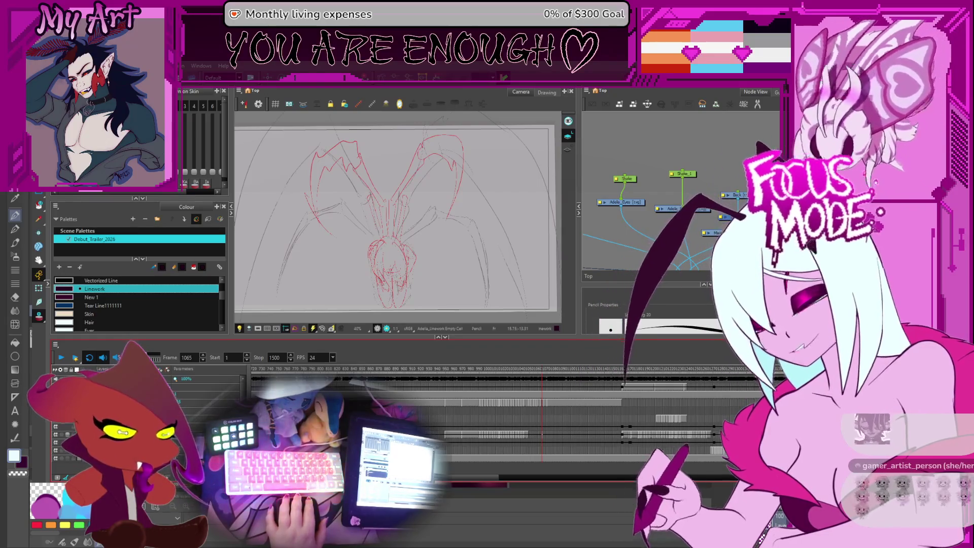
# Step: Step back to frame 1043, then forward again to the wing drawing at frame 1048
pyautogui.press('f')
pyautogui.press('f')
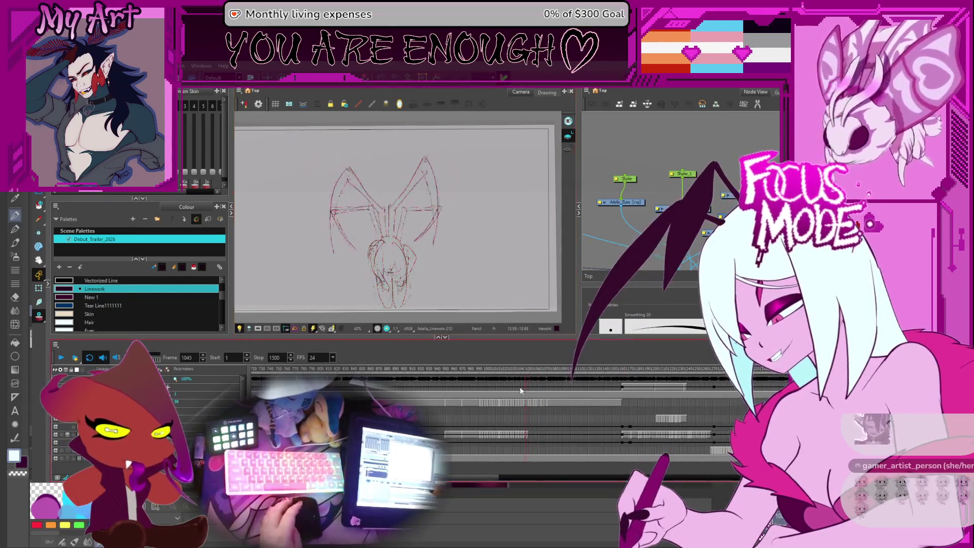
pyautogui.press('f')
pyautogui.scroll(5, 463, 249)
pyautogui.press('g')
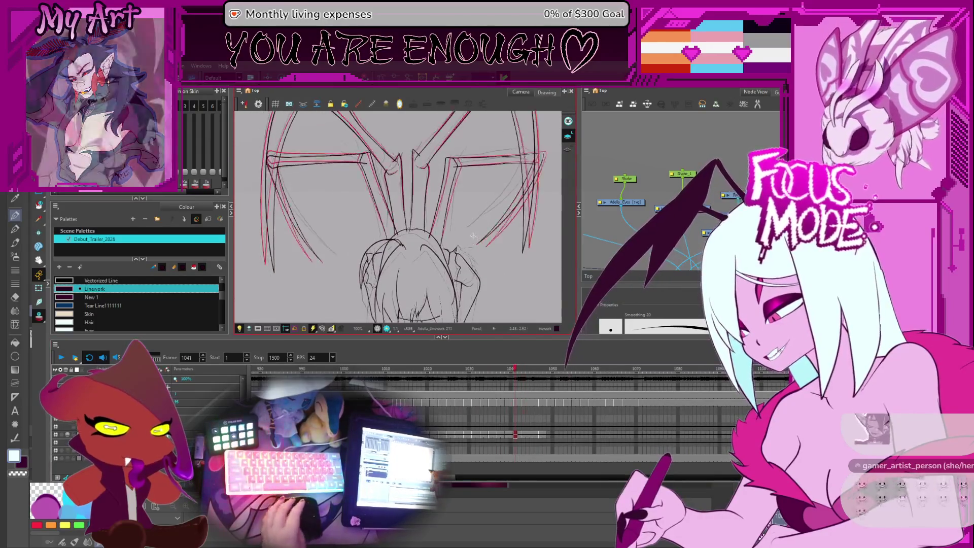
pyautogui.press('g')
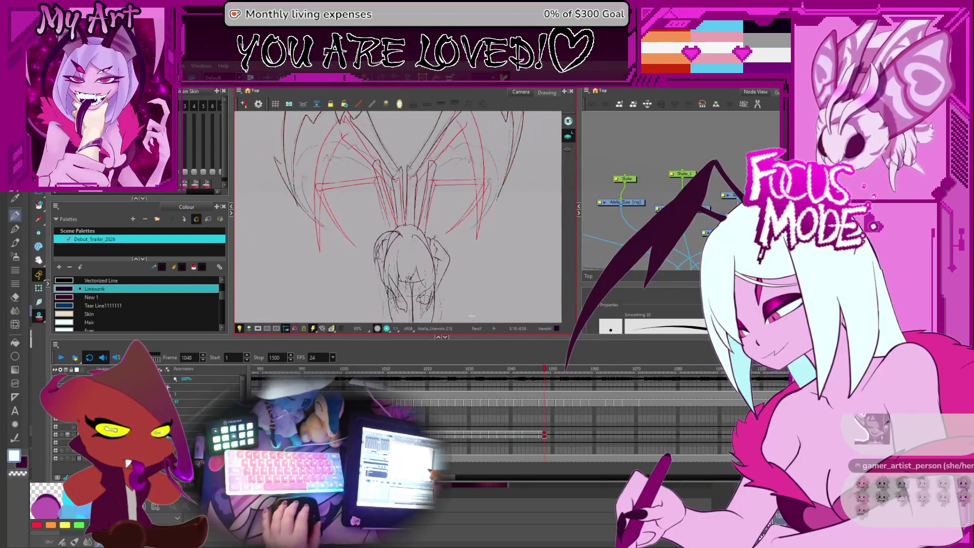
pyautogui.scroll(-3, 468, 291)
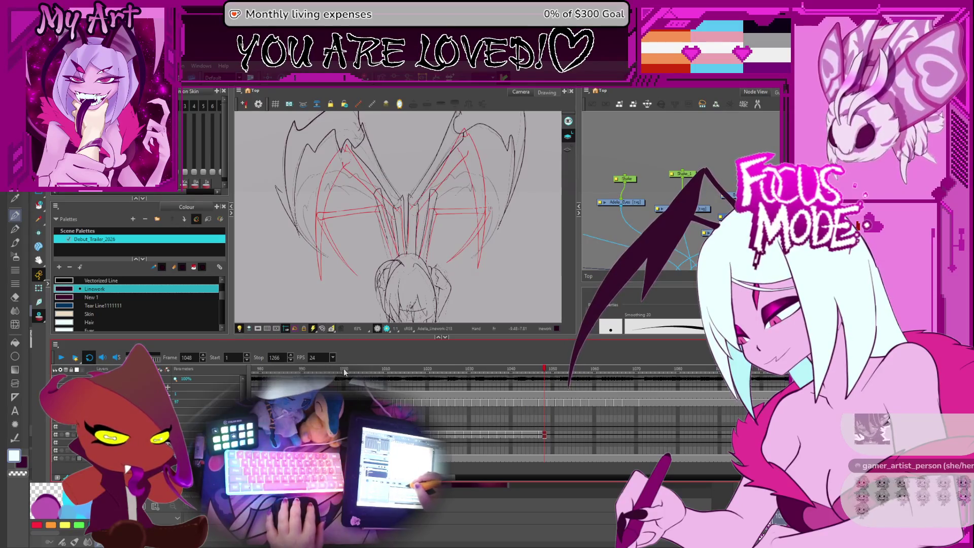
pyautogui.scroll(2, 513, 278)
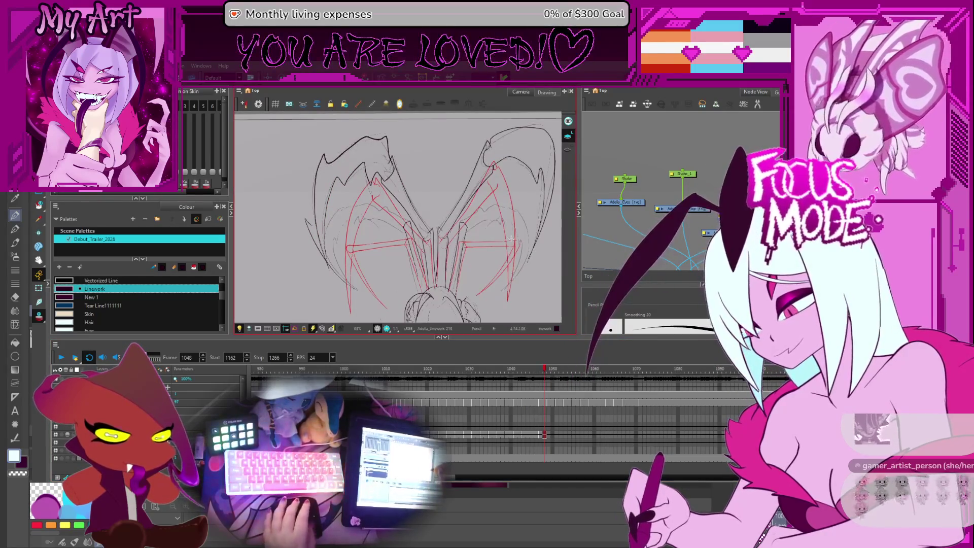
pyautogui.scroll(1, 514, 278)
pyautogui.scroll(2, 431, 246)
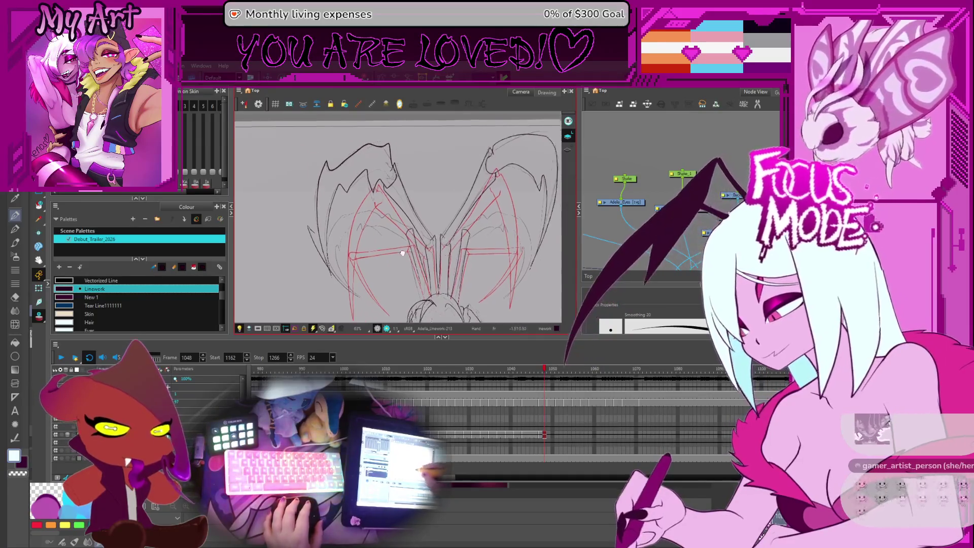
pyautogui.scroll(1, 431, 245)
pyautogui.scroll(1, 431, 245)
pyautogui.scroll(1, 414, 238)
pyautogui.scroll(1, 420, 211)
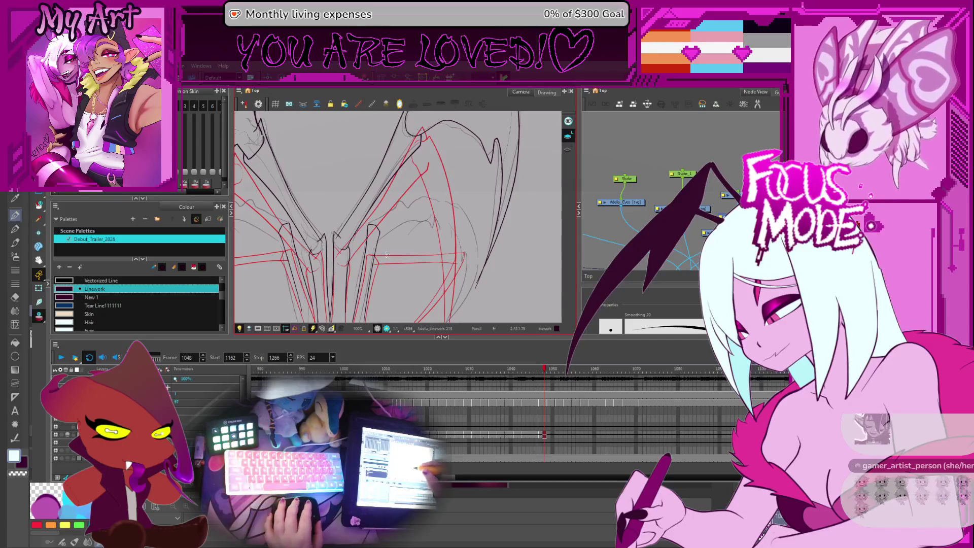
pyautogui.scroll(1, 386, 254)
# Step: Line up the view on the wing and expose the curved outline's contour points
pyautogui.moveTo(364, 216)
pyautogui.mouseDown()
pyautogui.moveTo(435, 209)
pyautogui.moveTo(358, 249)
pyautogui.mouseUp()
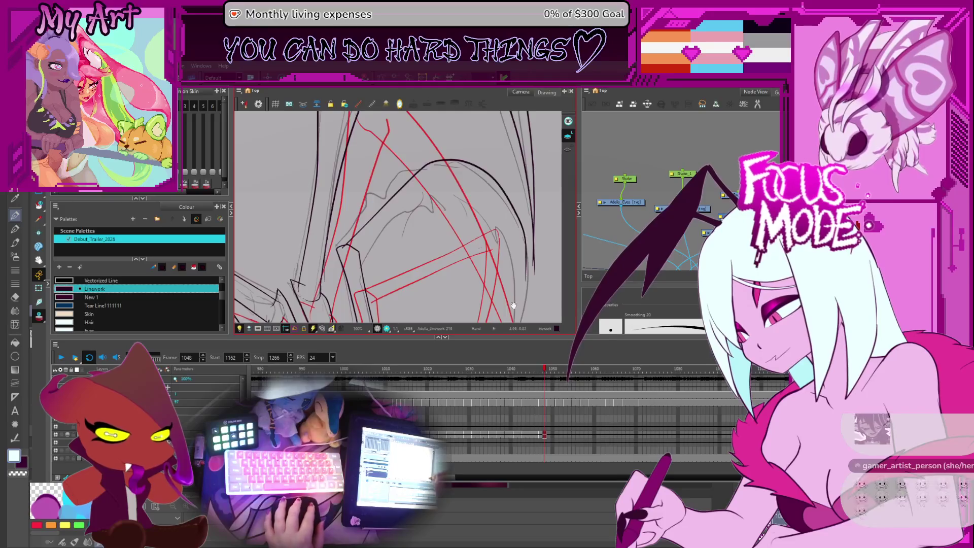
pyautogui.moveTo(513, 305); pyautogui.dragTo(487, 289)
pyautogui.moveTo(495, 229)
pyautogui.mouseDown()
pyautogui.moveTo(467, 204)
pyautogui.moveTo(470, 157)
pyautogui.mouseUp()
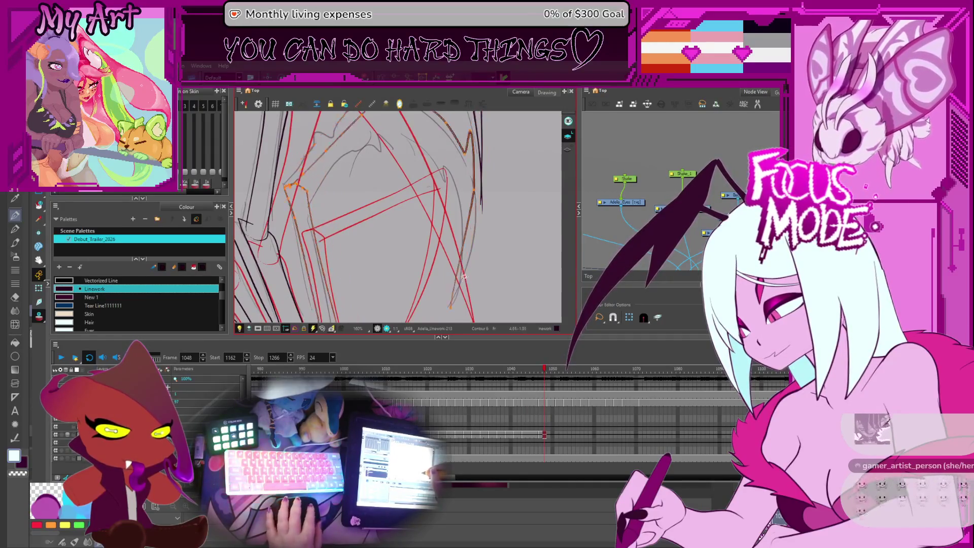
# Step: Reshape the arched wing outline's right edge, arc and lower-left stretch with the Contour Editor
pyautogui.moveTo(458, 281)
pyautogui.mouseDown()
pyautogui.moveTo(452, 310)
pyautogui.moveTo(476, 235)
pyautogui.mouseUp()
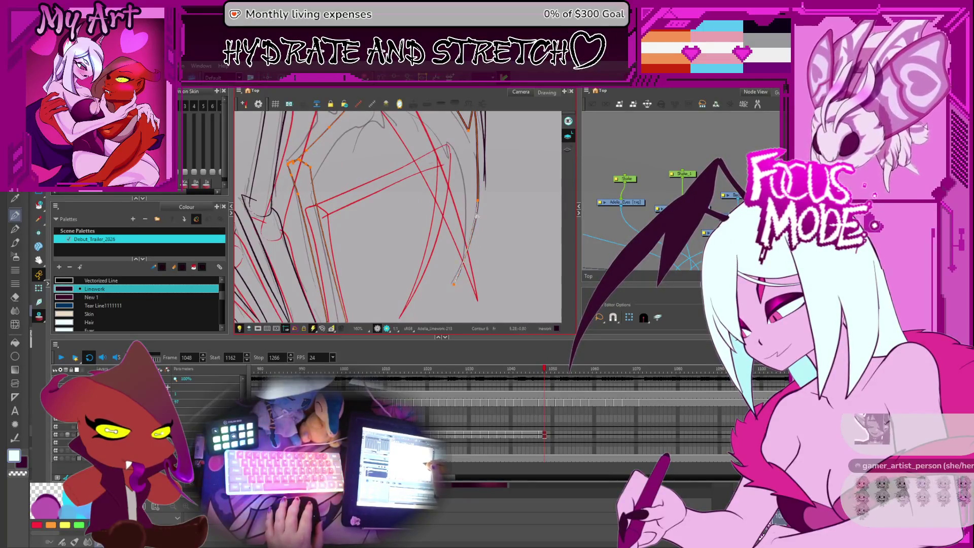
pyautogui.scroll(2, 474, 226)
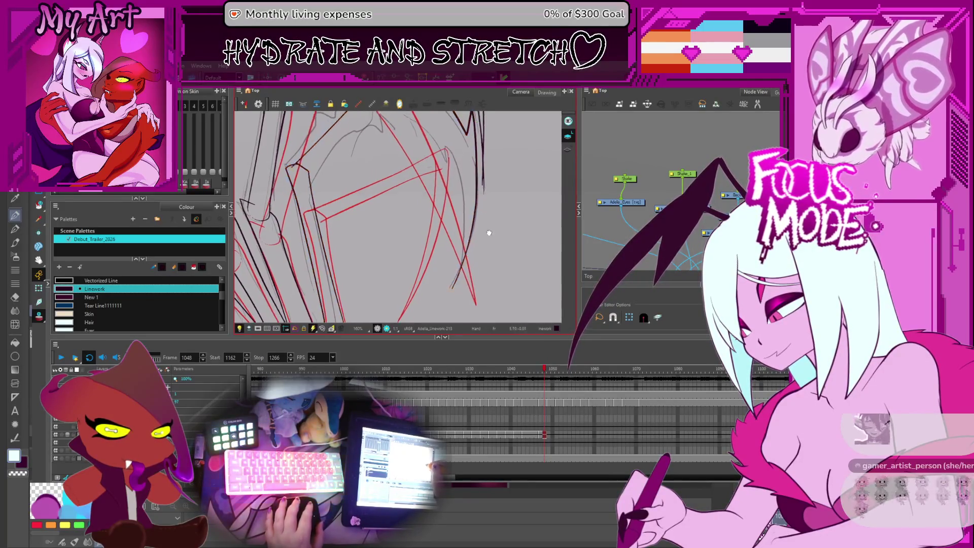
pyautogui.scroll(2, 472, 217)
pyautogui.moveTo(470, 215); pyautogui.dragTo(480, 239)
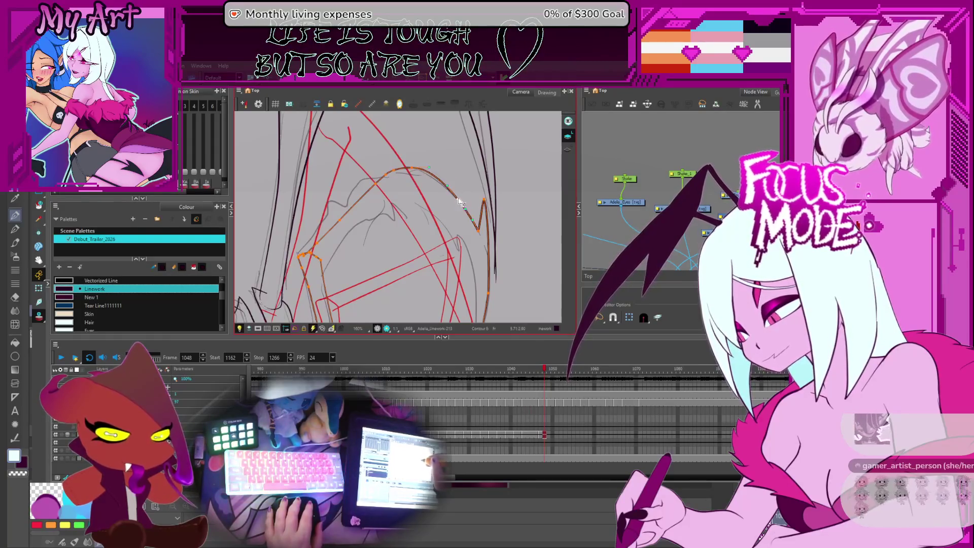
pyautogui.moveTo(401, 169); pyautogui.dragTo(454, 193)
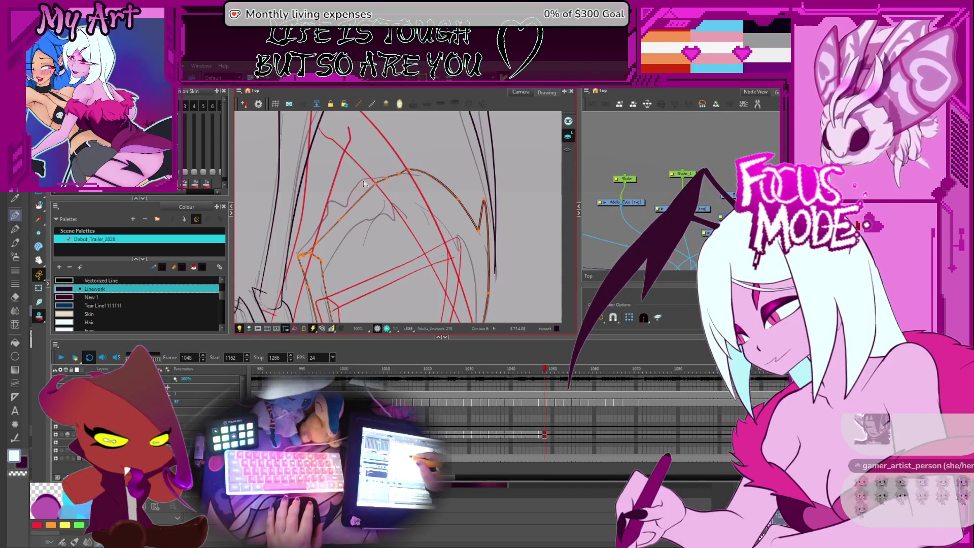
pyautogui.moveTo(348, 198); pyautogui.dragTo(401, 178)
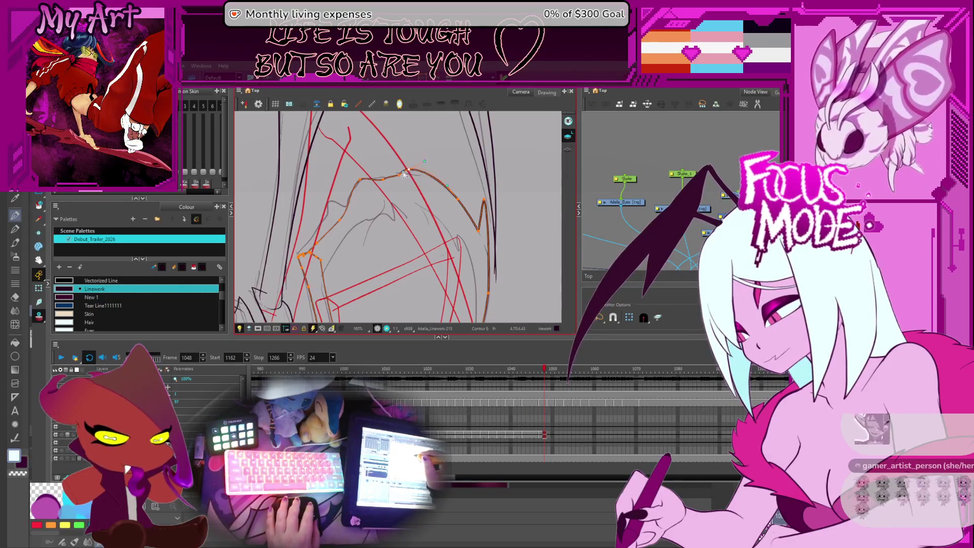
pyautogui.moveTo(408, 178); pyautogui.dragTo(376, 175)
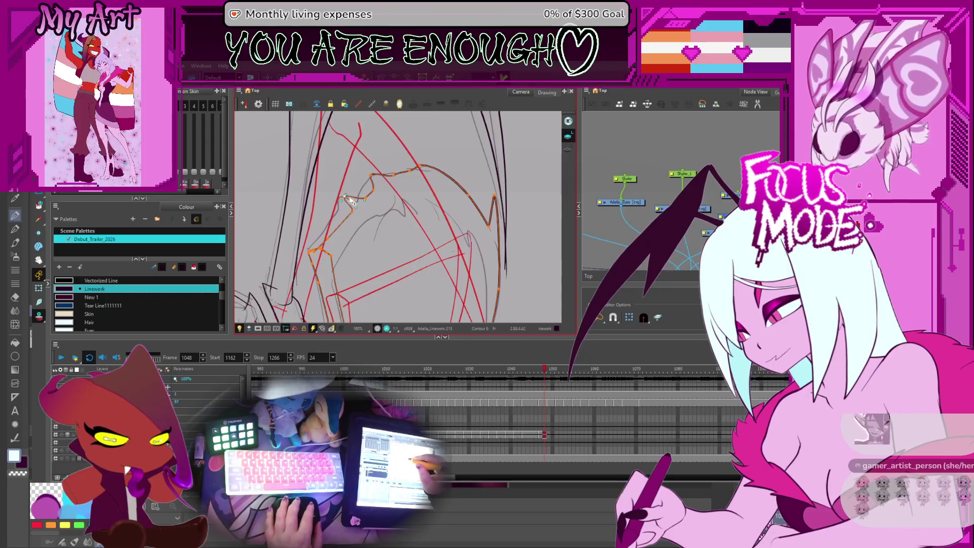
pyautogui.moveTo(348, 199); pyautogui.dragTo(349, 189)
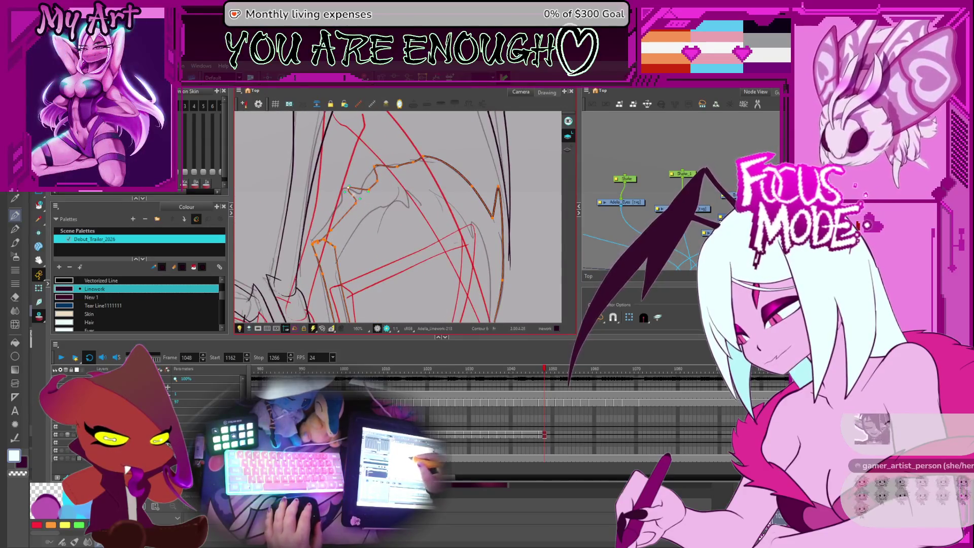